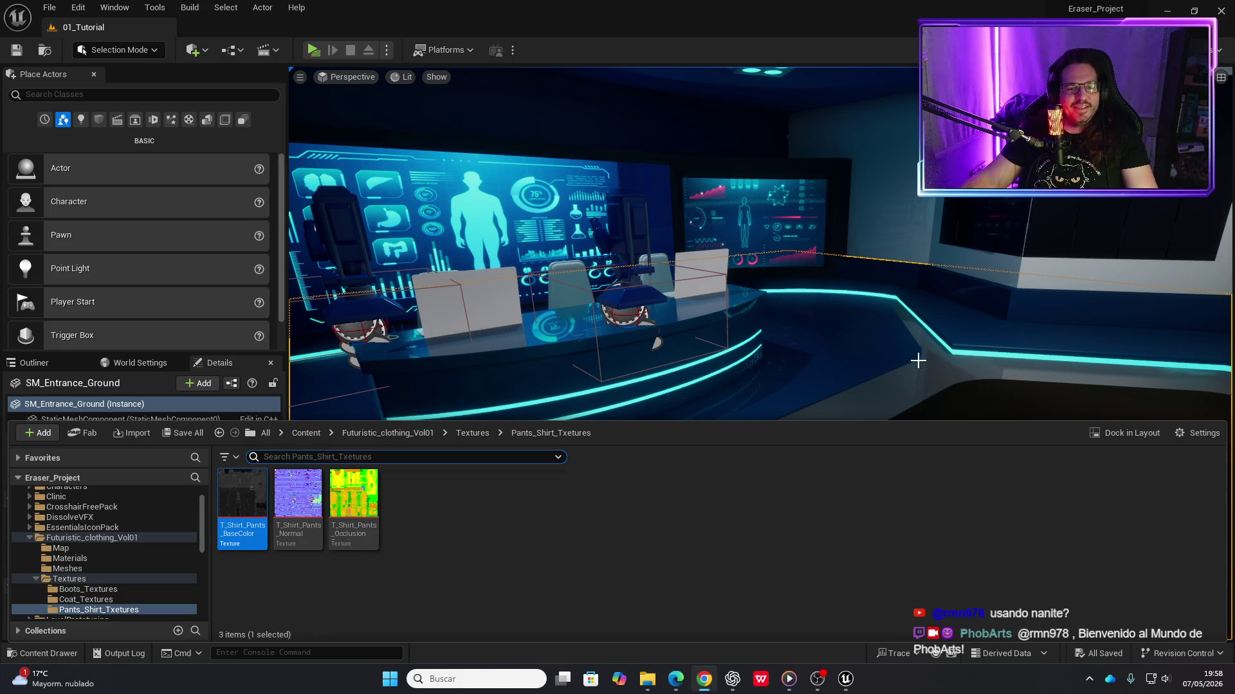
Close the texture browser and the Content Drawer, then start a play-test of the facility level
{"action": "left_click", "coordinate": [885, 370]}
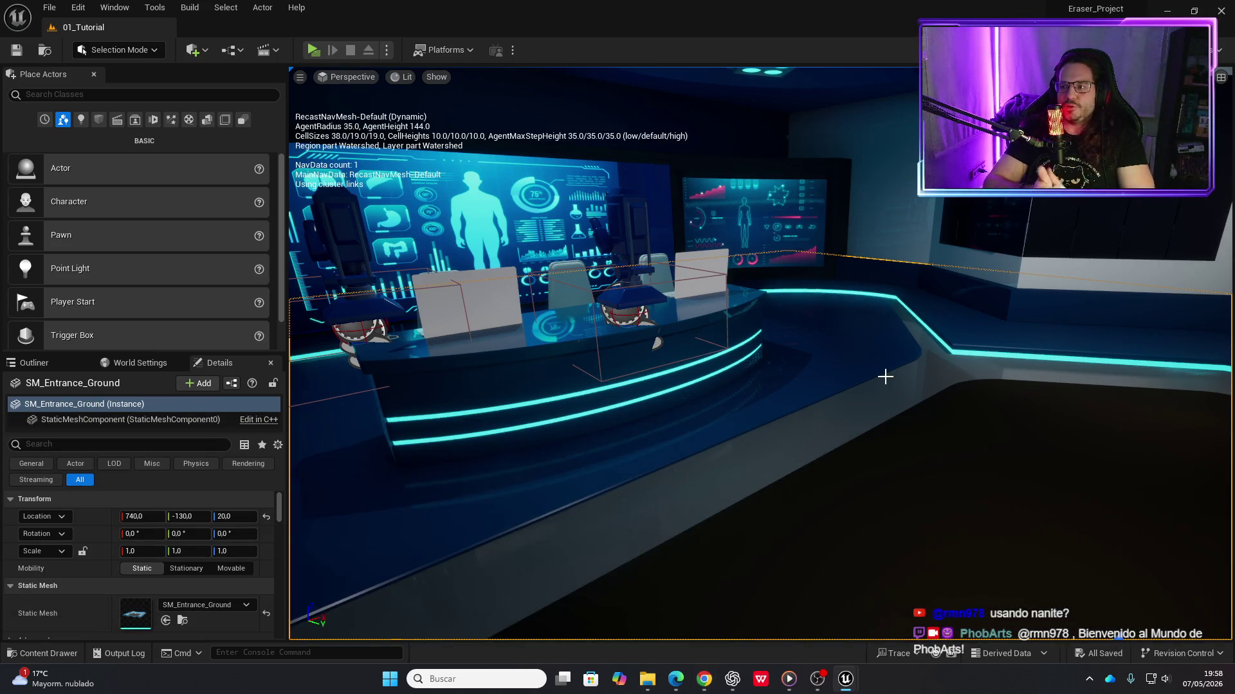
{"action": "key", "text": "ctrl+space"}
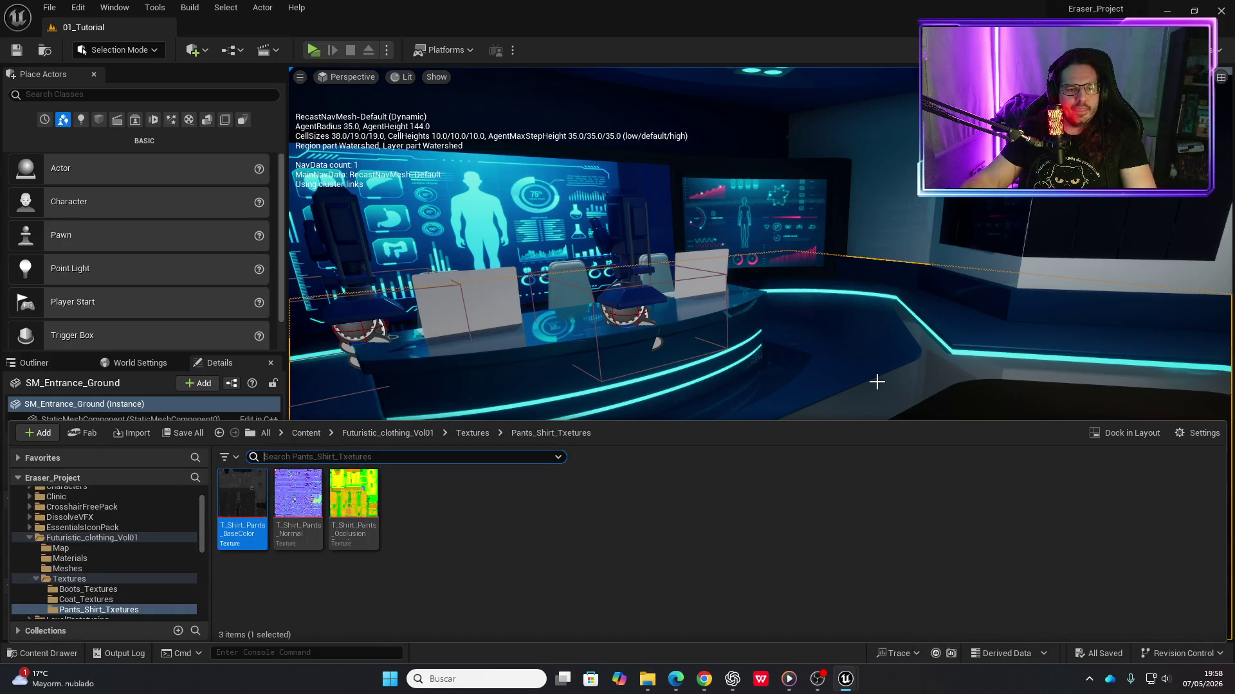
{"action": "left_click", "coordinate": [877, 382]}
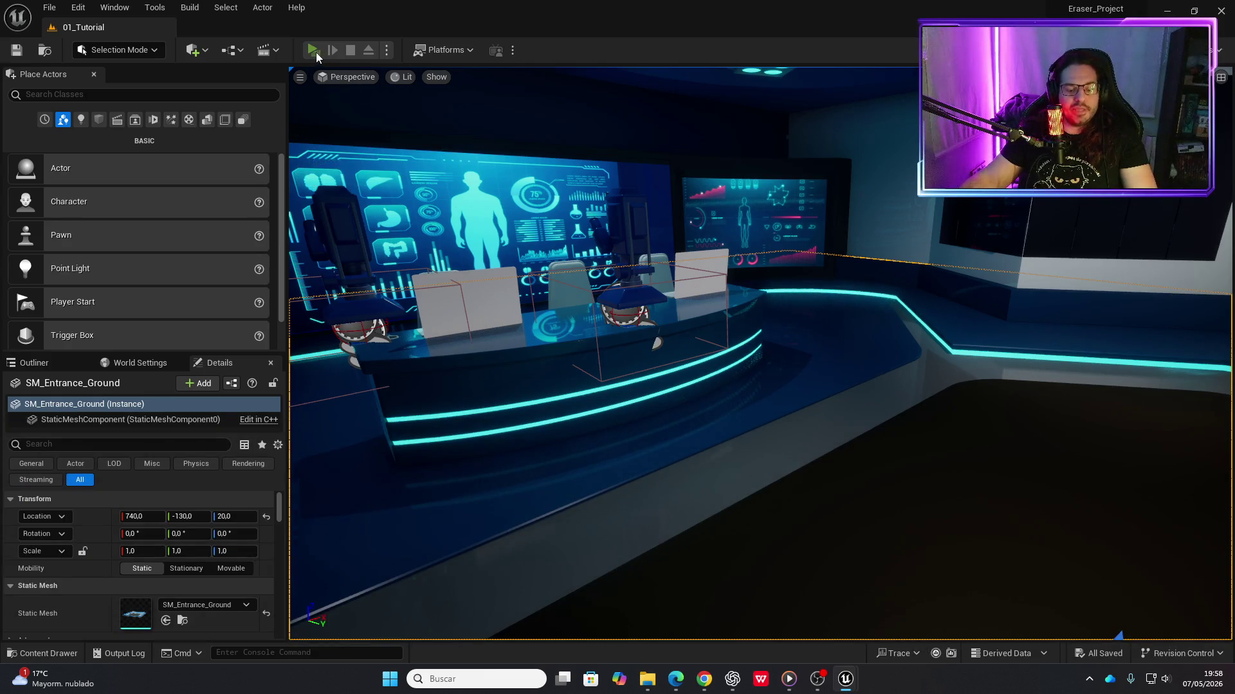
{"action": "left_click", "coordinate": [313, 50]}
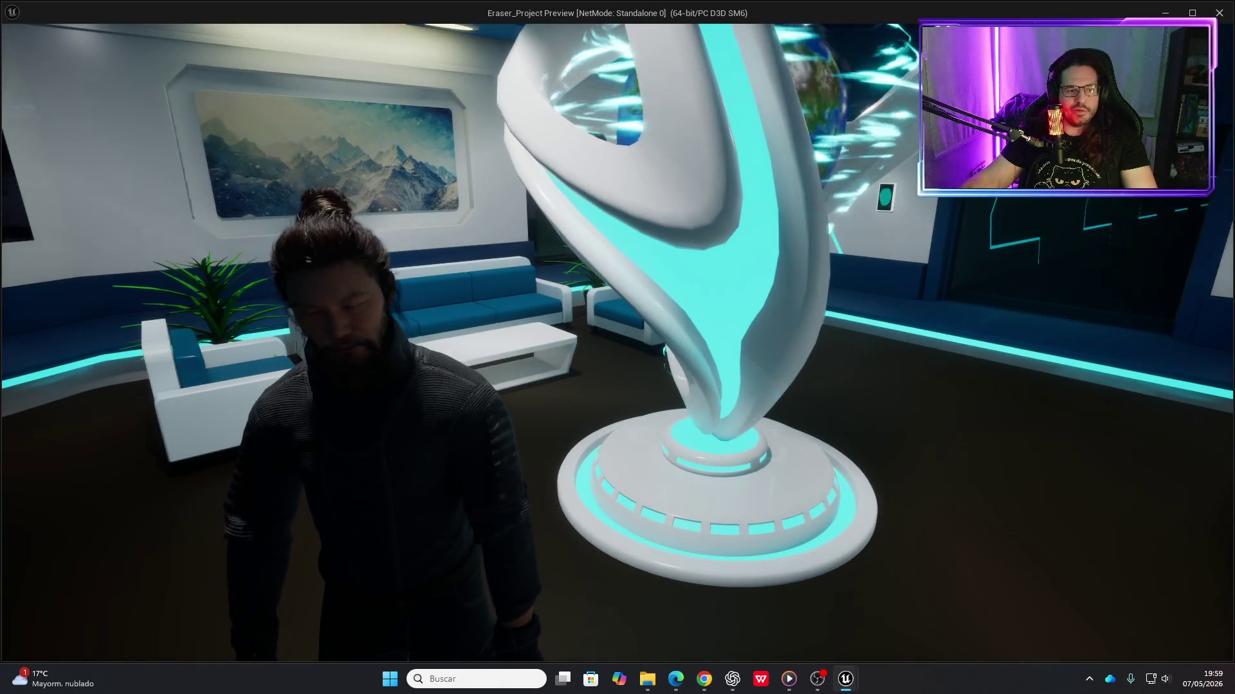
Walk the character toward the screen desks, then stop the play-test
{"action": "key", "text": "w"}
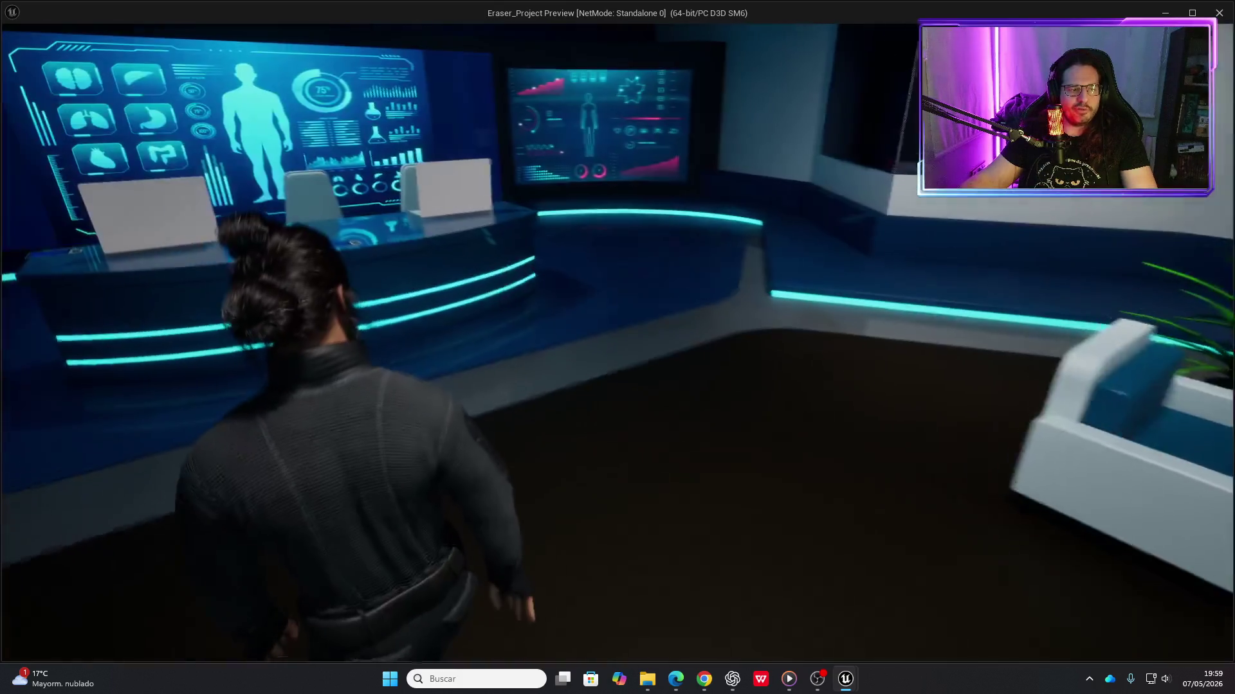
{"action": "key", "text": "Escape"}
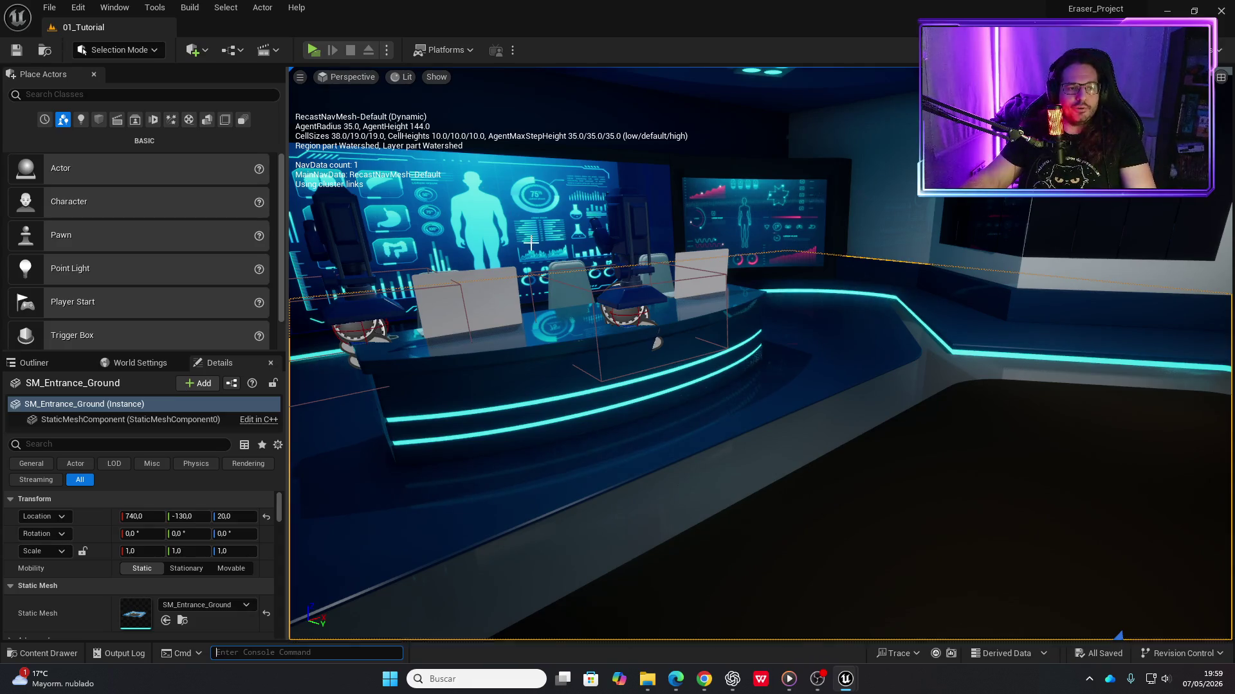
Close the shirt-and-pants texture editor window and launch another play-test of the level
{"action": "key", "text": "ctrl+space"}
{"action": "key", "text": "ctrl+space"}
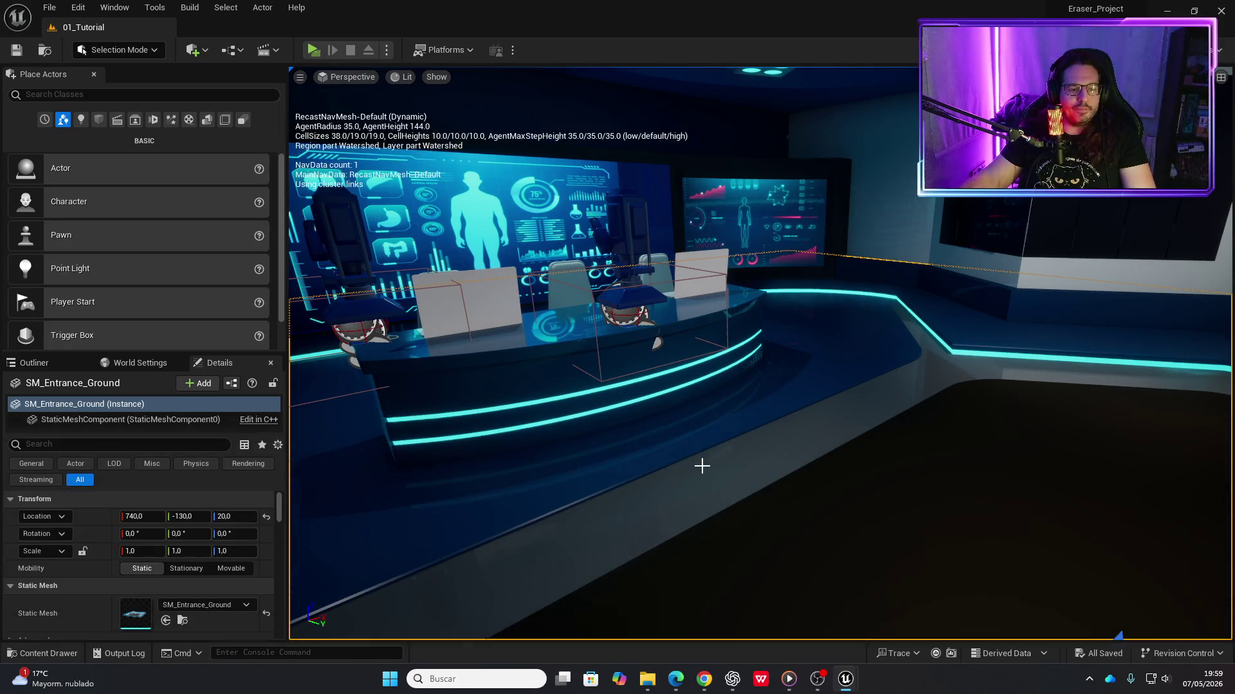
{"action": "mouse_move", "coordinate": [846, 679]}
{"action": "mouse_move", "coordinate": [885, 608]}
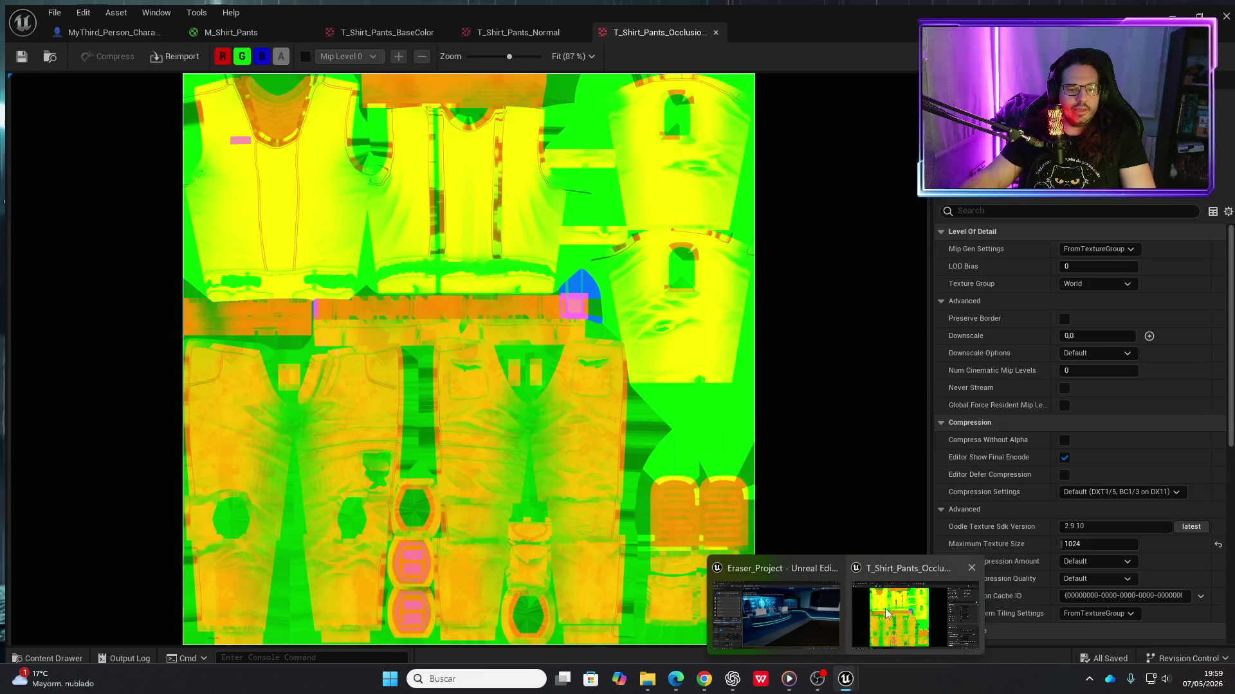
{"action": "left_click", "coordinate": [970, 568]}
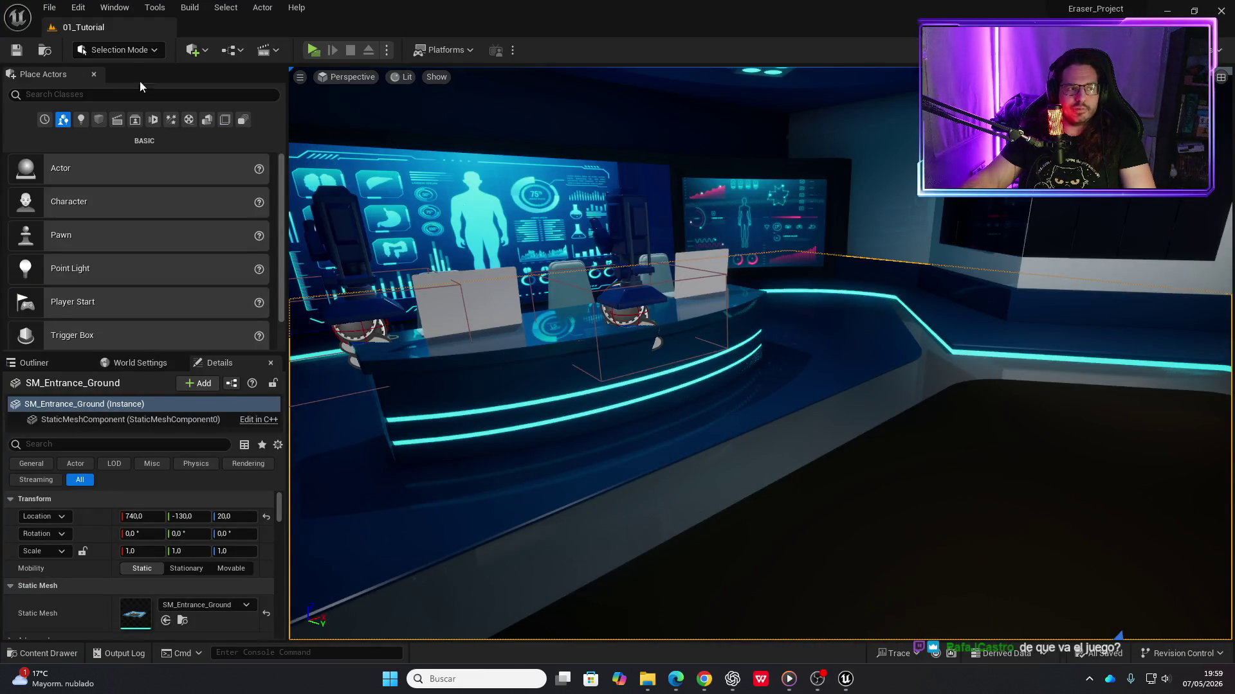
{"action": "key", "text": "p"}
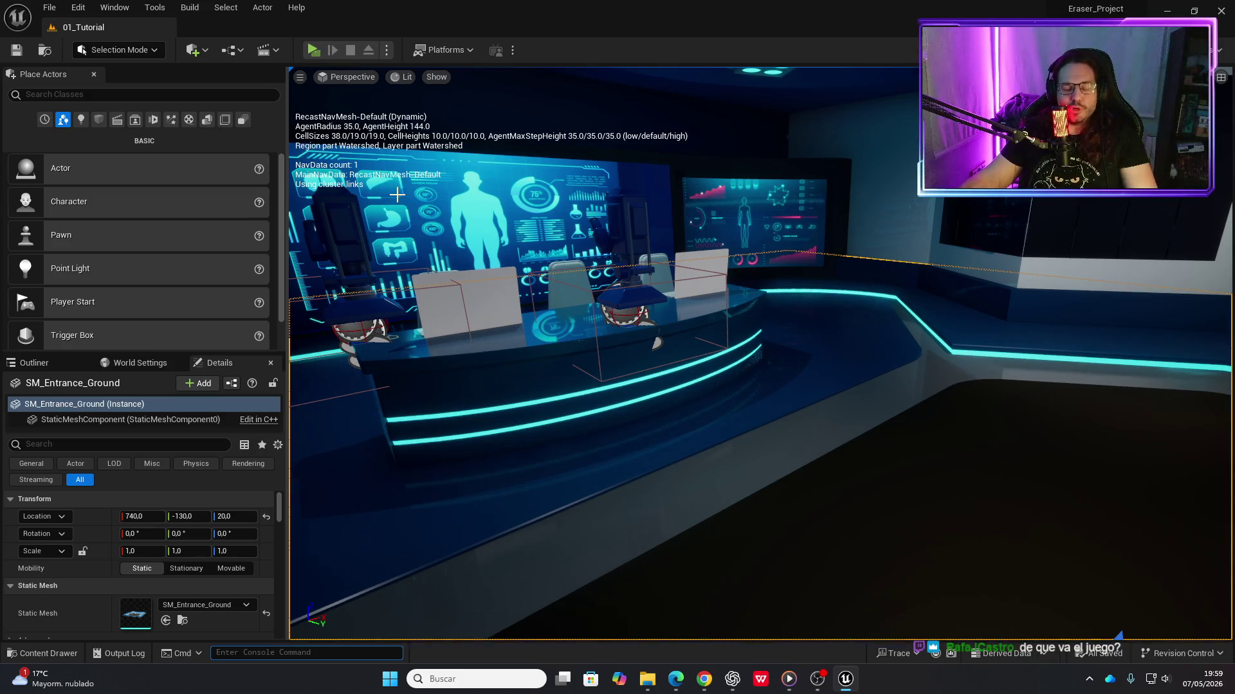
{"action": "left_click", "coordinate": [313, 50]}
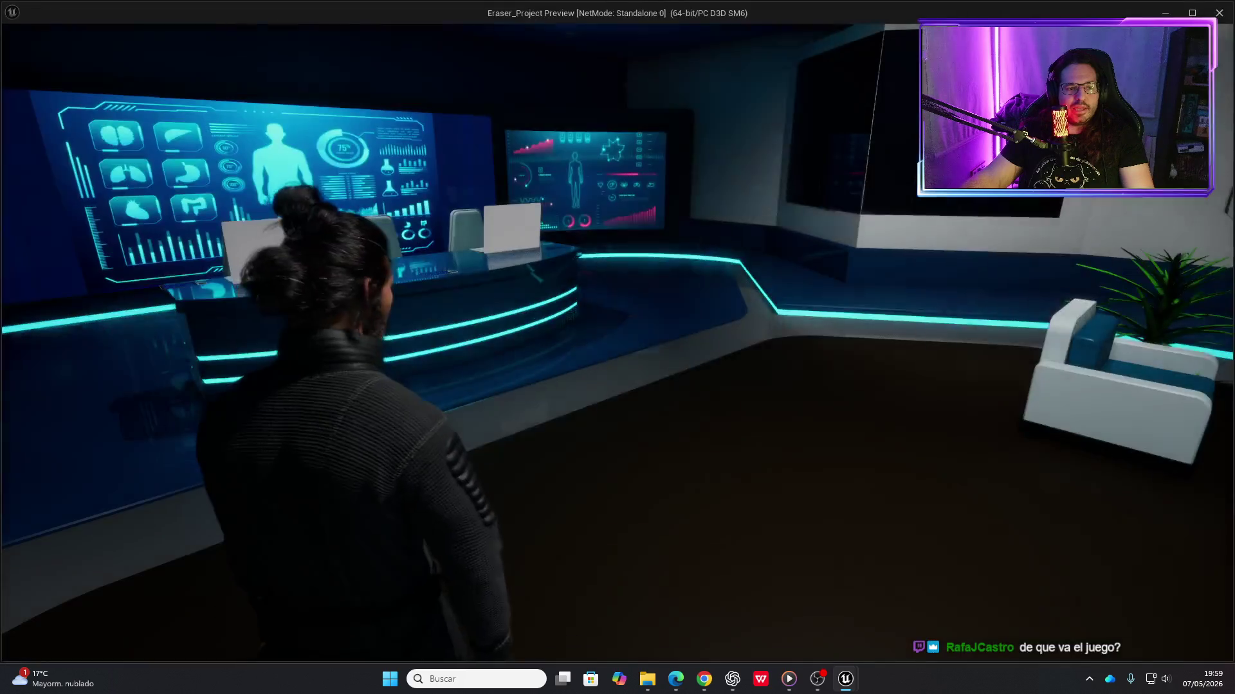
Walk through the globe room, scanner ring and hologram lounge, then down the cyan corridor
{"action": "key", "text": "w"}
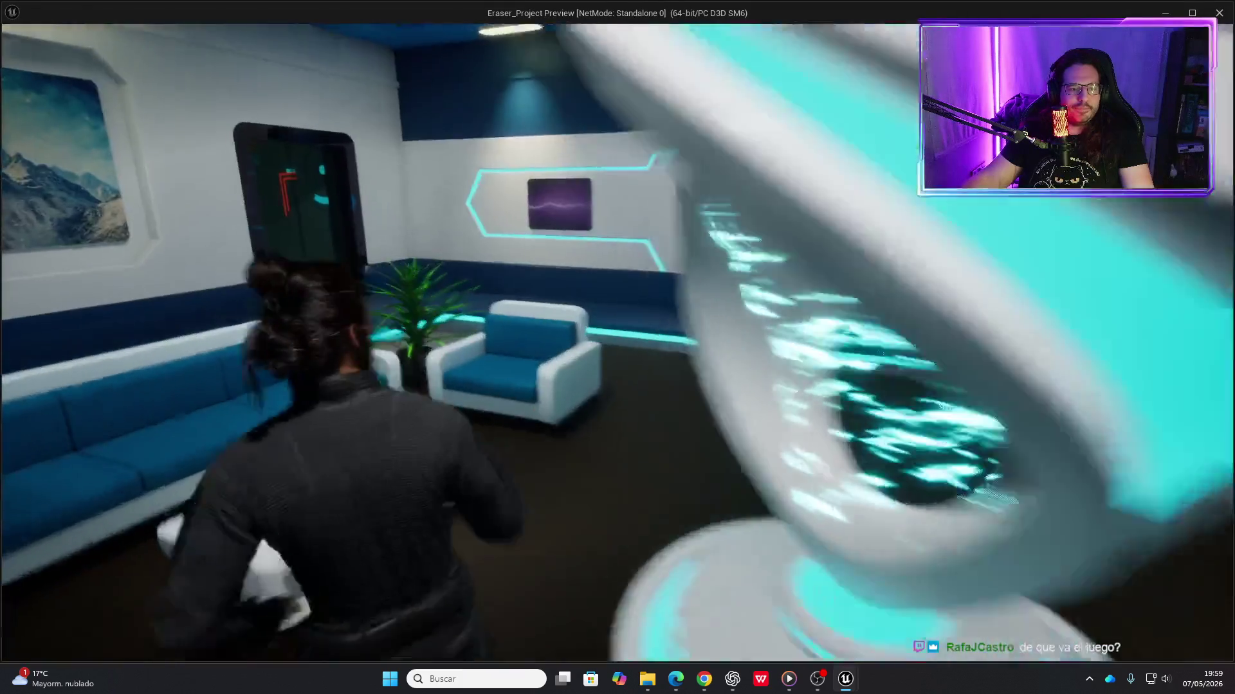
{"action": "key", "text": "w"}
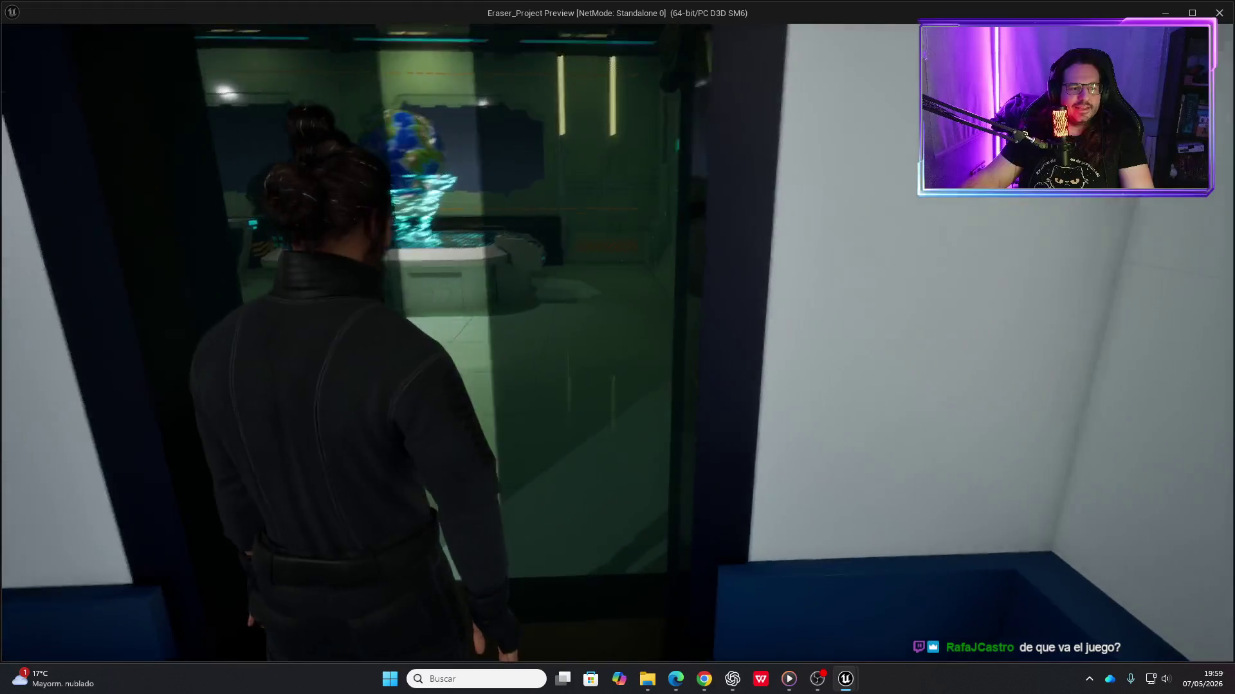
{"action": "key", "text": "w"}
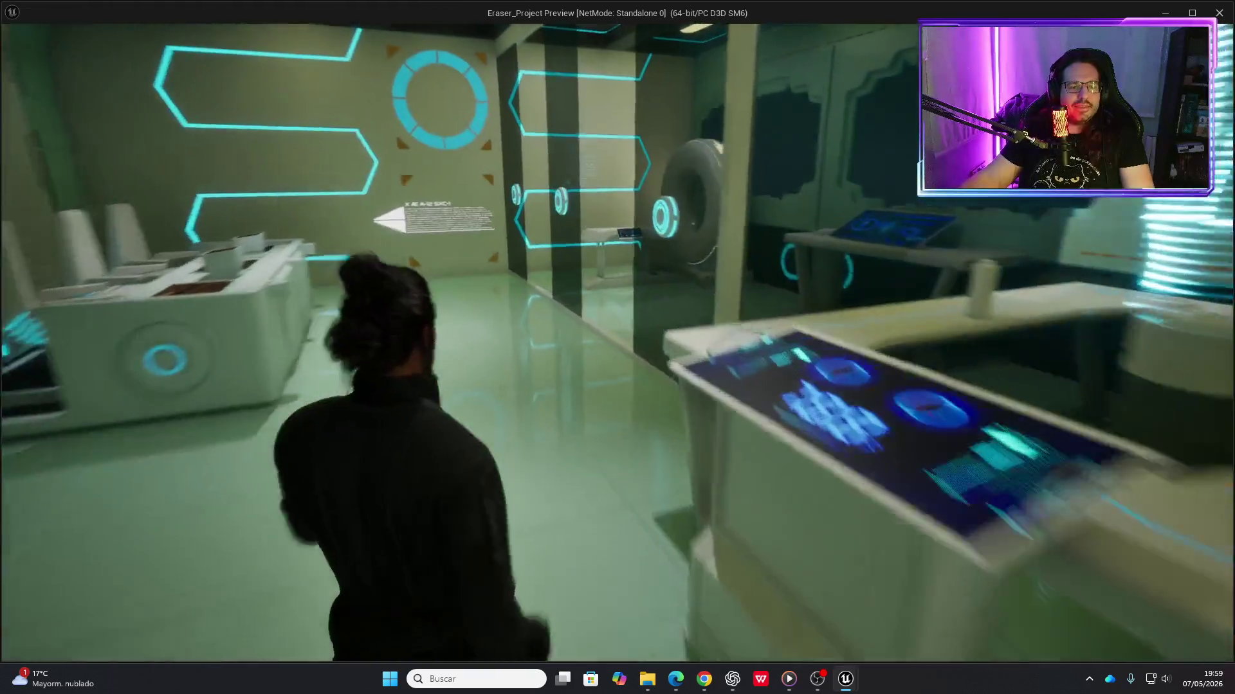
{"action": "key", "text": "w"}
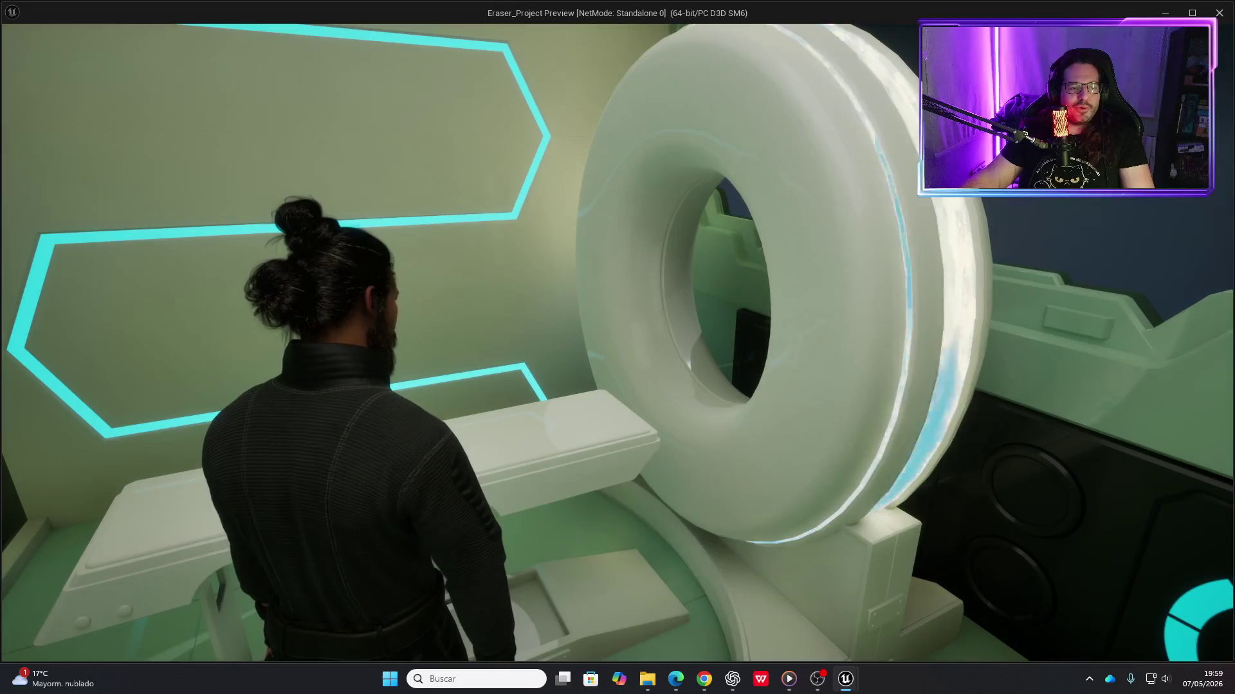
{"action": "key", "text": "w"}
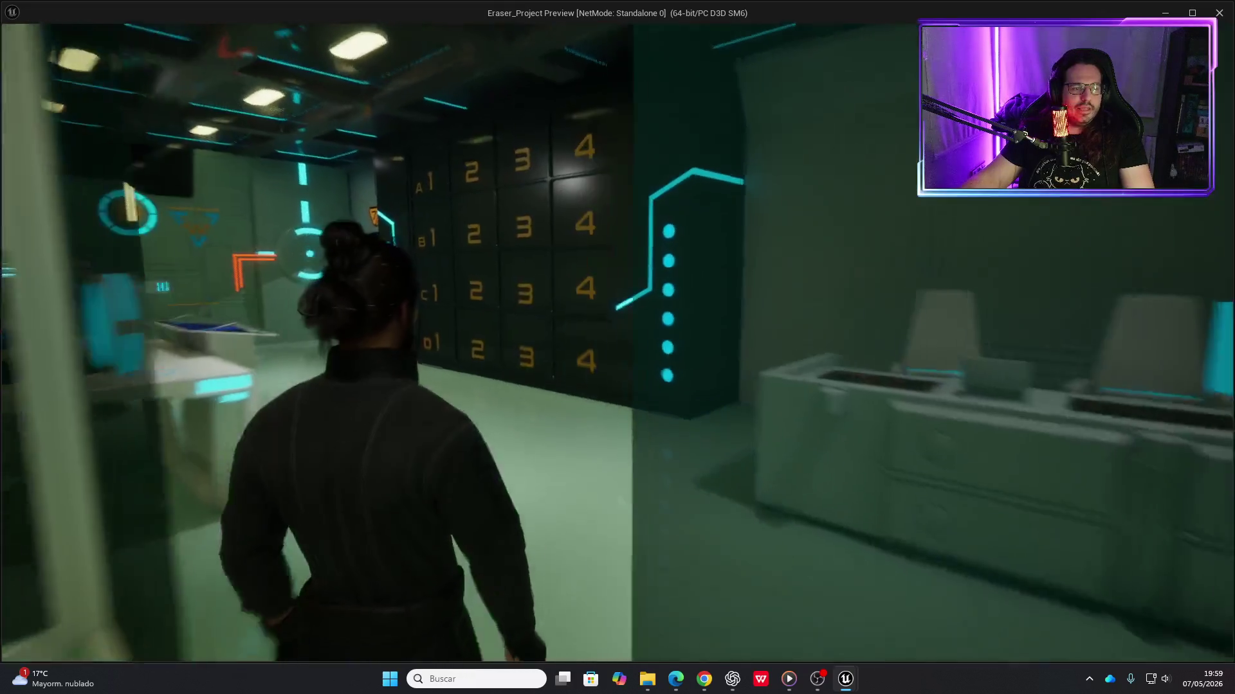
{"action": "key", "text": "w"}
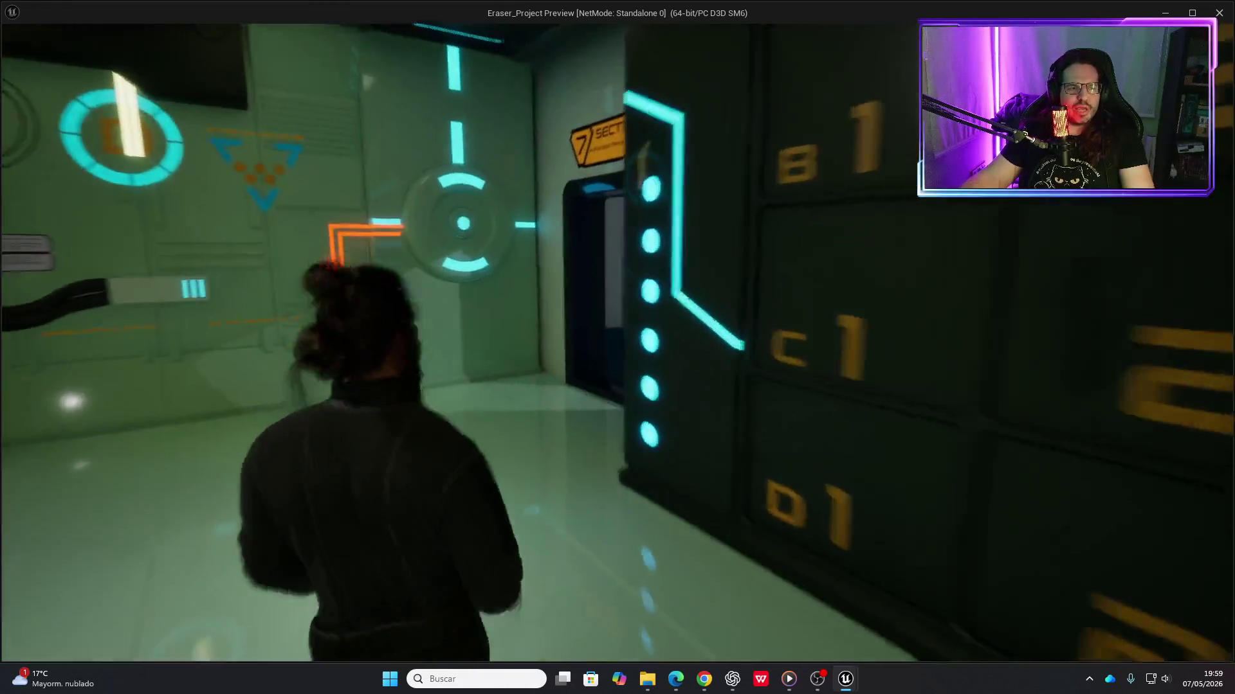
{"action": "key", "text": "w"}
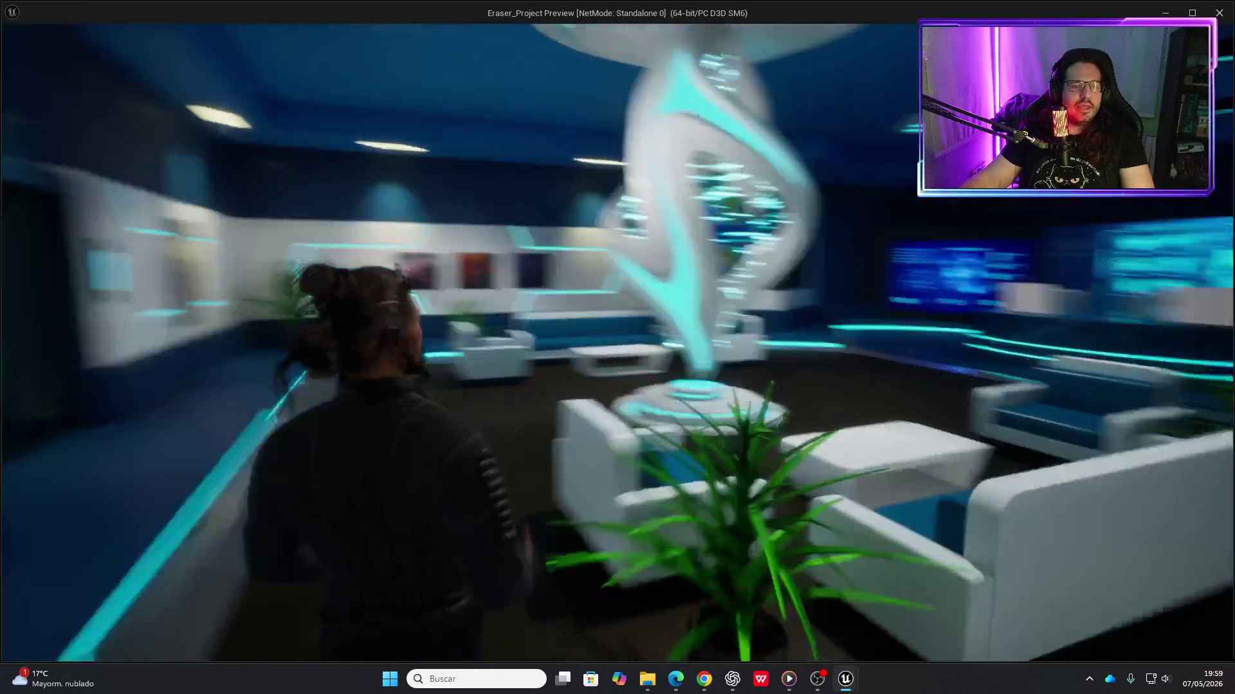
{"action": "key", "text": "w"}
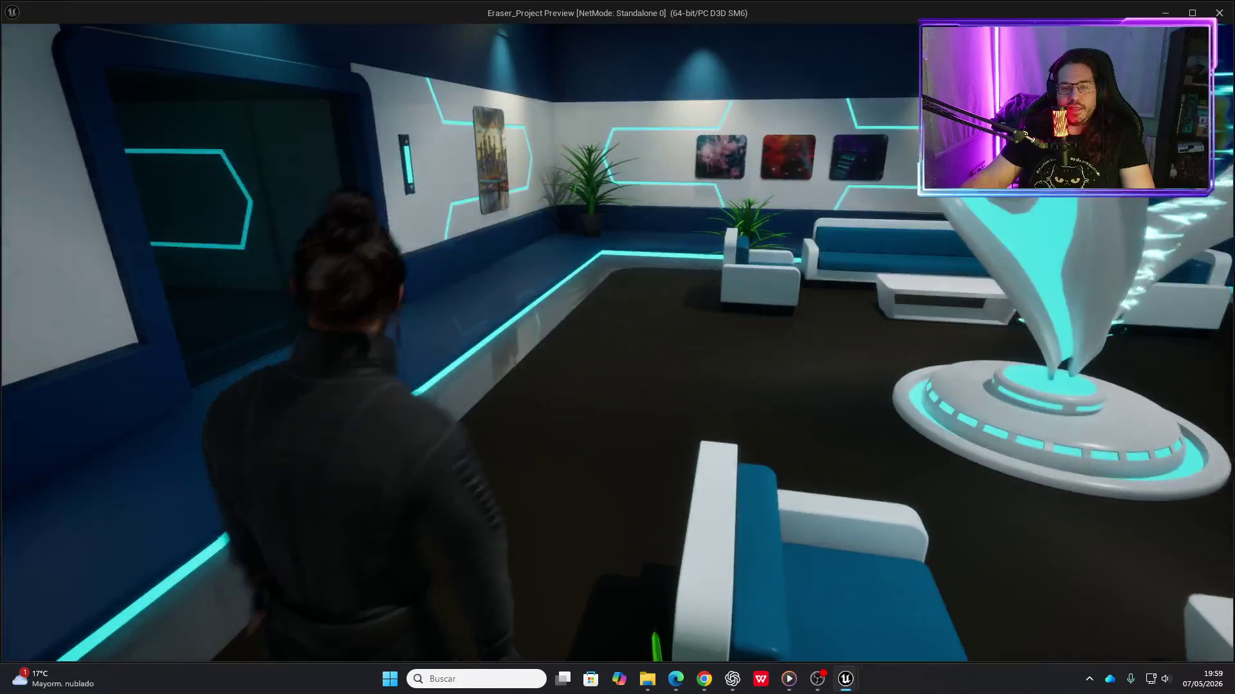
{"action": "key", "text": "w"}
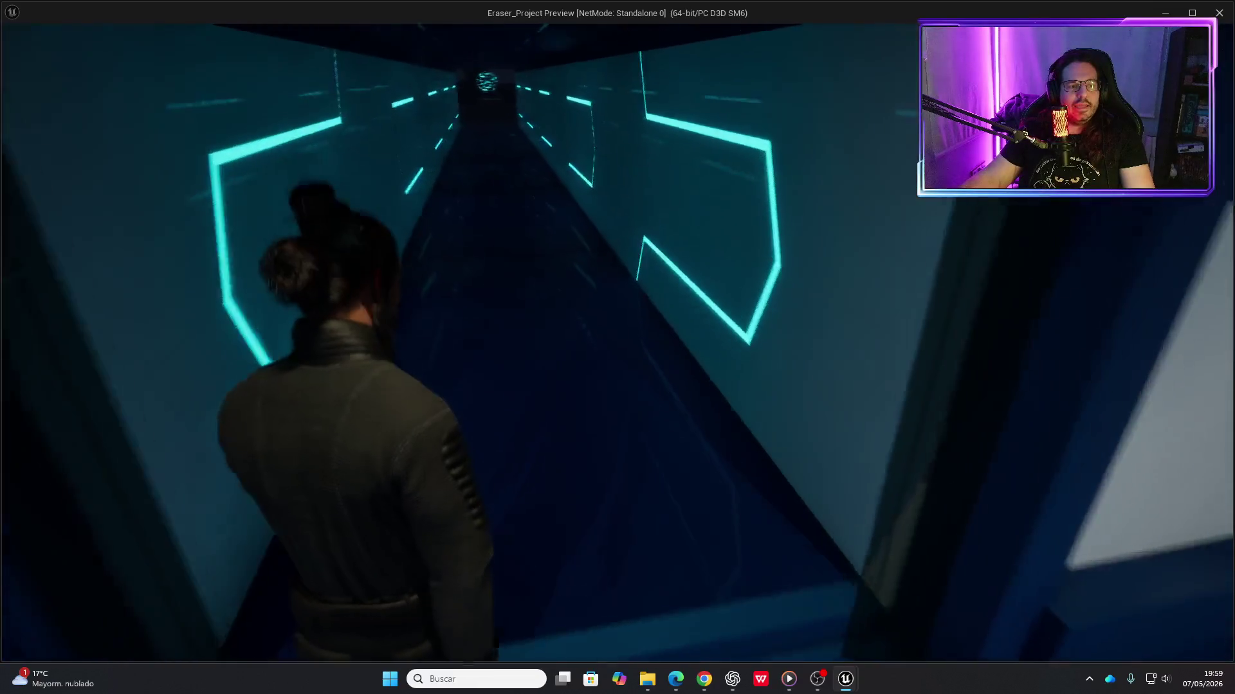
{"action": "key", "text": "w"}
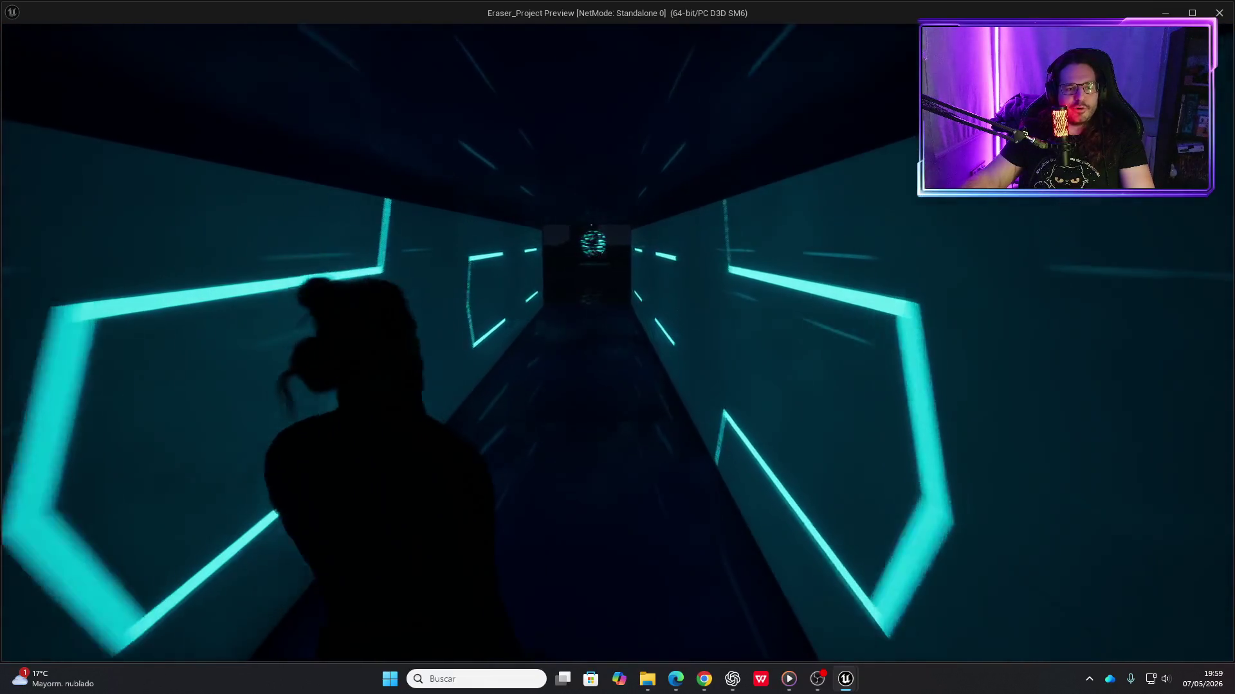
{"action": "key", "text": "w"}
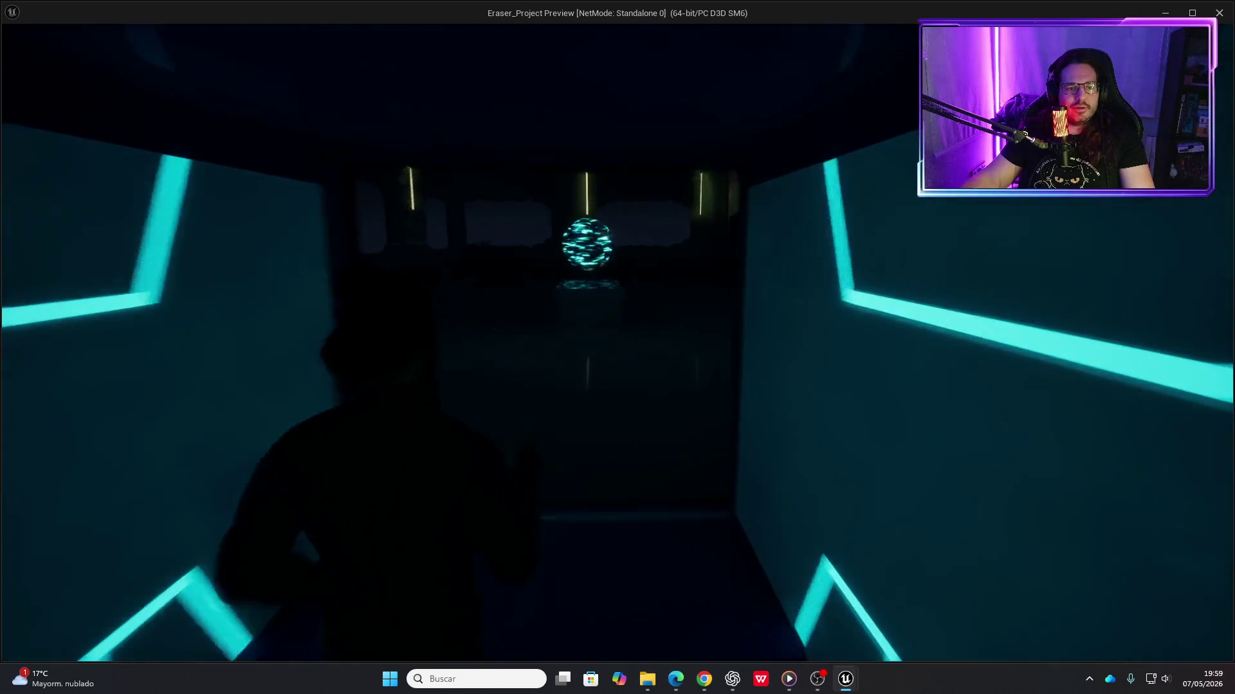
Continue through the bright room into the dark corridor and erase the blocking pipe
{"action": "key", "text": "w"}
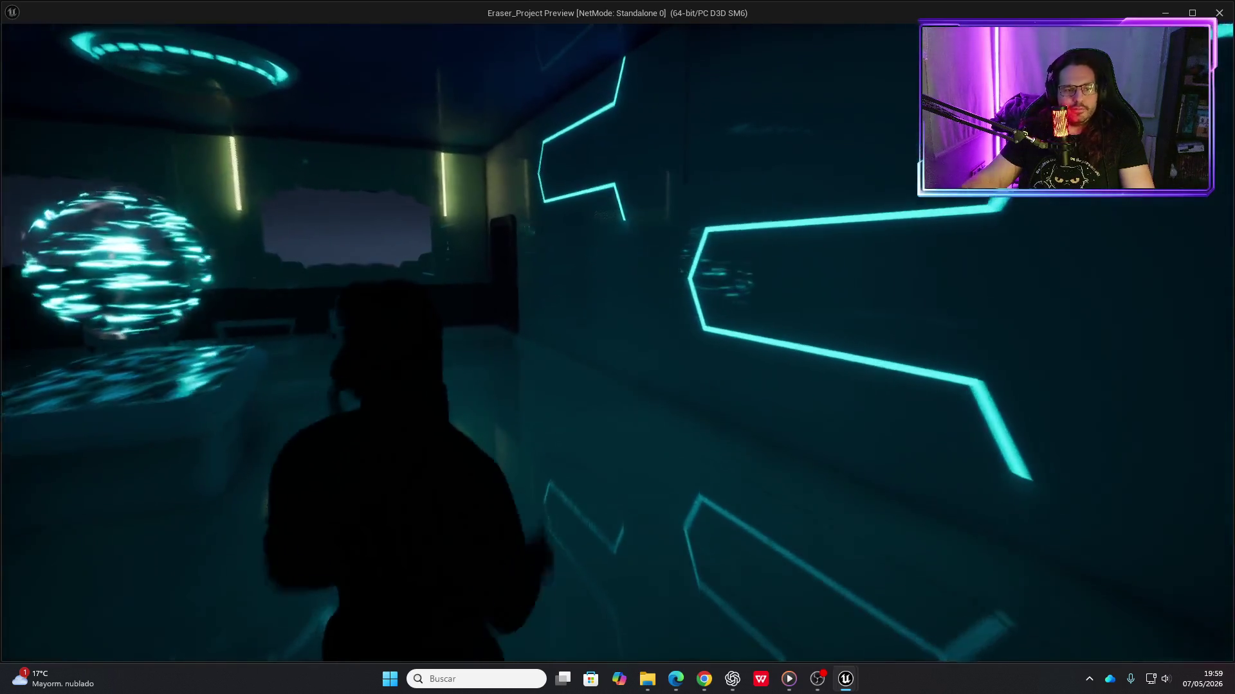
{"action": "key", "text": "w"}
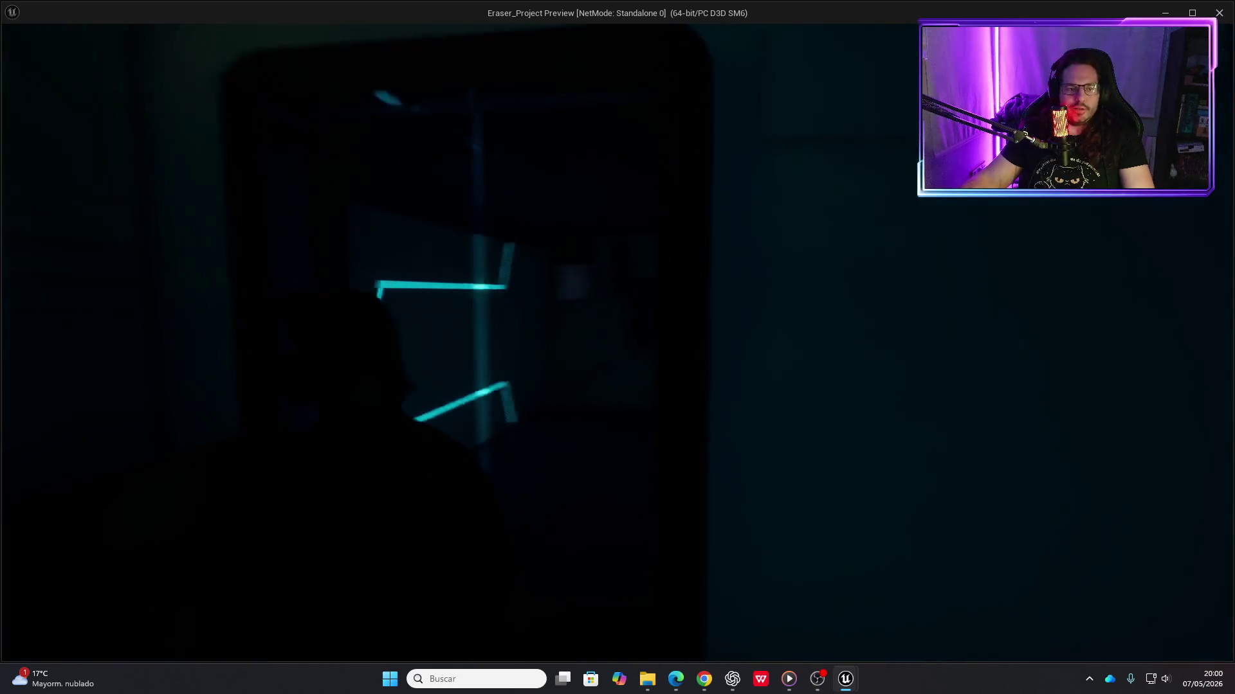
{"action": "key", "text": "w"}
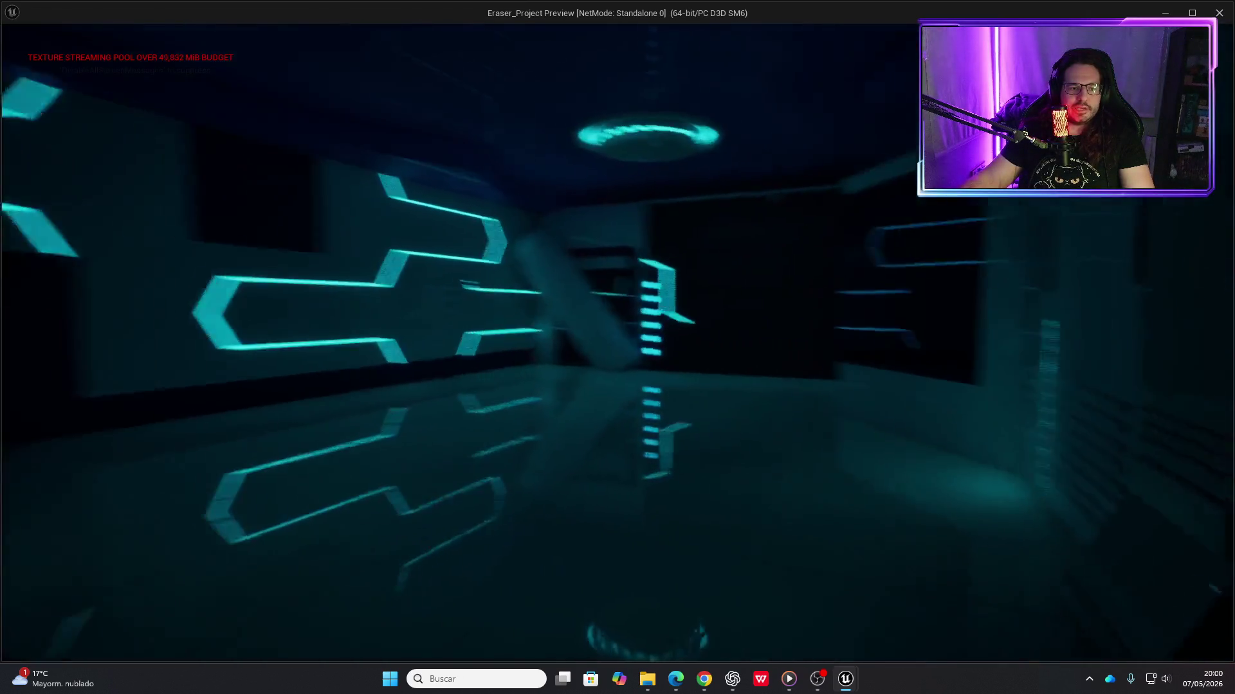
{"action": "key", "text": "w"}
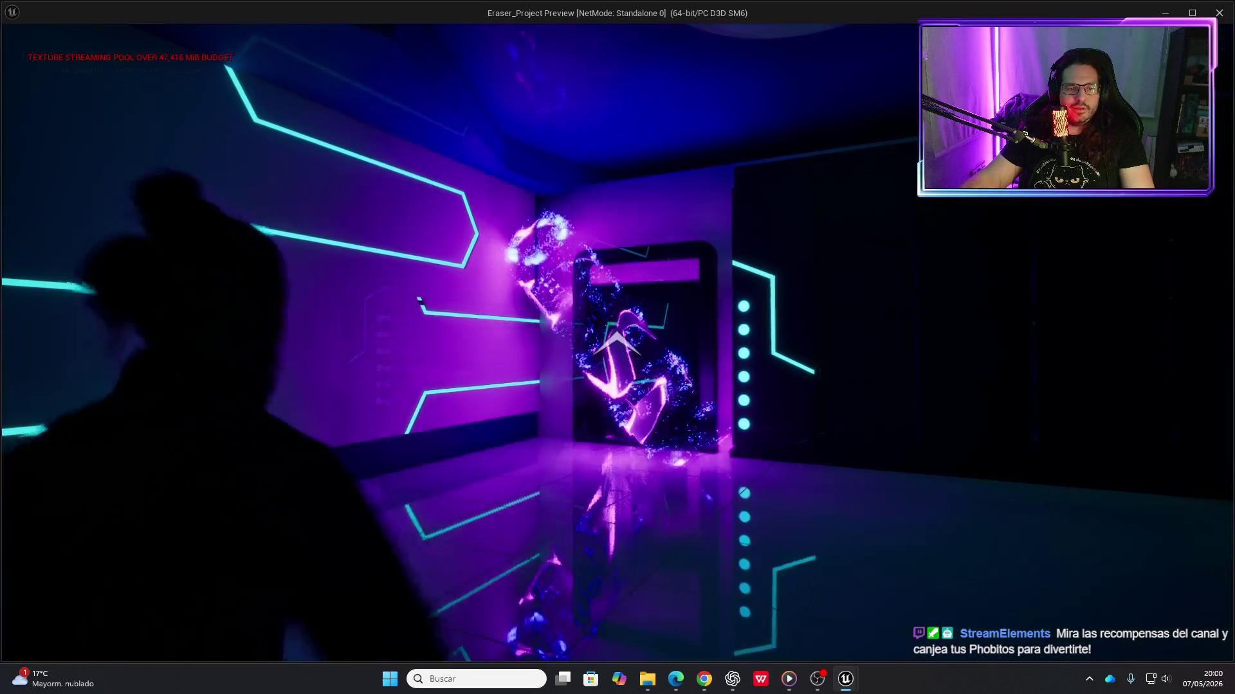
{"action": "key", "text": "w"}
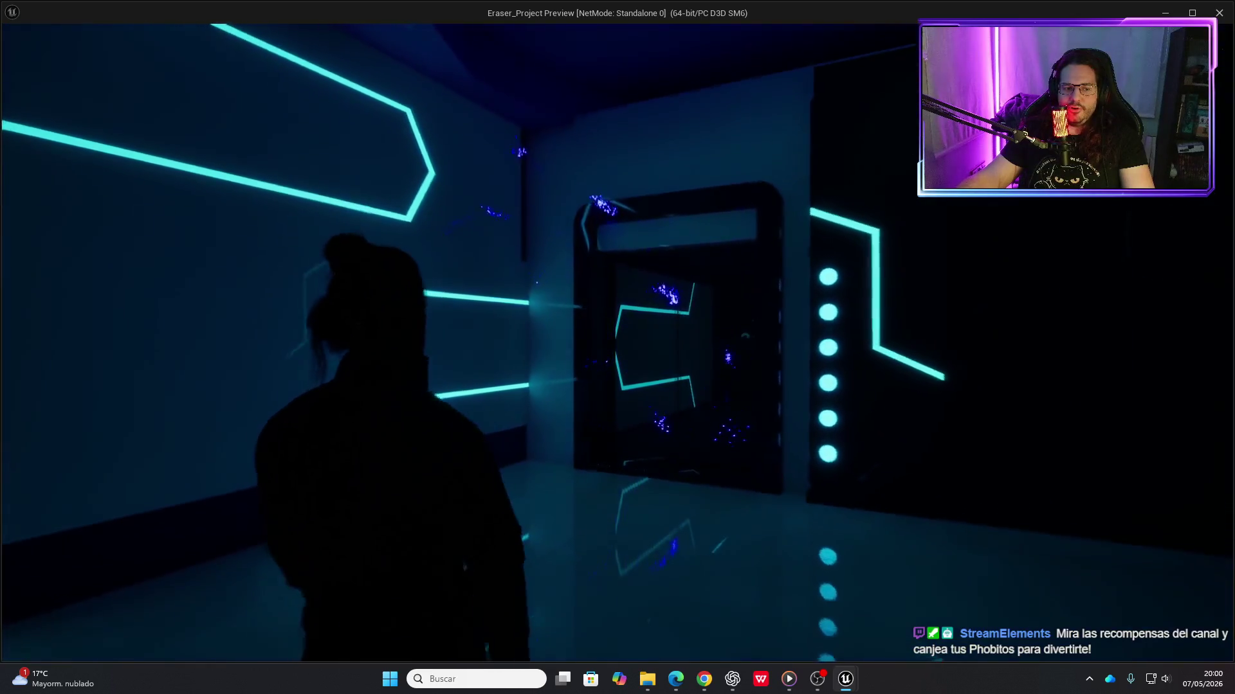
{"action": "key", "text": "w"}
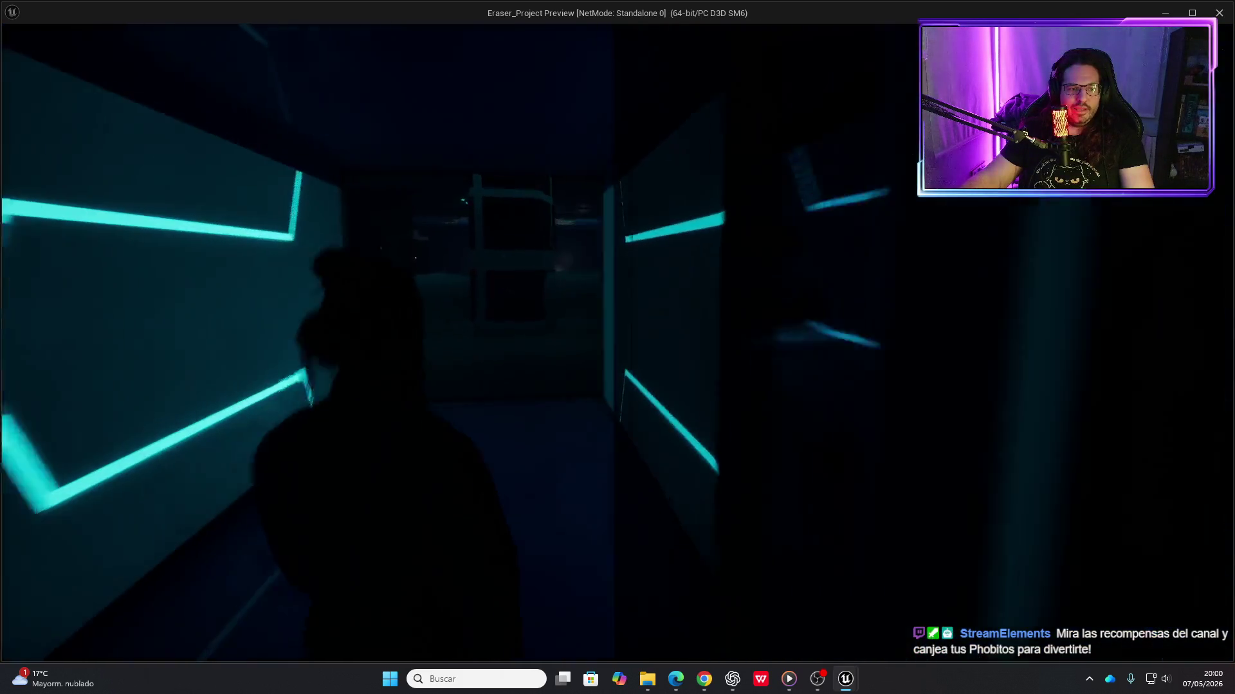
{"action": "key", "text": "w"}
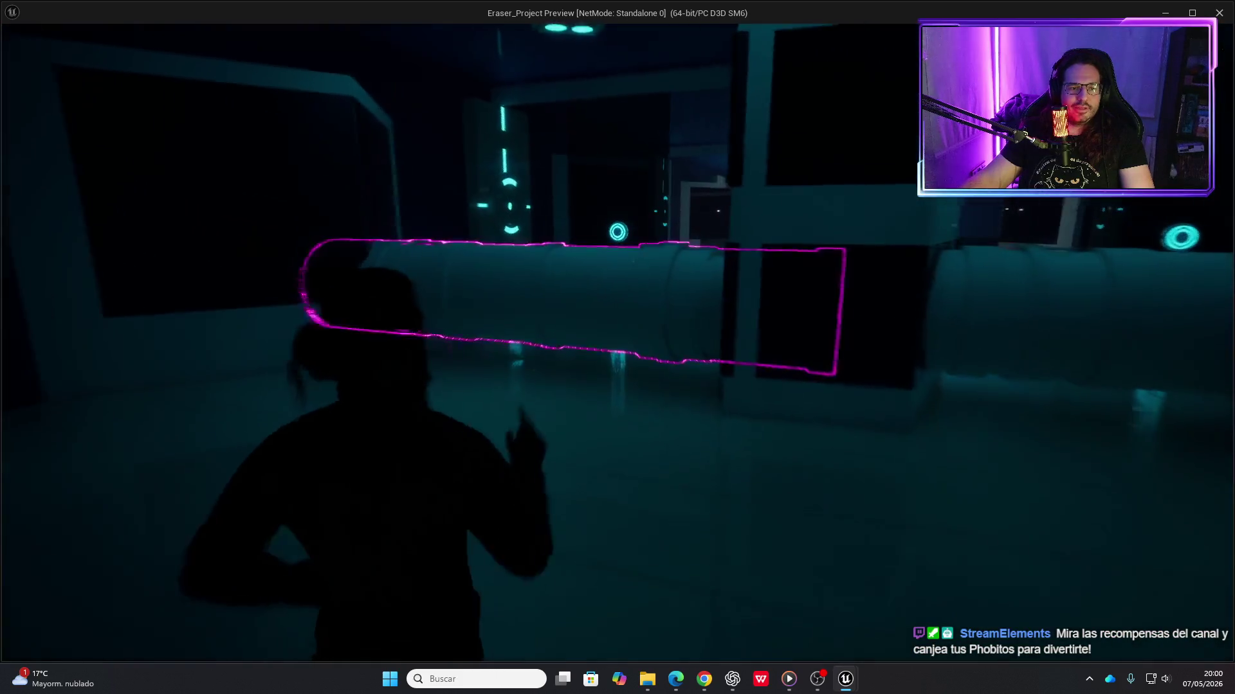
{"action": "key", "text": "e"}
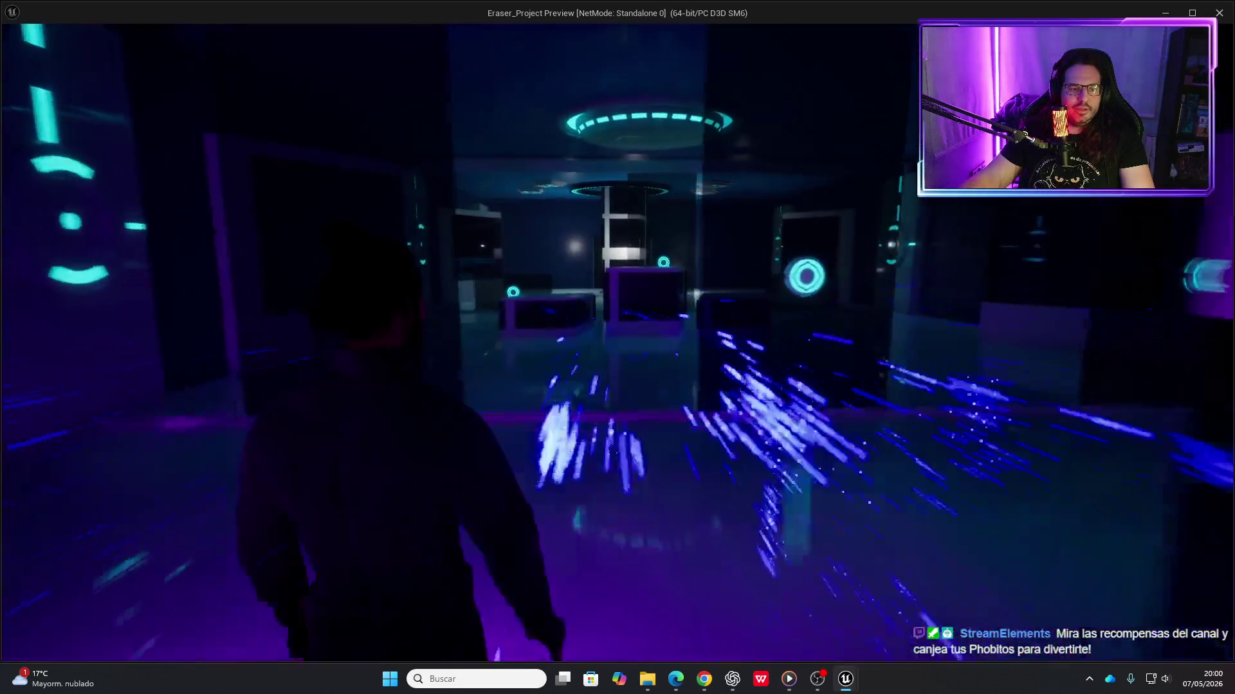
Enter the newly opened room and erase the enemy figure
{"action": "key", "text": "w"}
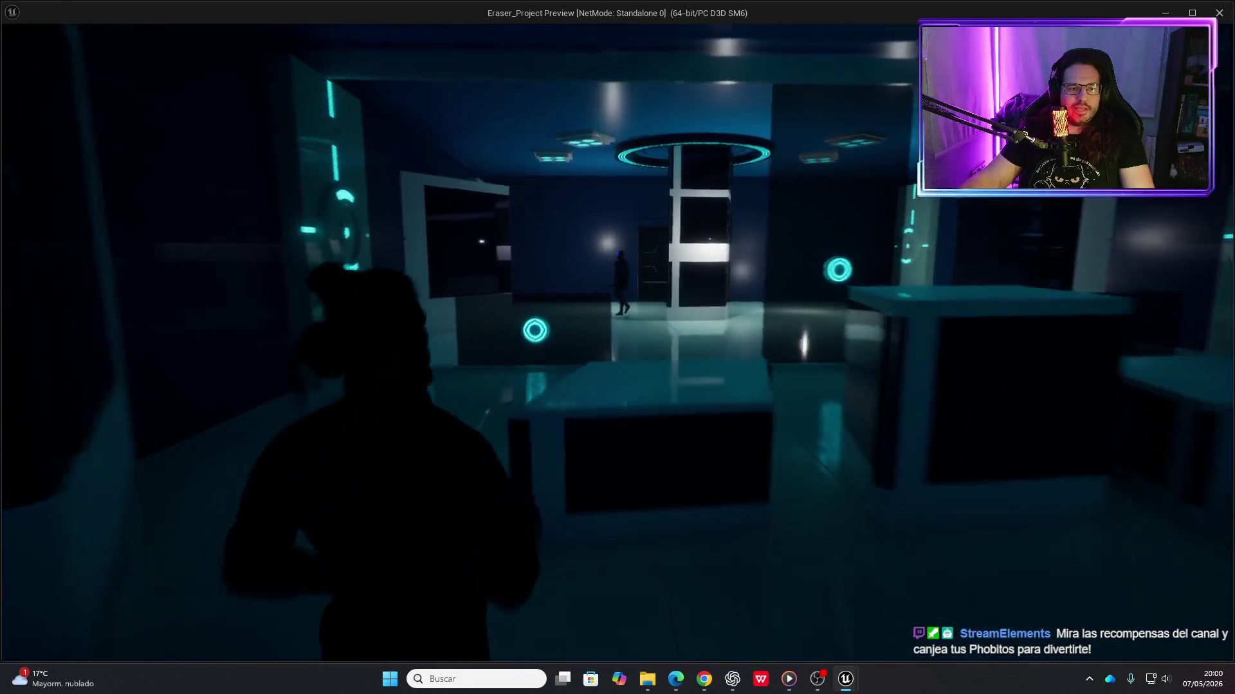
{"action": "key", "text": "w"}
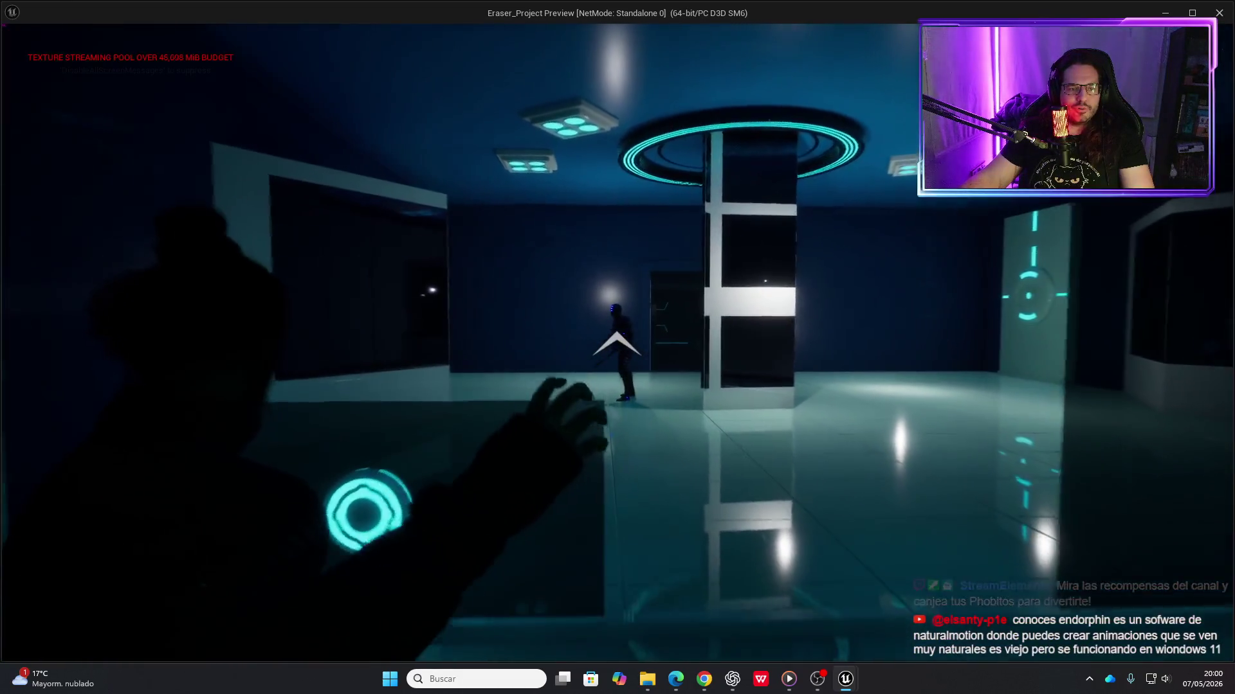
{"action": "key", "text": "e"}
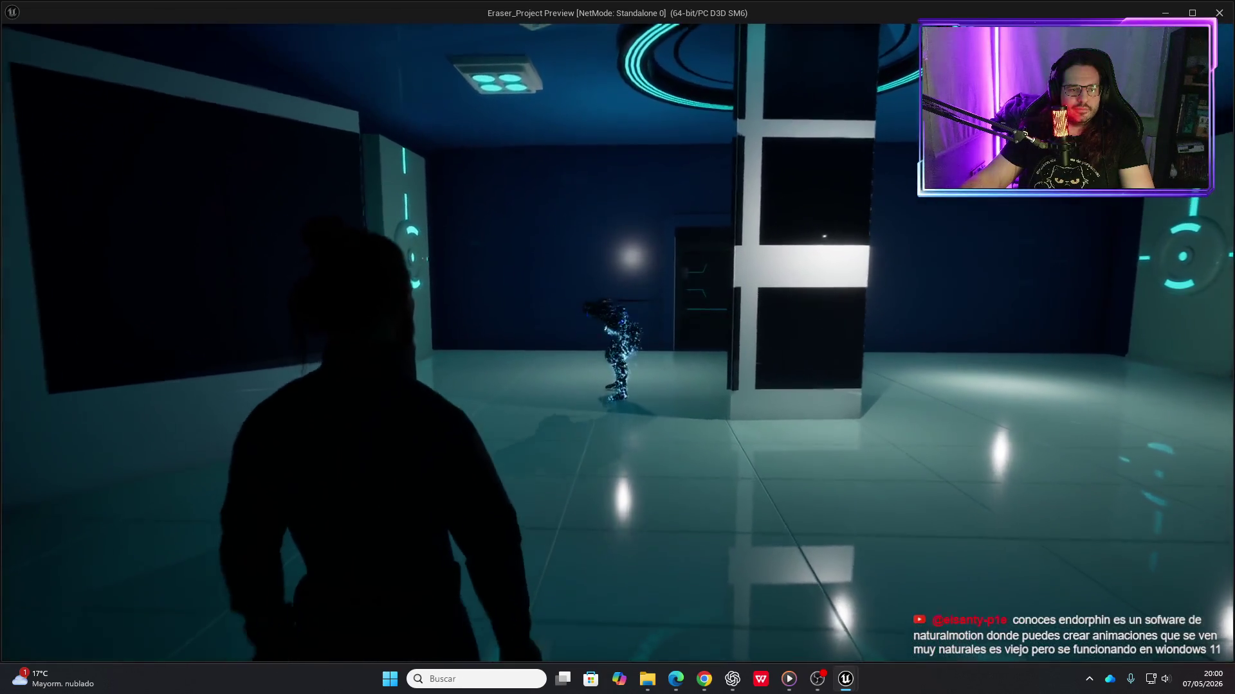
Walk up to the lit corridor doorway, then end the play session
{"action": "key", "text": "w"}
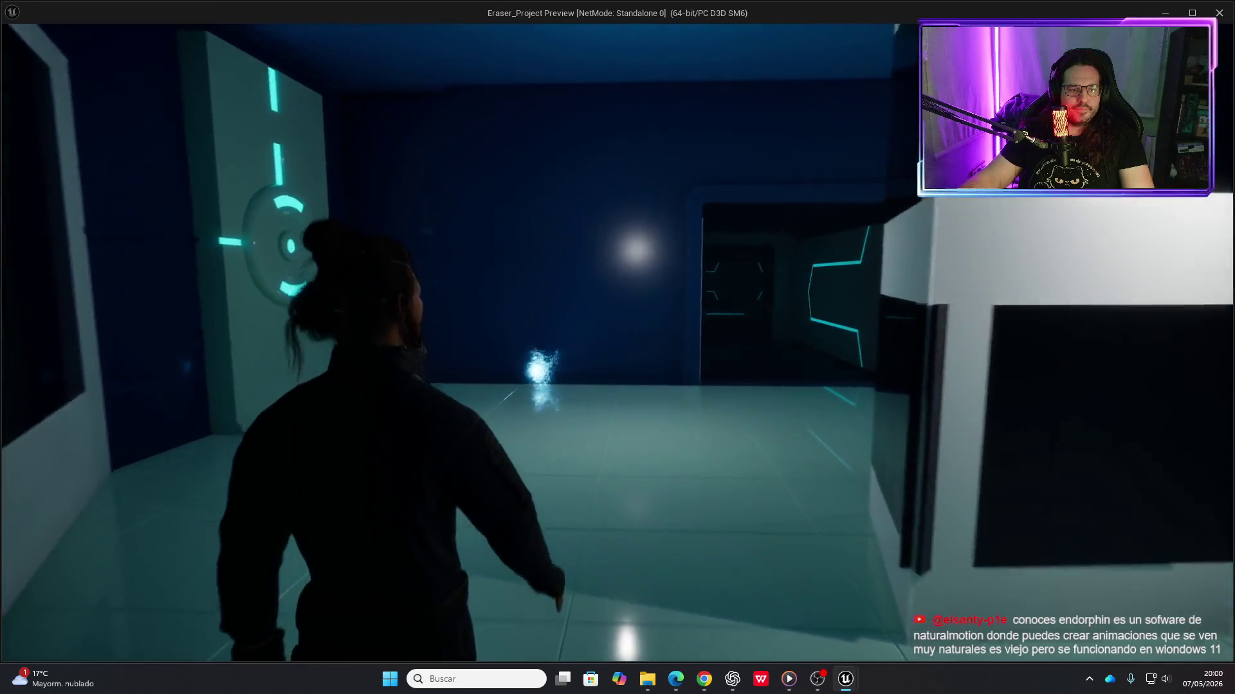
{"action": "key", "text": "w"}
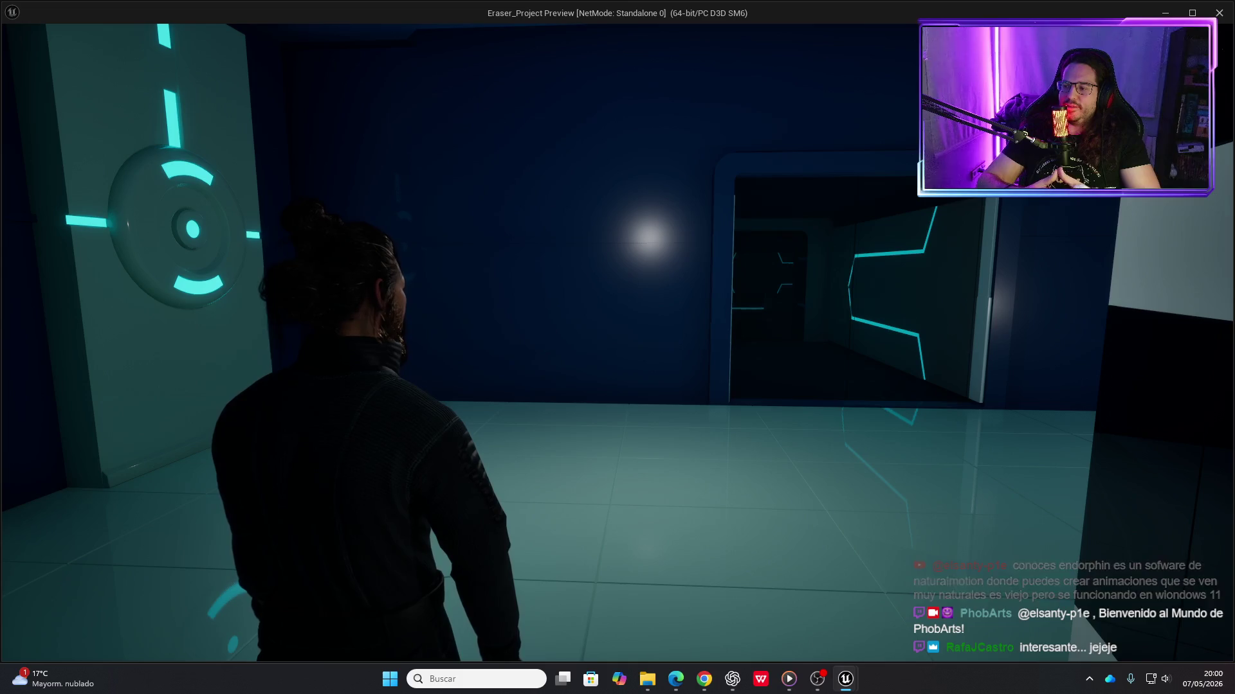
{"action": "key", "text": "w"}
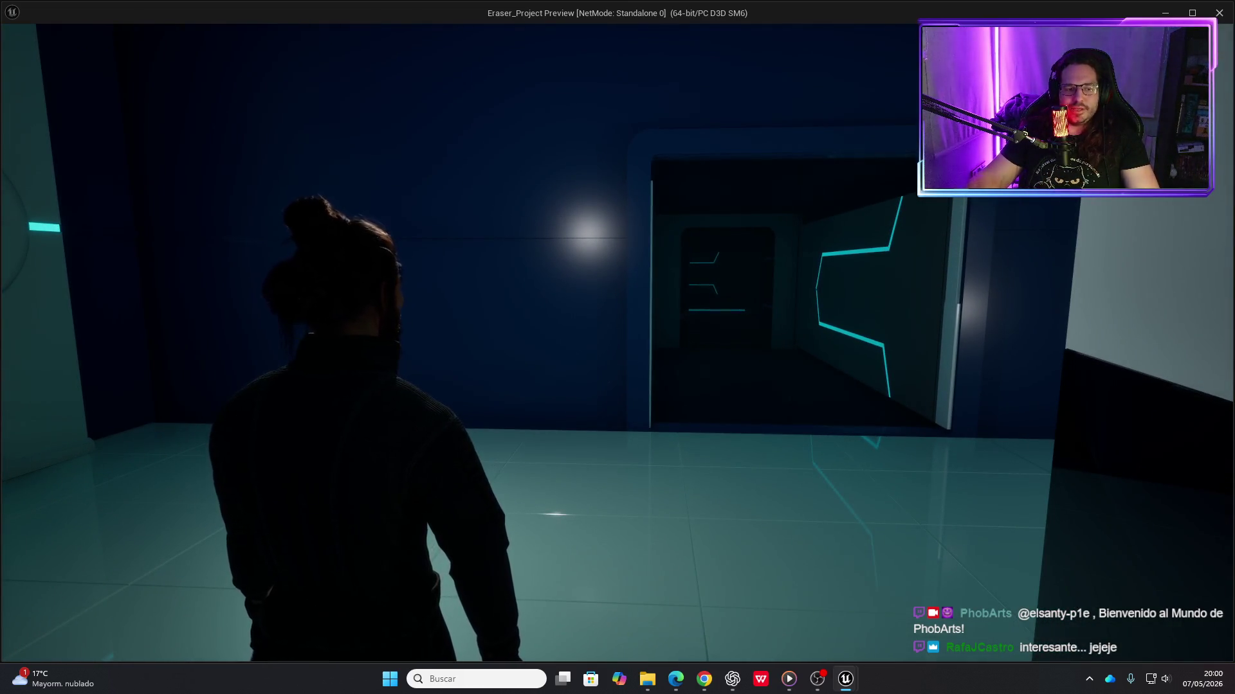
{"action": "key", "text": "w"}
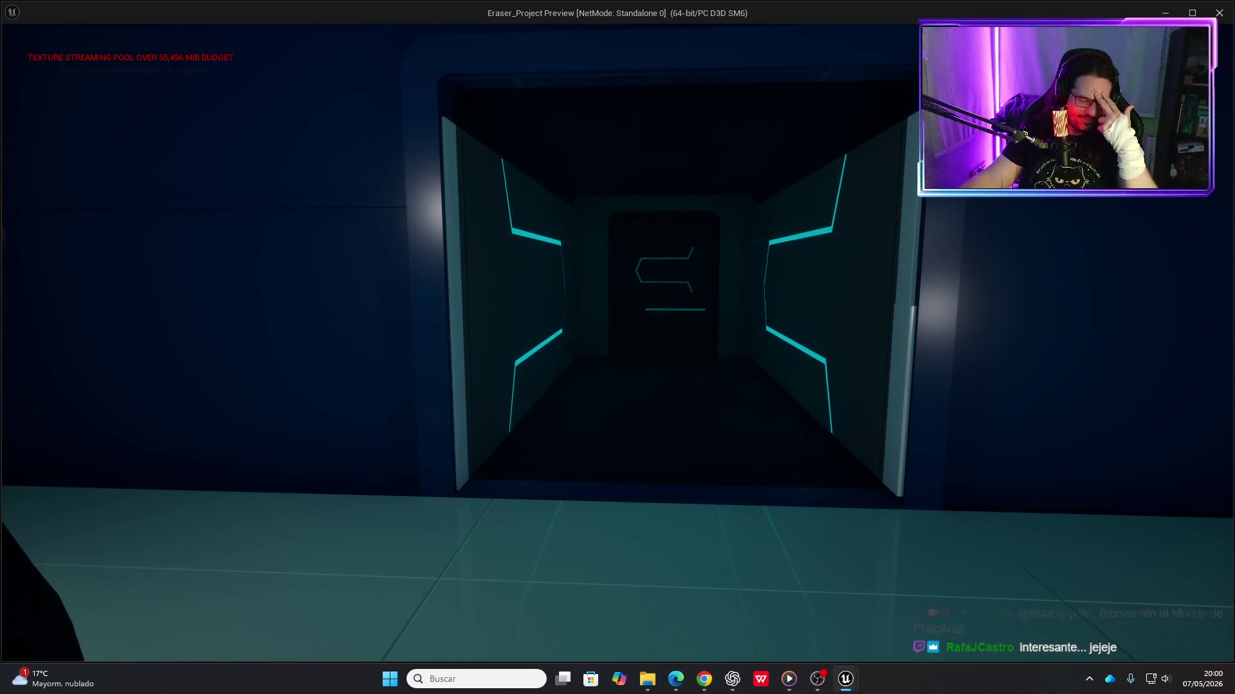
{"action": "key", "text": "w"}
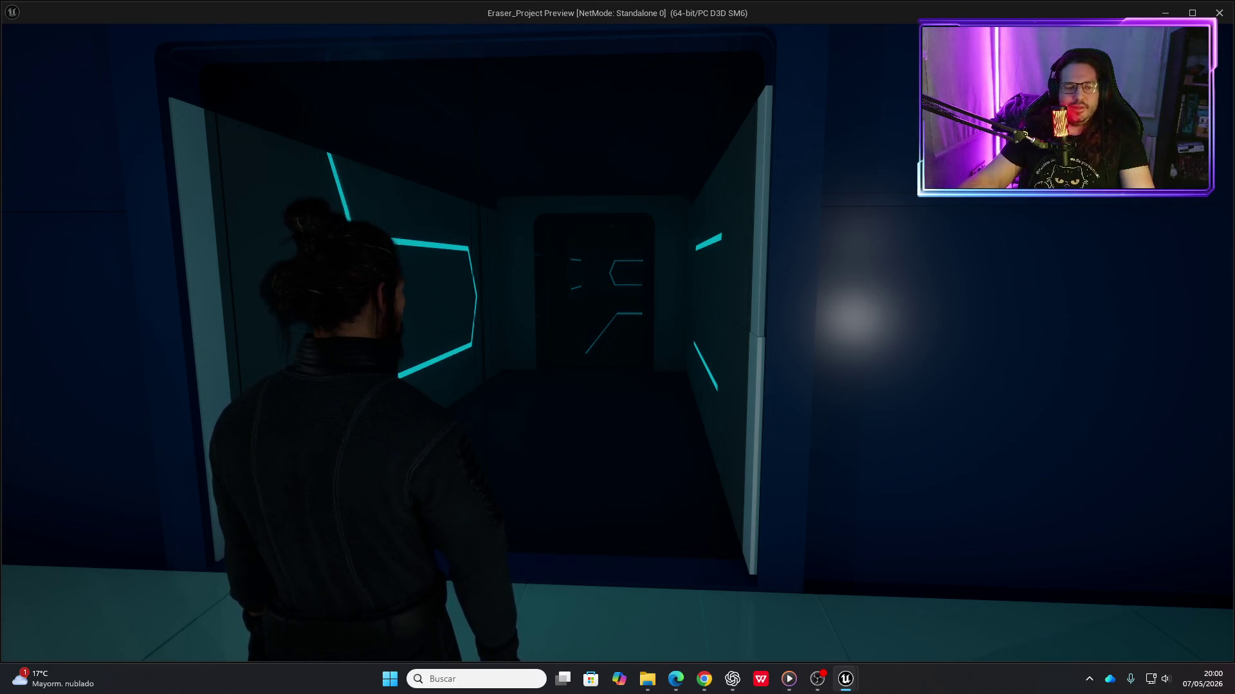
{"action": "key", "text": "Escape"}
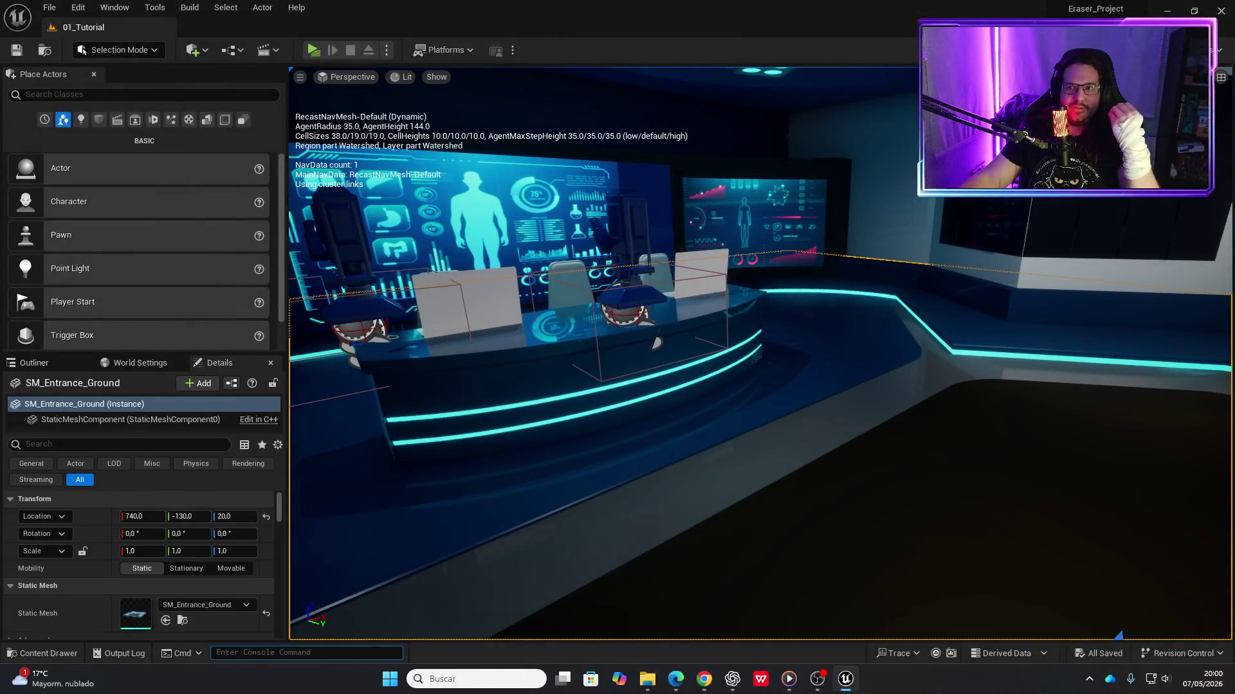
{"action": "key", "text": "alt+Tab"}
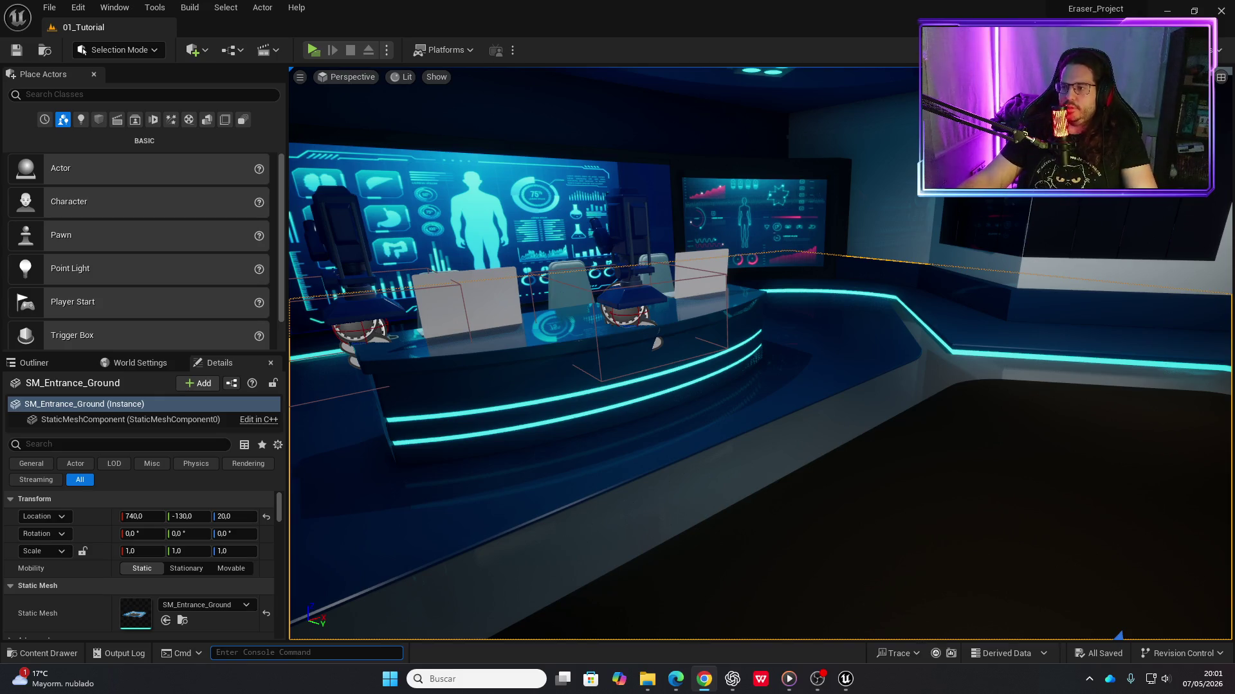
{"action": "key", "text": "alt+Tab"}
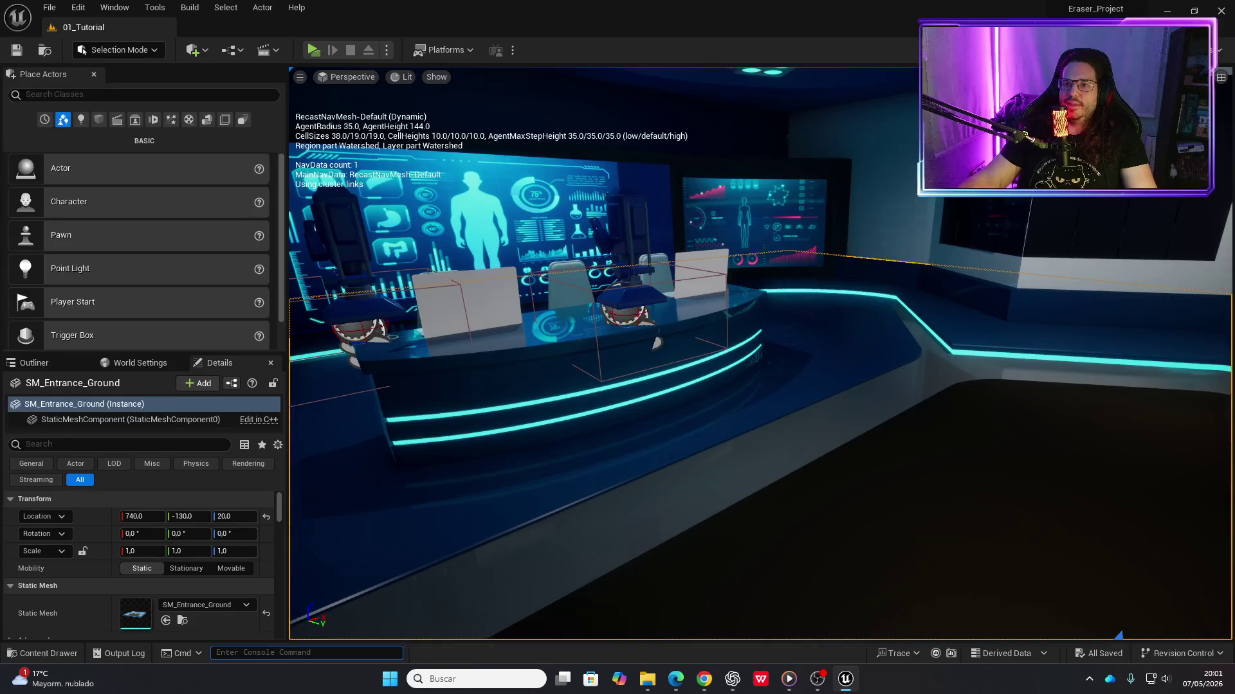
{"action": "key", "text": "alt+Tab"}
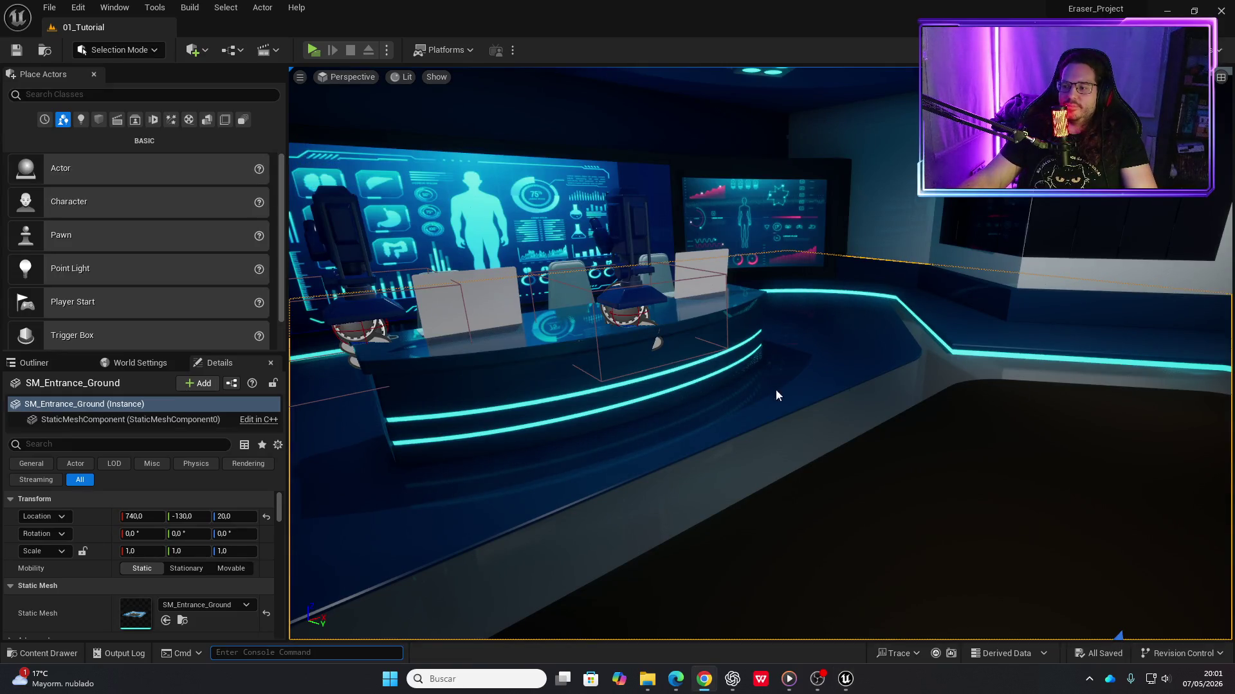
{"action": "key", "text": "alt+Tab"}
{"action": "mouse_move", "coordinate": [526, 383]}
{"action": "left_mouse_down"}
{"action": "mouse_move", "coordinate": [627, 340]}
{"action": "mouse_move", "coordinate": [694, 492]}
{"action": "left_mouse_up"}
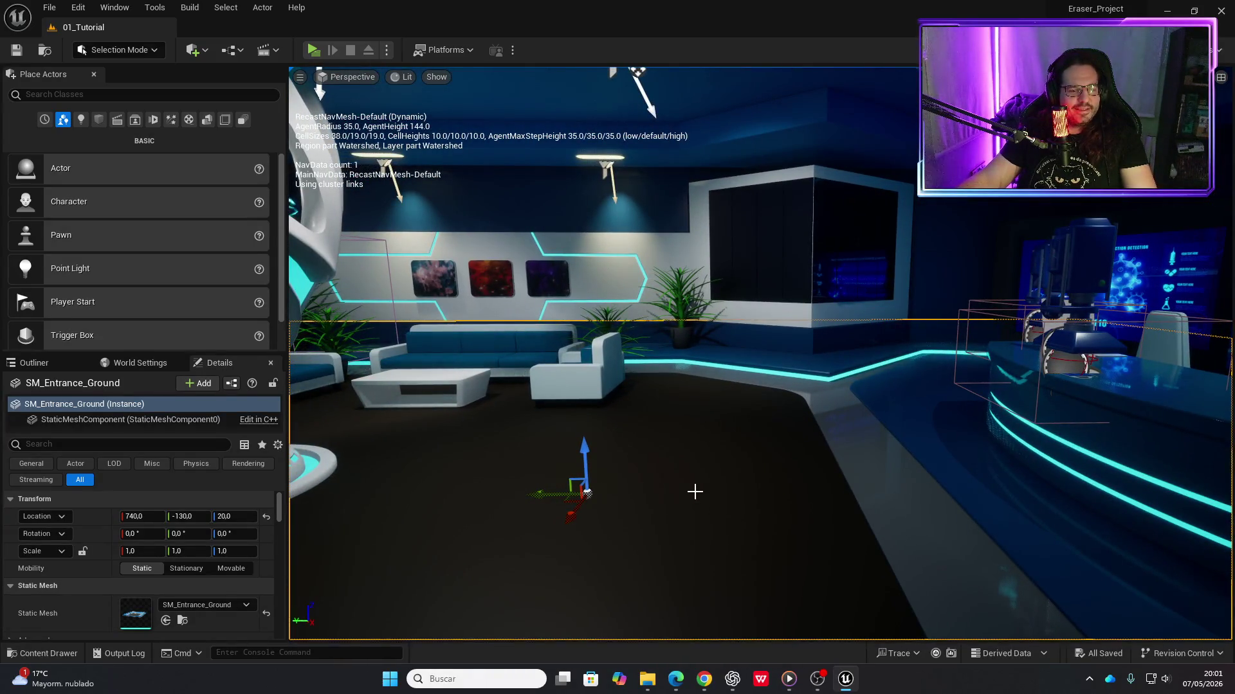
{"action": "mouse_move", "coordinate": [845, 679]}
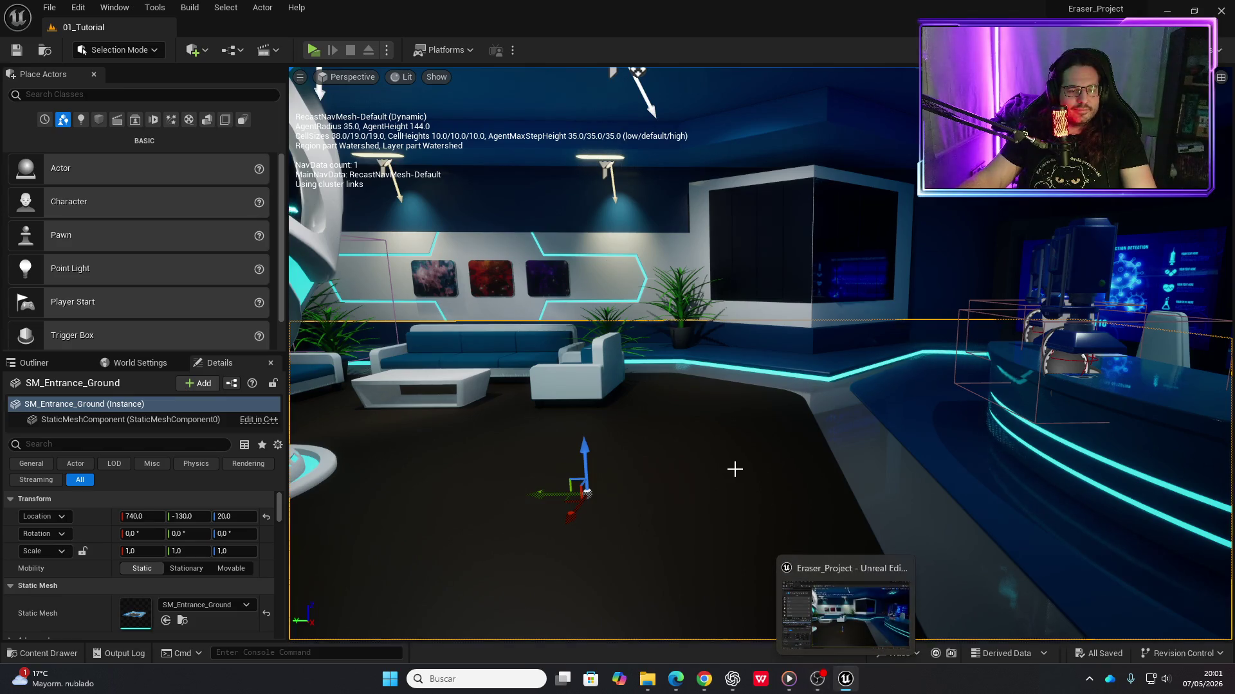
{"action": "key", "text": "ctrl+space"}
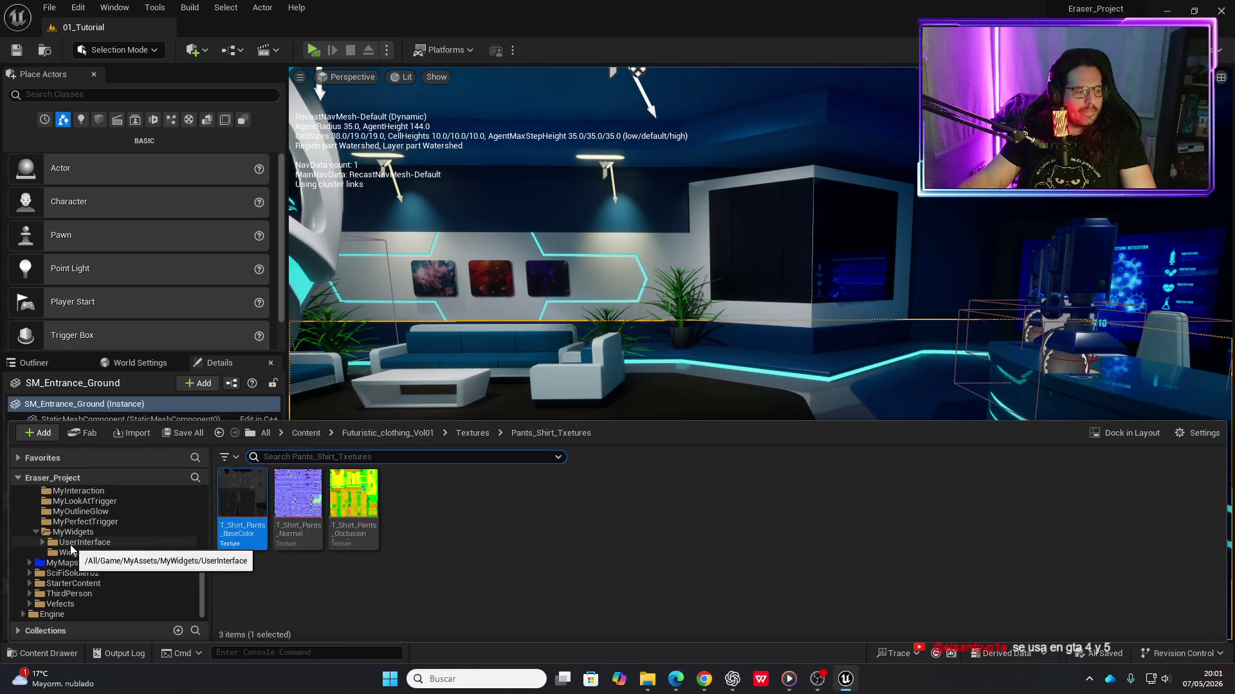
Open MyThird_Person_Character from ThirdPerson > Blueprints, maximize its editor, and locate M_BodySynthesized
{"action": "left_click", "coordinate": [67, 594]}
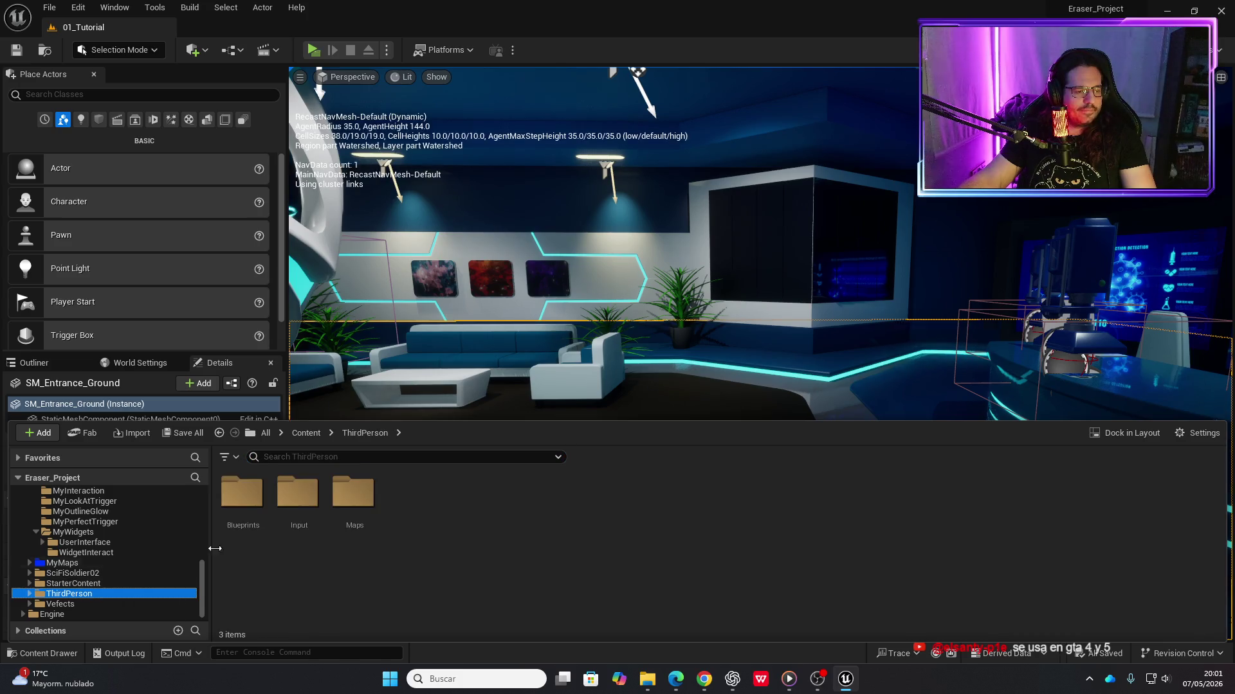
{"action": "double_click", "coordinate": [241, 509]}
{"action": "left_click", "coordinate": [360, 505]}
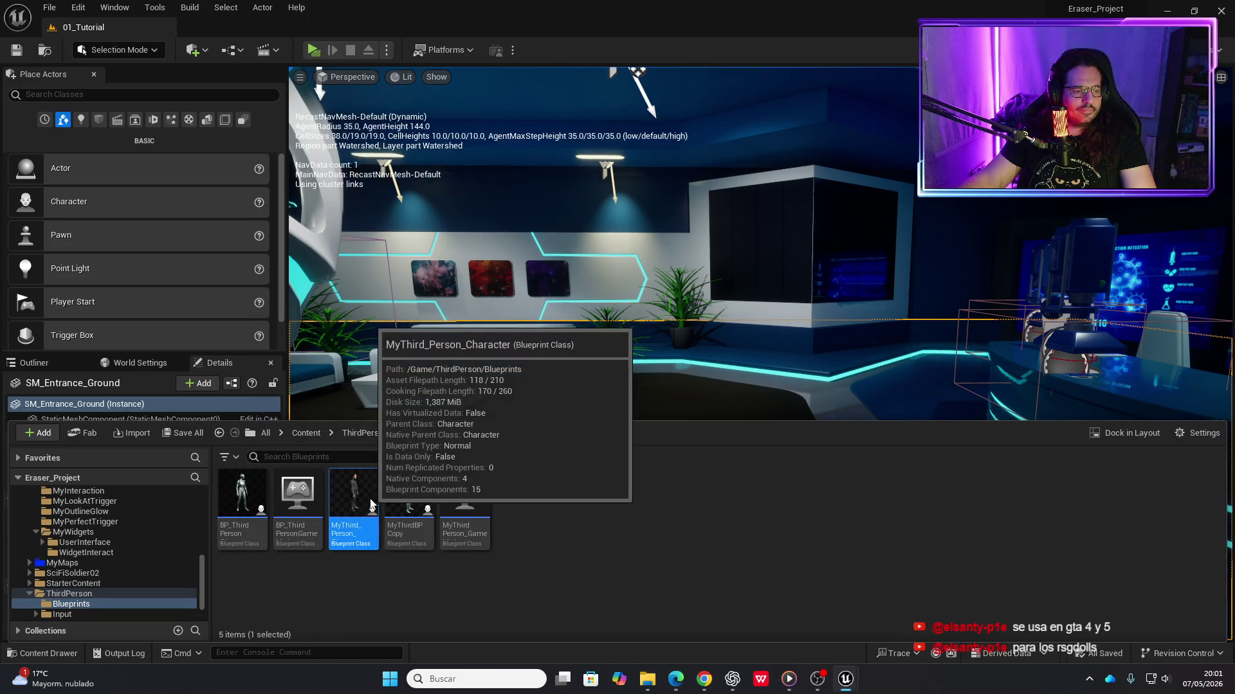
{"action": "double_click", "coordinate": [371, 504]}
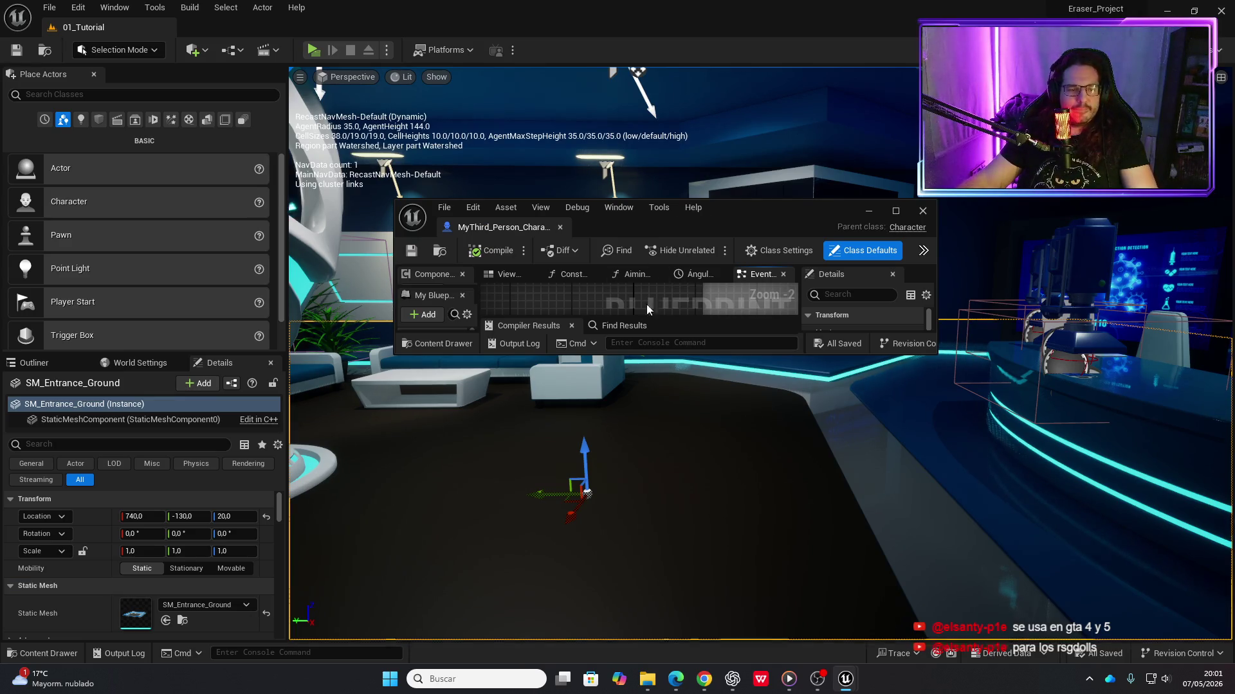
{"action": "left_click", "coordinate": [894, 211]}
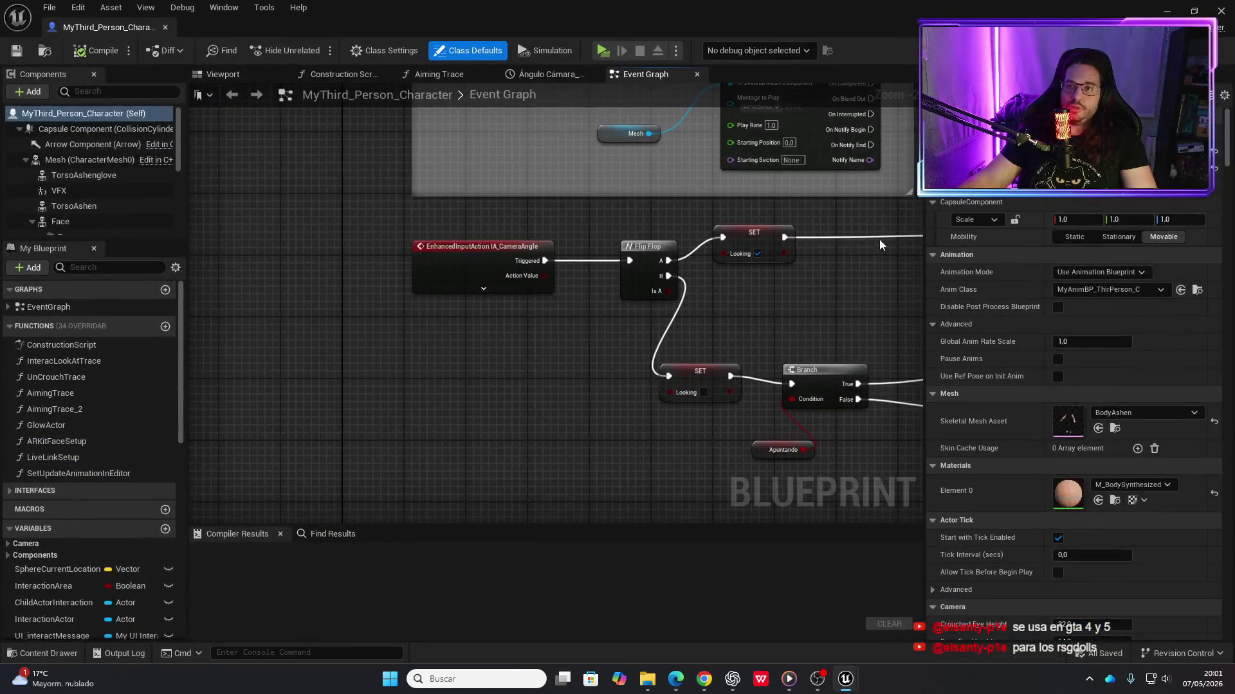
{"action": "key", "text": "alt+Tab"}
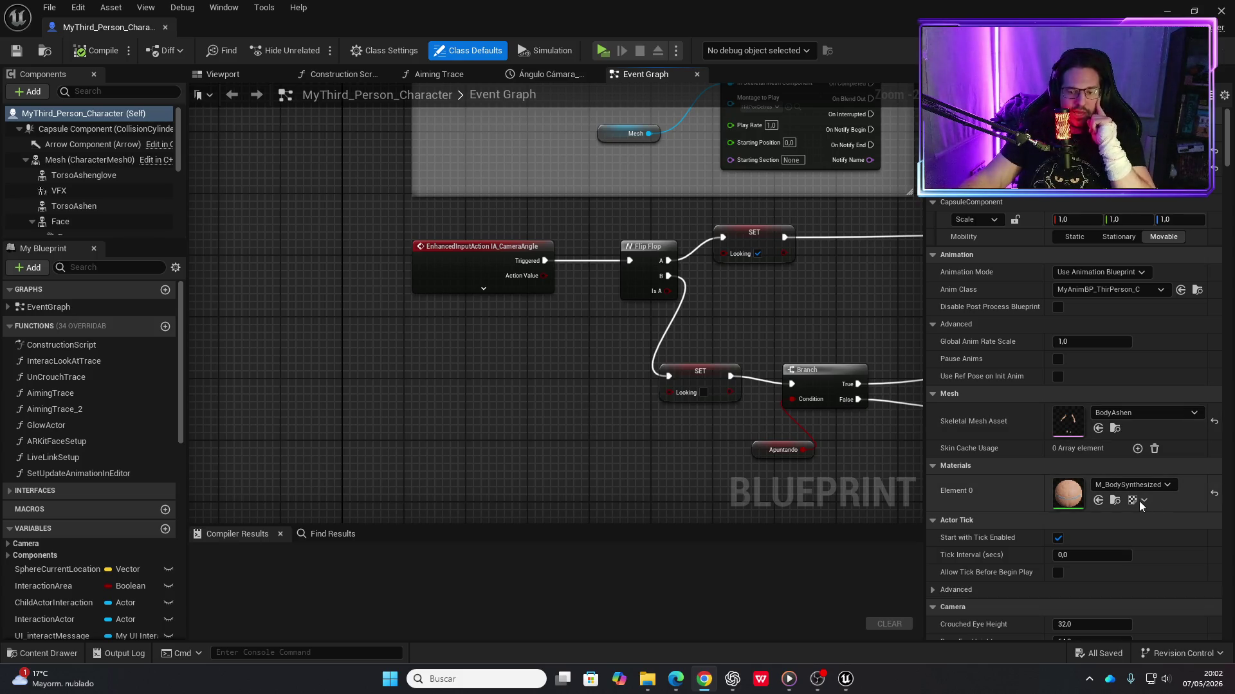
{"action": "left_click", "coordinate": [1113, 502]}
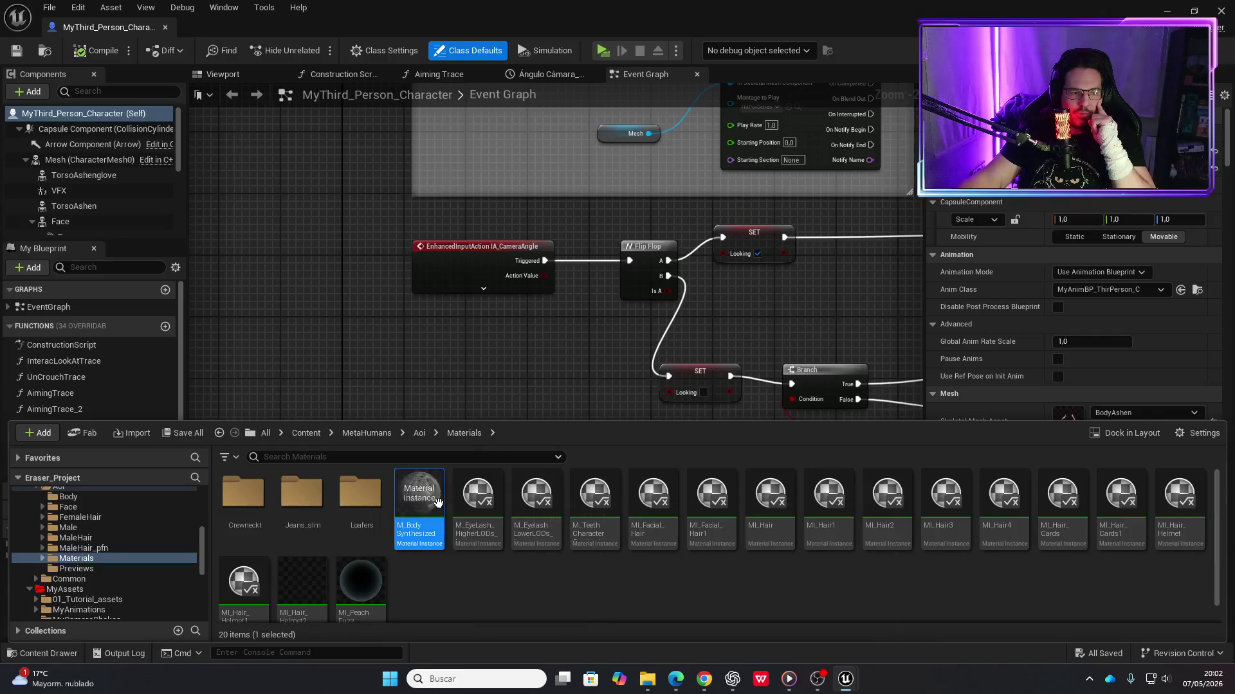
Open the M_BodySynthesized material instance and then its BodyBaseColor texture
{"action": "double_click", "coordinate": [413, 501]}
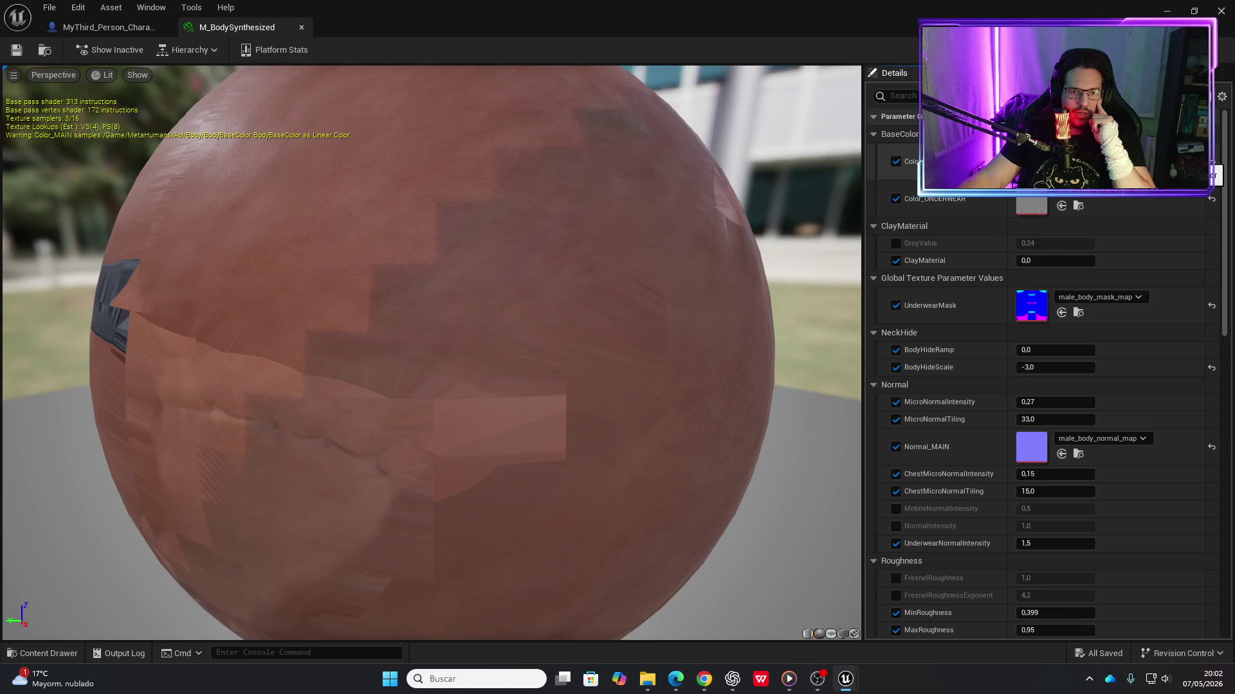
{"action": "double_click", "coordinate": [1031, 162]}
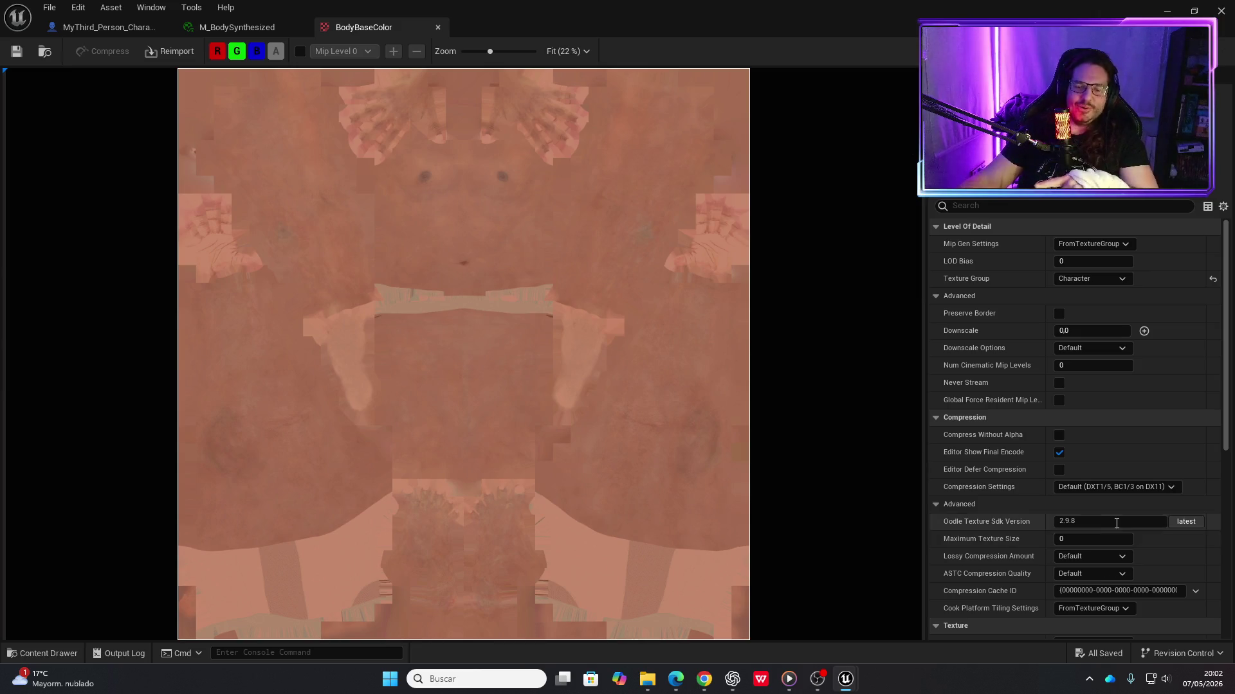
Set BodyBaseColor's Maximum Texture Size to 1024, save it, and minimize the texture editor
{"action": "left_click", "coordinate": [1088, 539]}
{"action": "type", "text": "1024"}
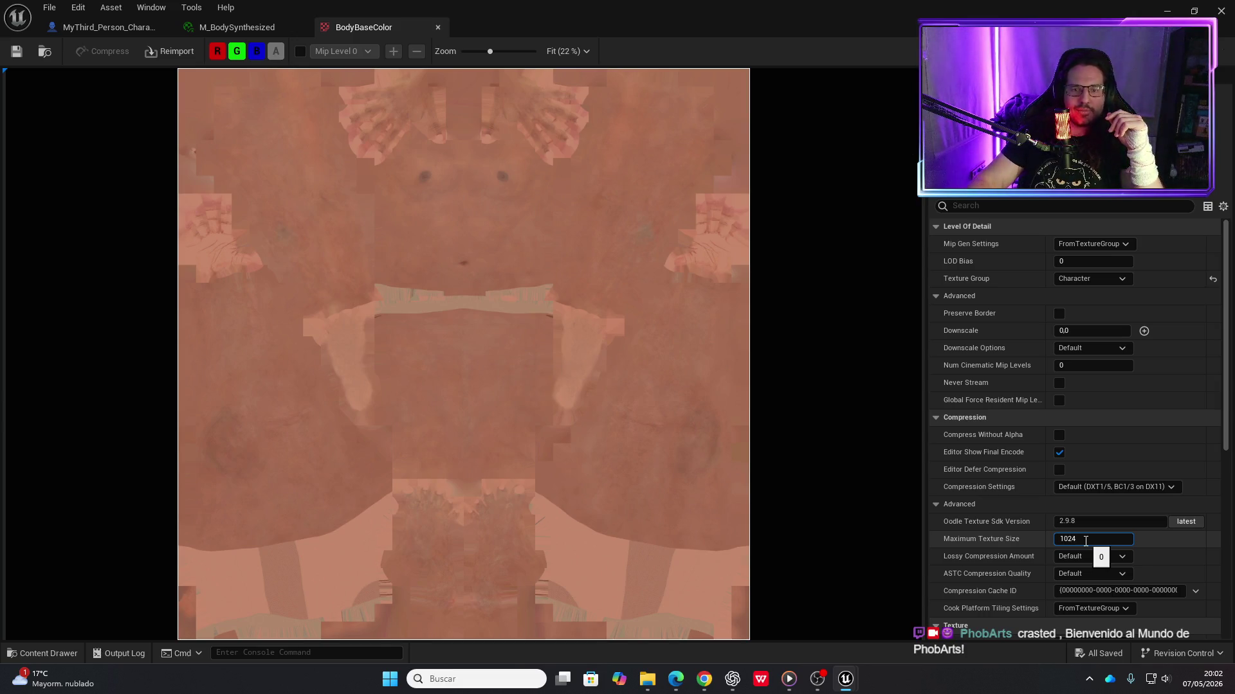
{"action": "key", "text": "Return"}
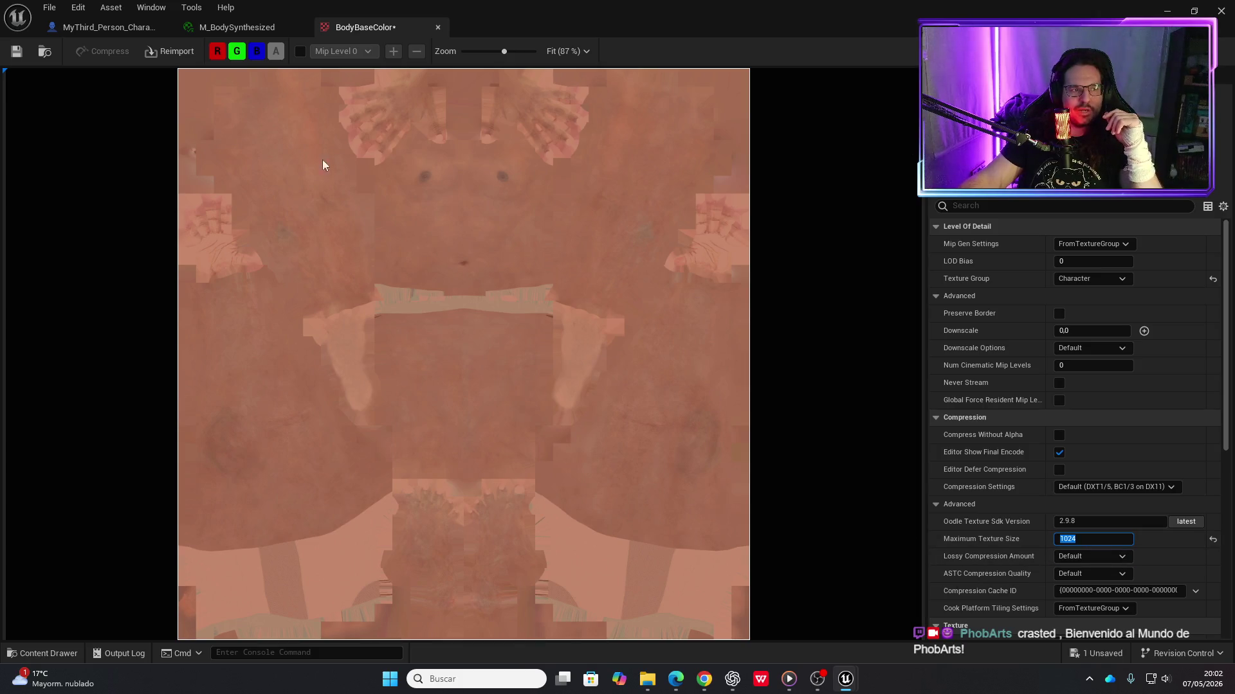
{"action": "left_click", "coordinate": [17, 50]}
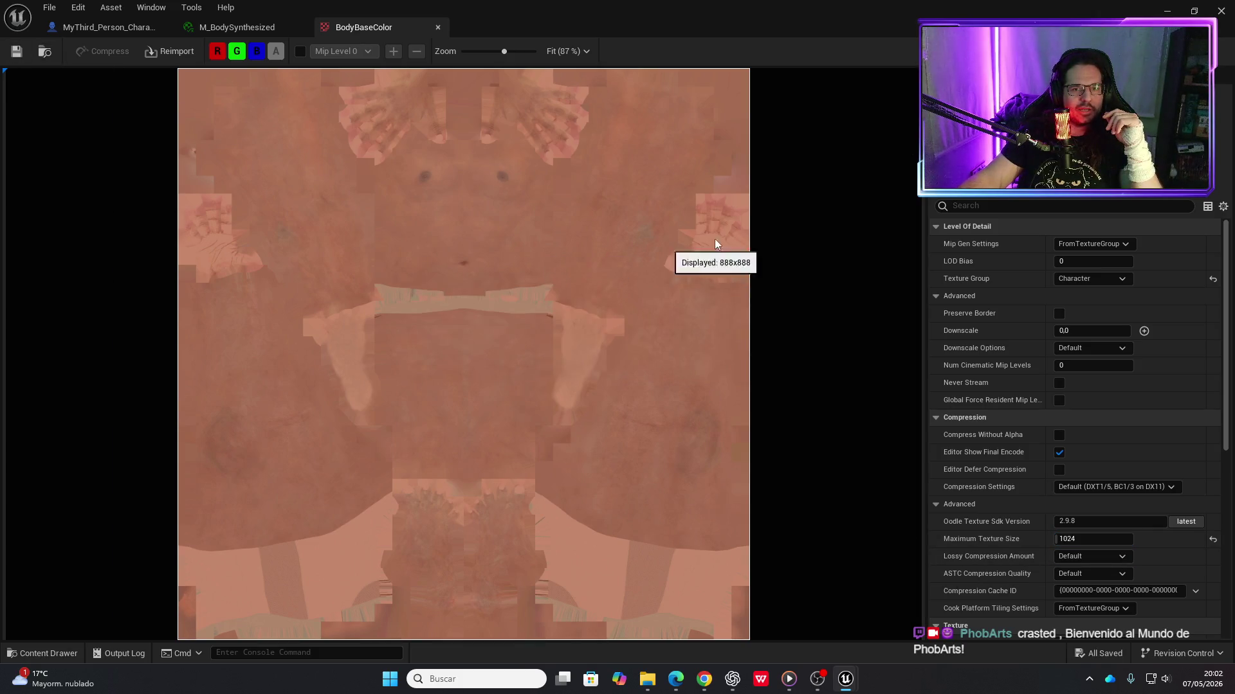
{"action": "left_click", "coordinate": [1168, 11]}
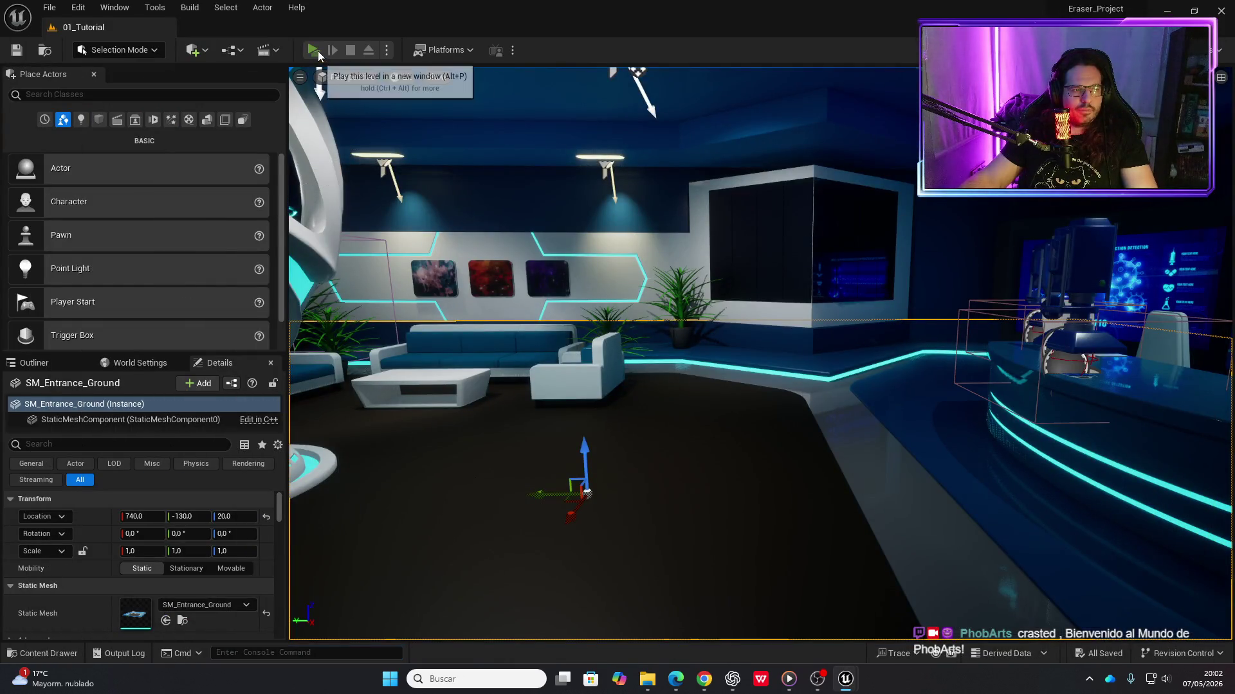
Play-test the lobby, walking past the desk and sculpture toward the lounge, then stop
{"action": "left_click", "coordinate": [313, 50]}
{"action": "key", "text": "w"}
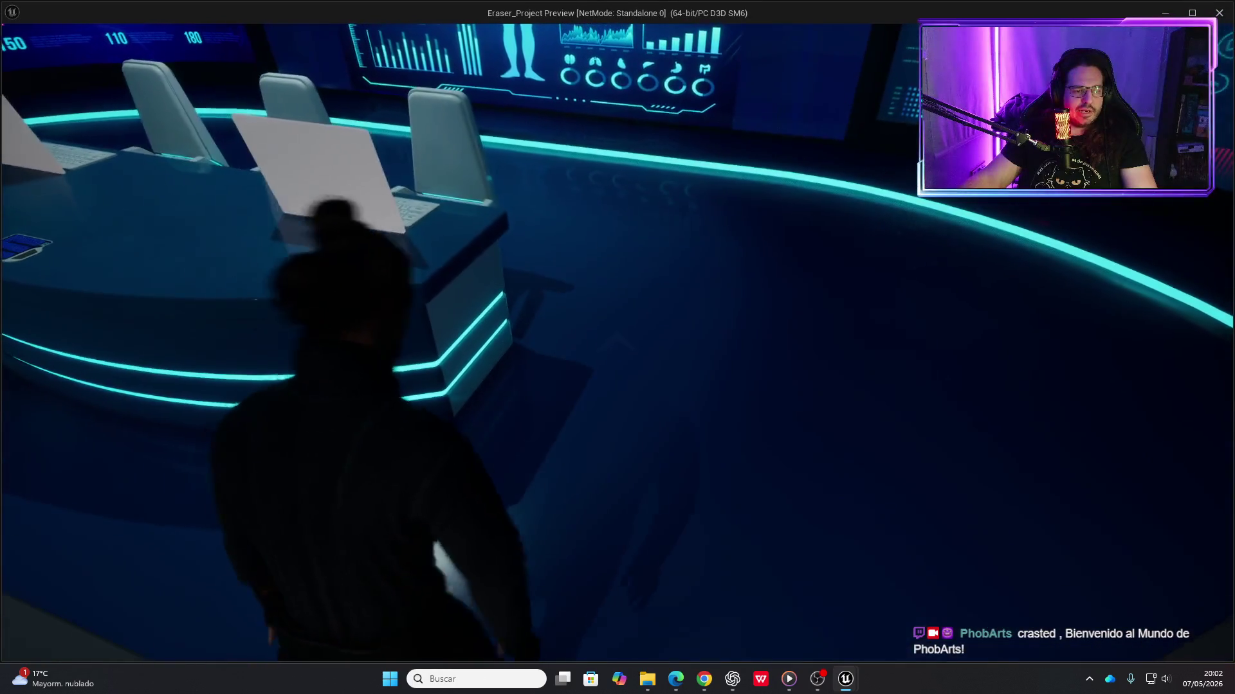
{"action": "key", "text": "w"}
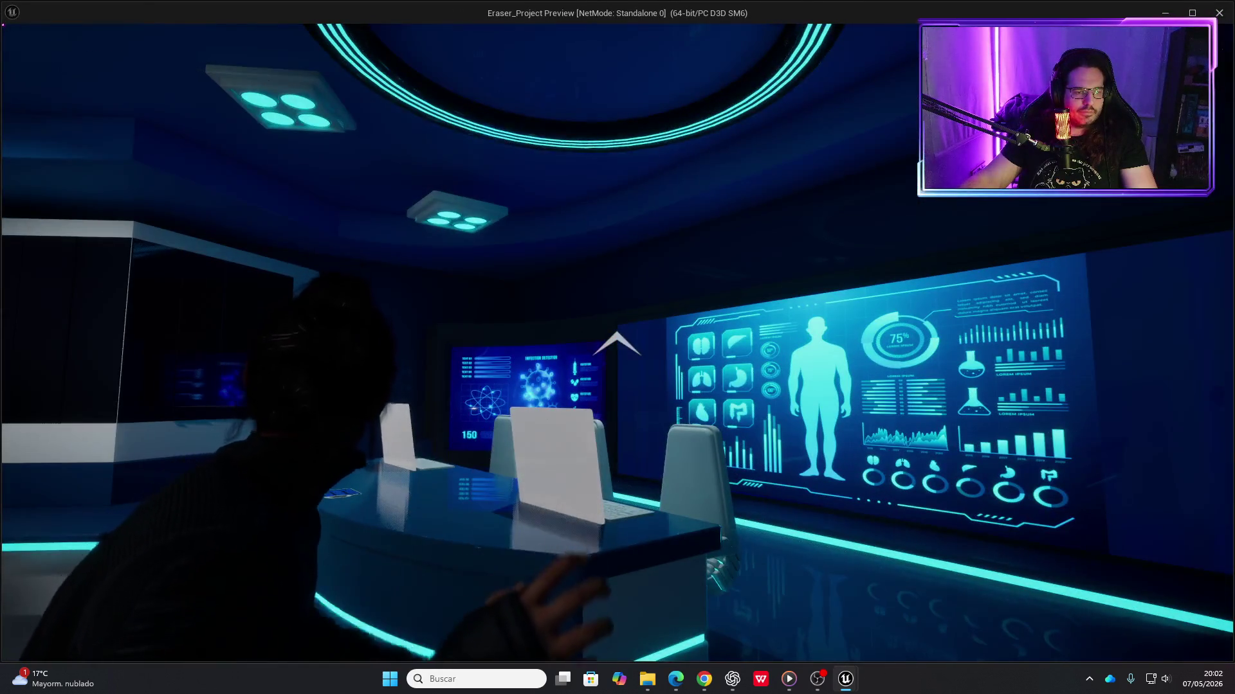
{"action": "key", "text": "w"}
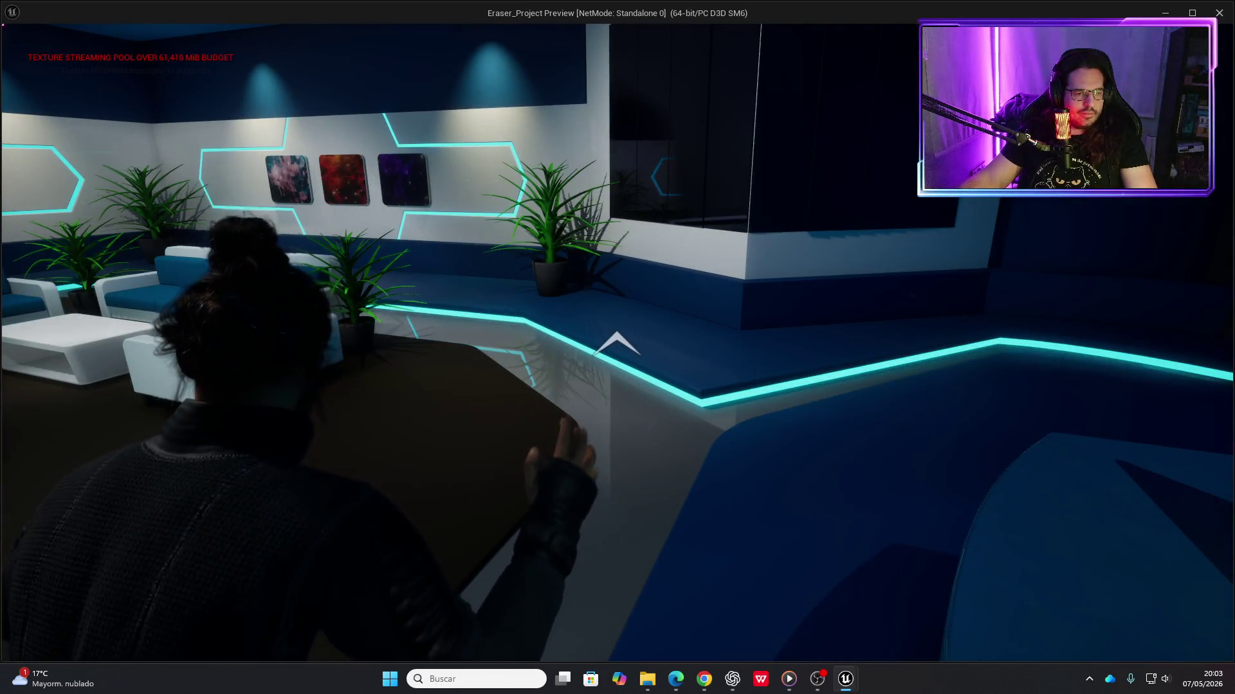
{"action": "key", "text": "w"}
{"action": "key", "text": "w"}
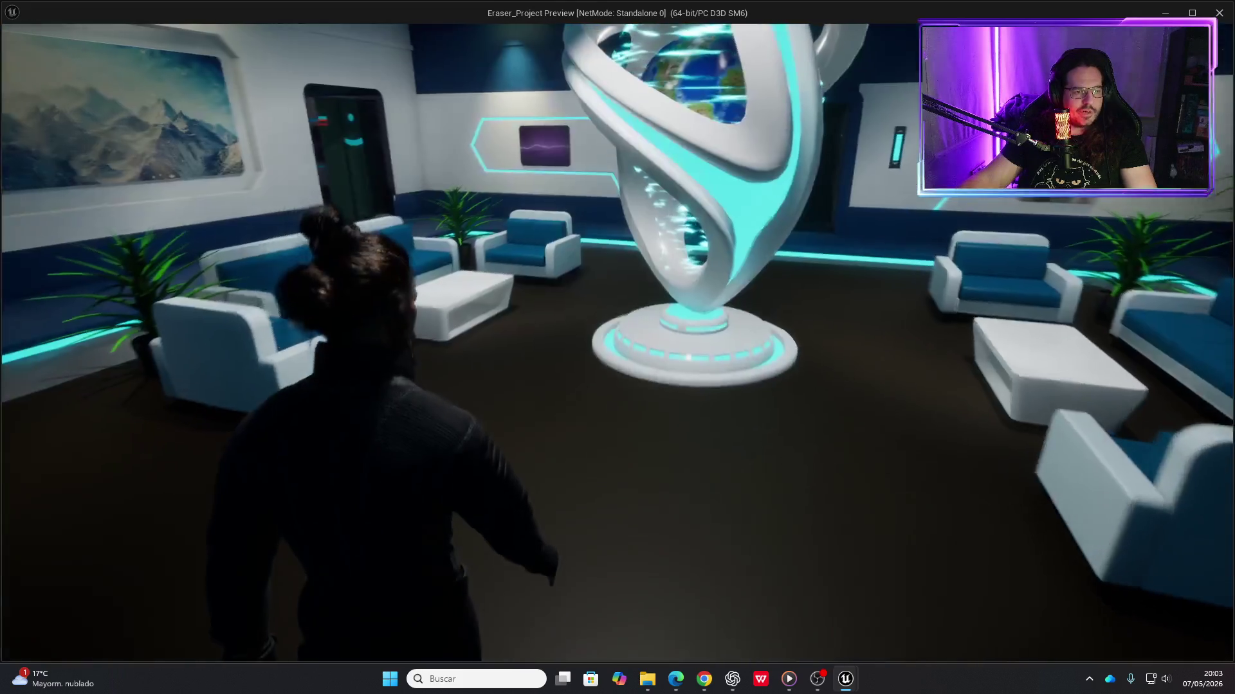
{"action": "key", "text": "w"}
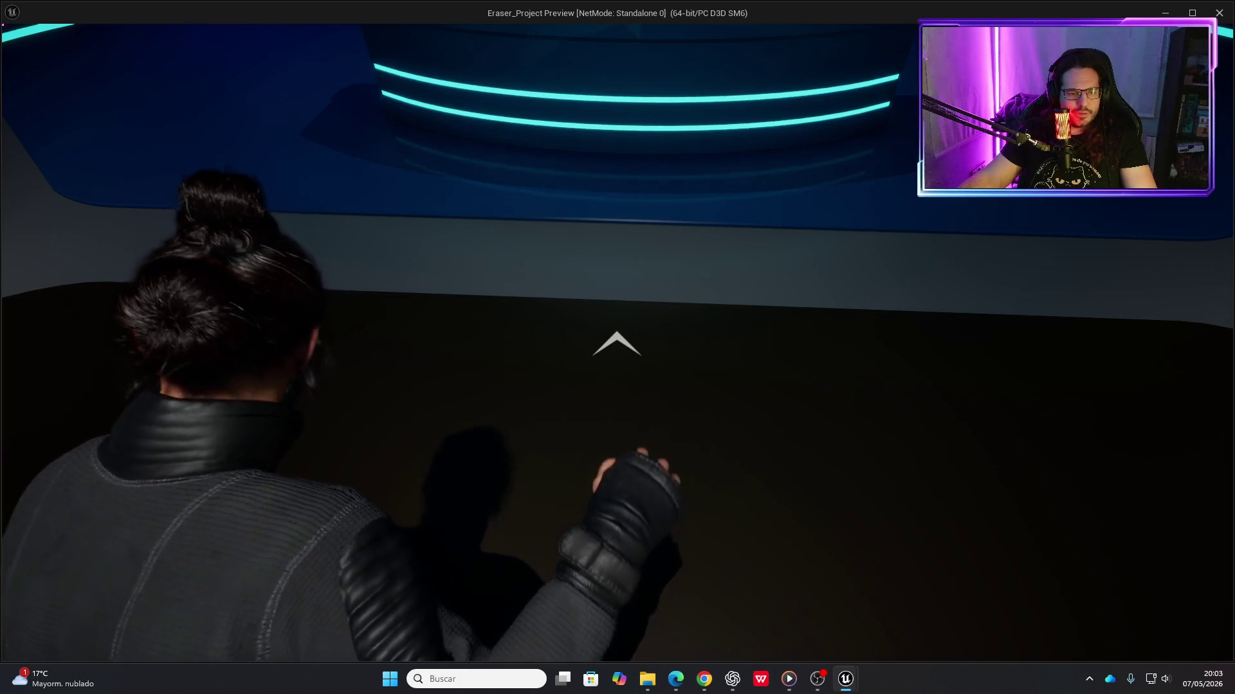
{"action": "key", "text": "s"}
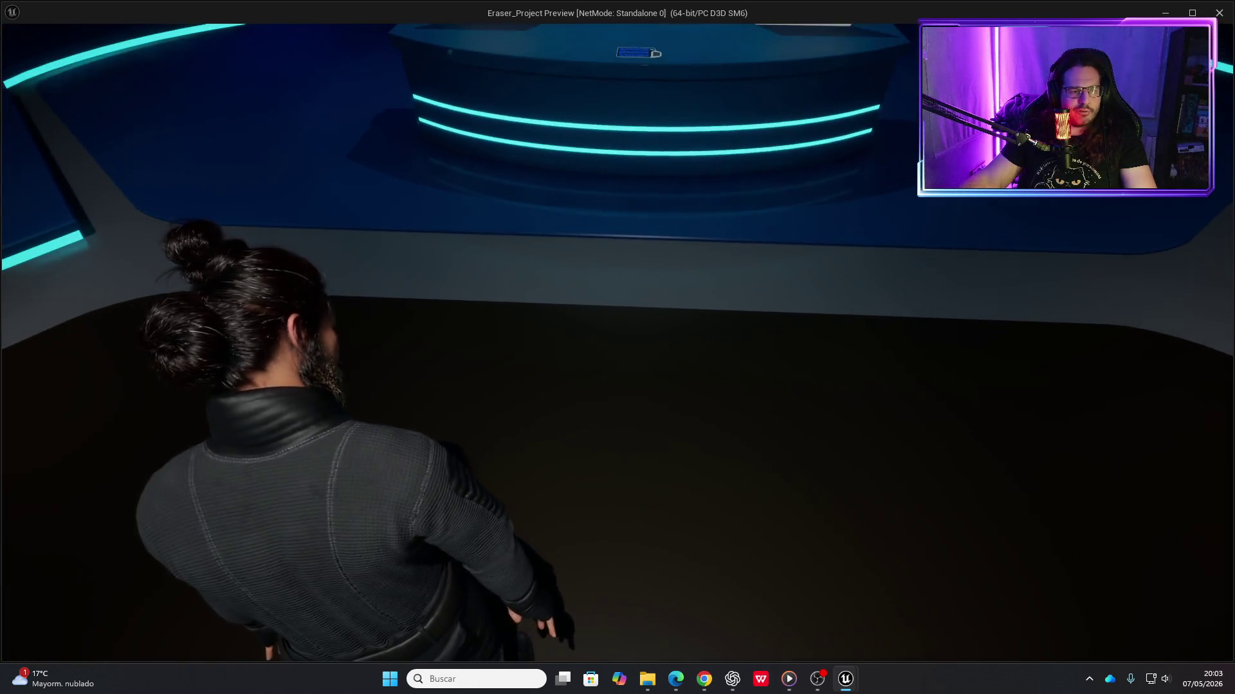
{"action": "key", "text": "Escape"}
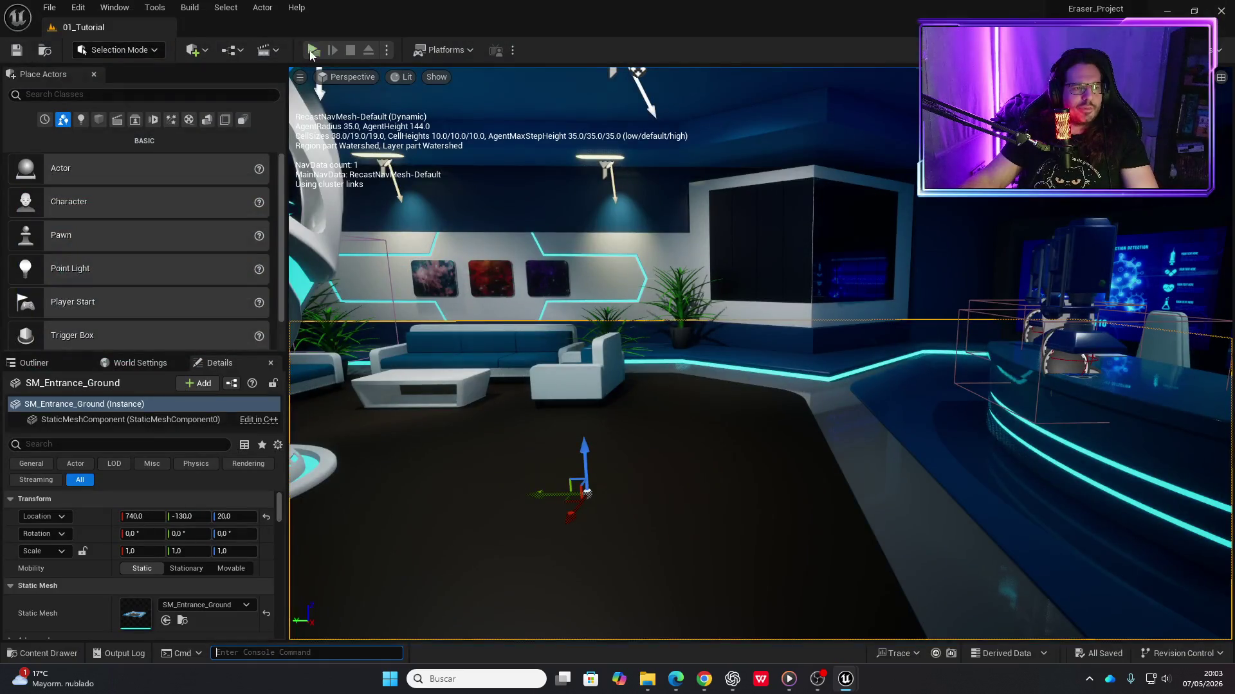
Run a brief second play-test, stop it, and show the Aoi Materials folder
{"action": "left_click", "coordinate": [313, 49]}
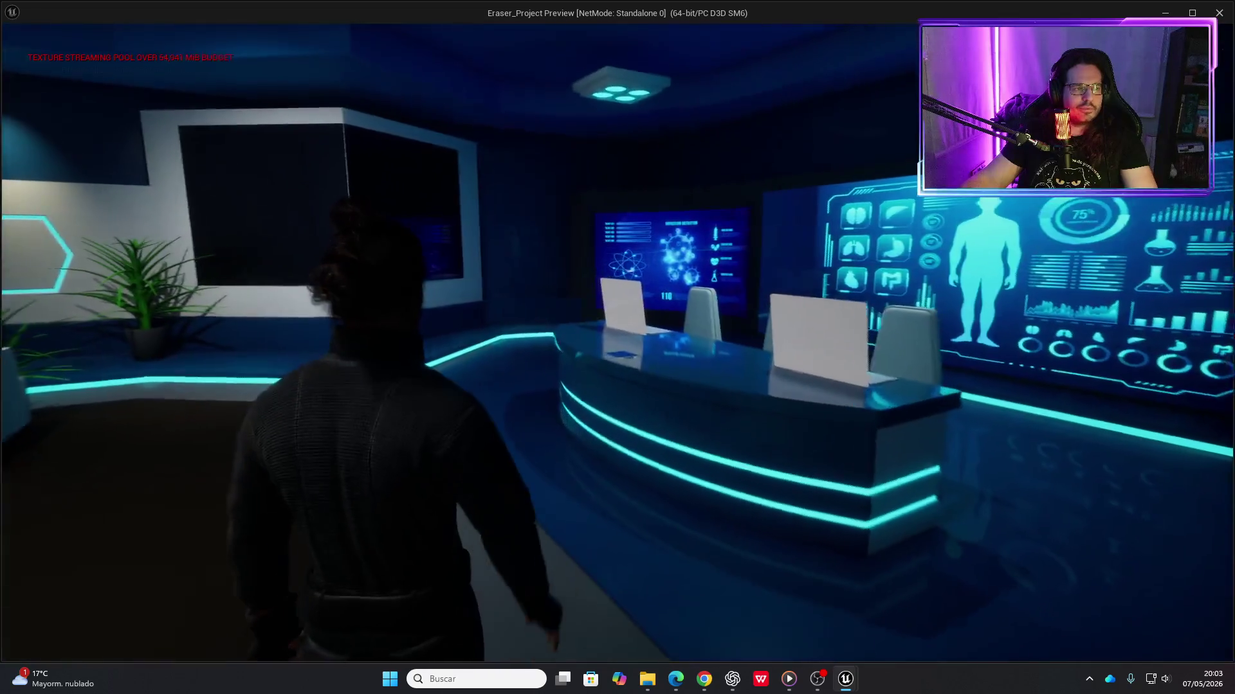
{"action": "key", "text": "Escape"}
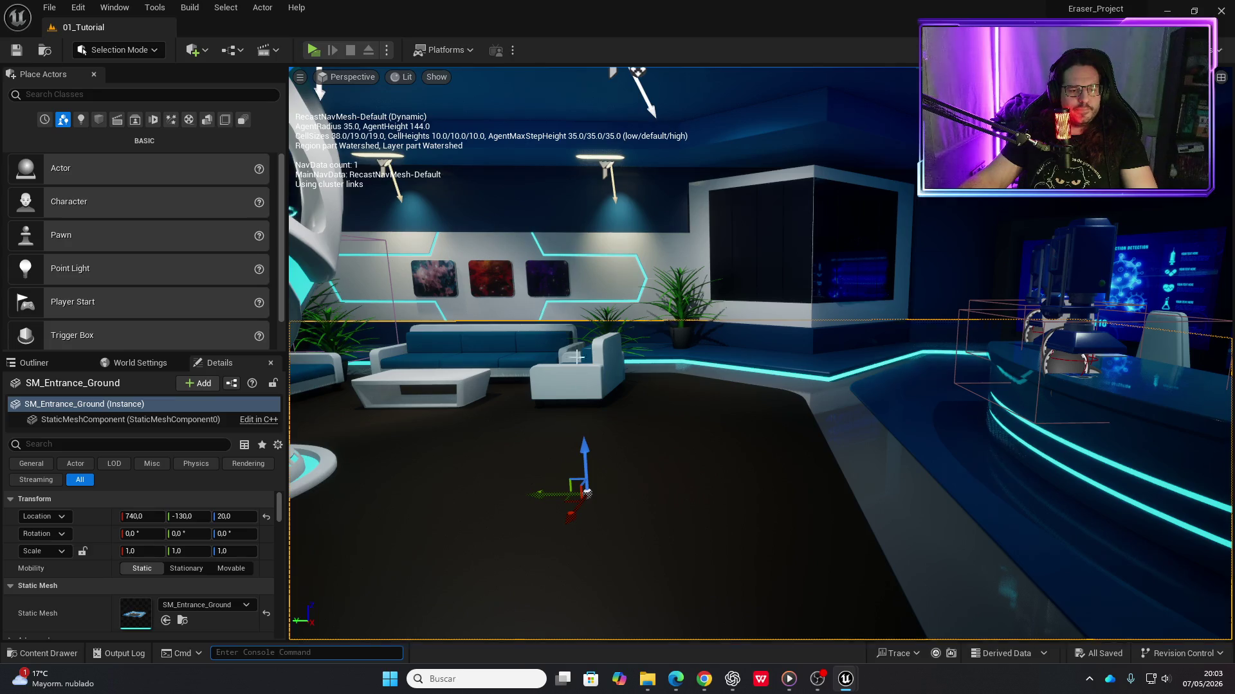
{"action": "key", "text": "ctrl+space"}
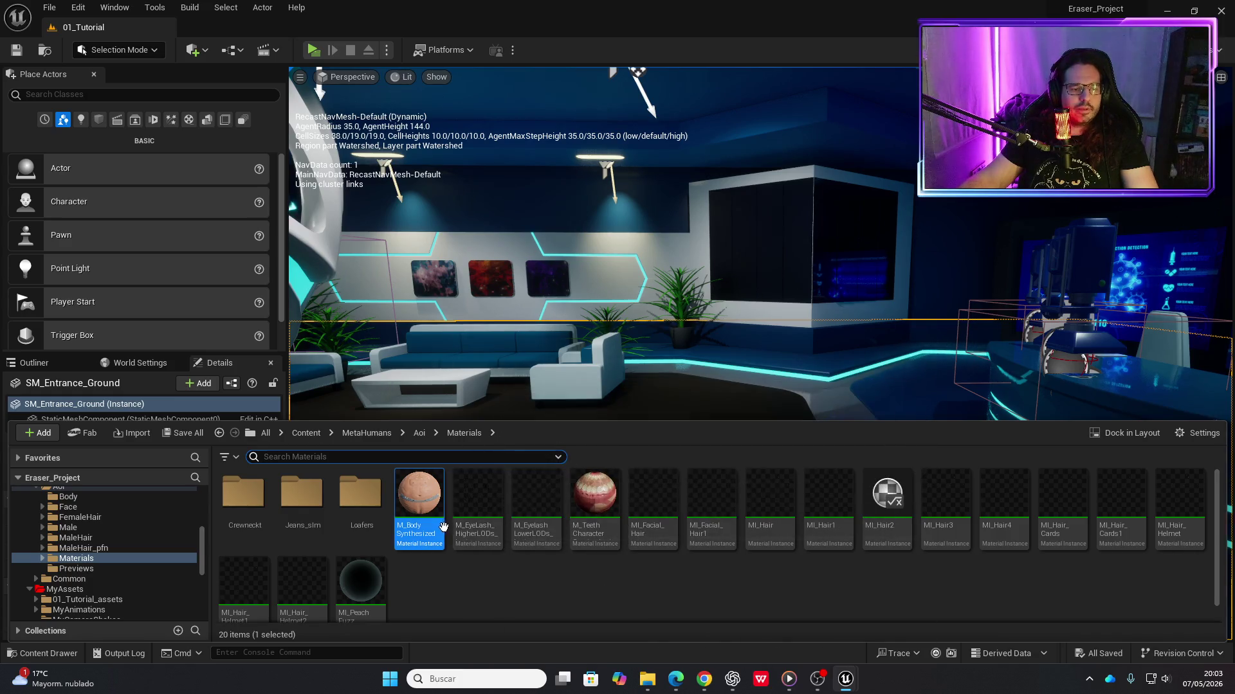
Open male_underwear_color_map from M_BodySynthesized and set its Maximum Texture Size to 2048
{"action": "double_click", "coordinate": [418, 499]}
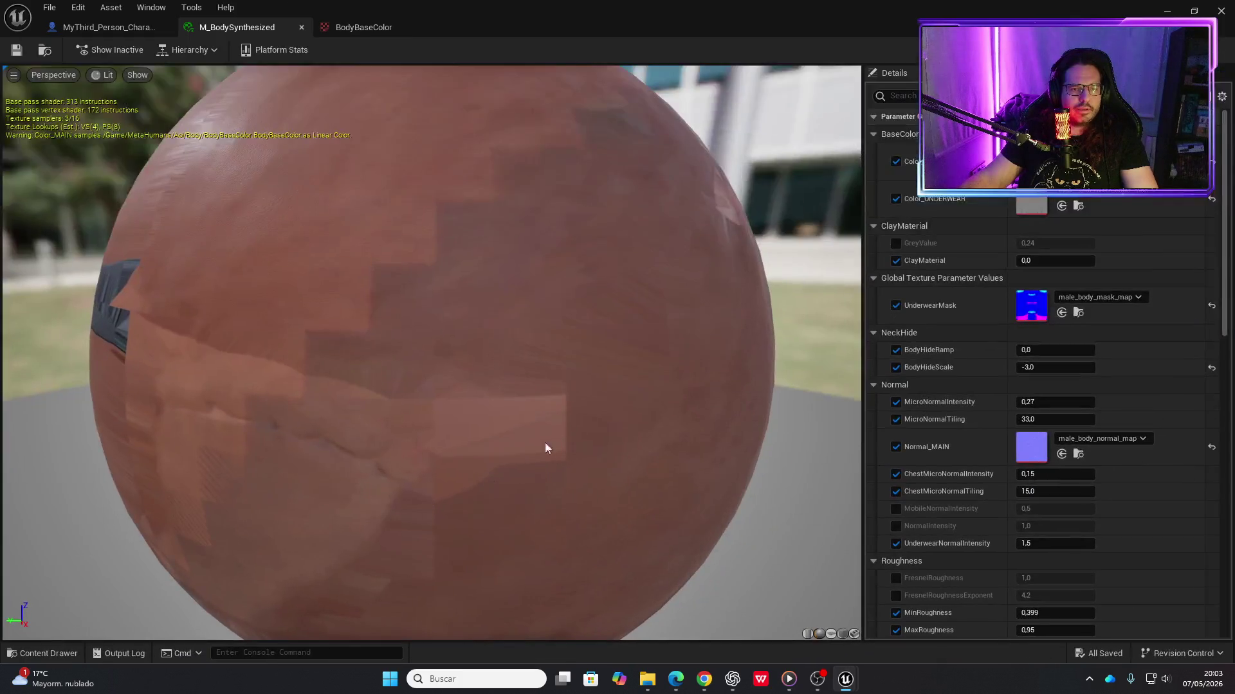
{"action": "double_click", "coordinate": [1034, 203]}
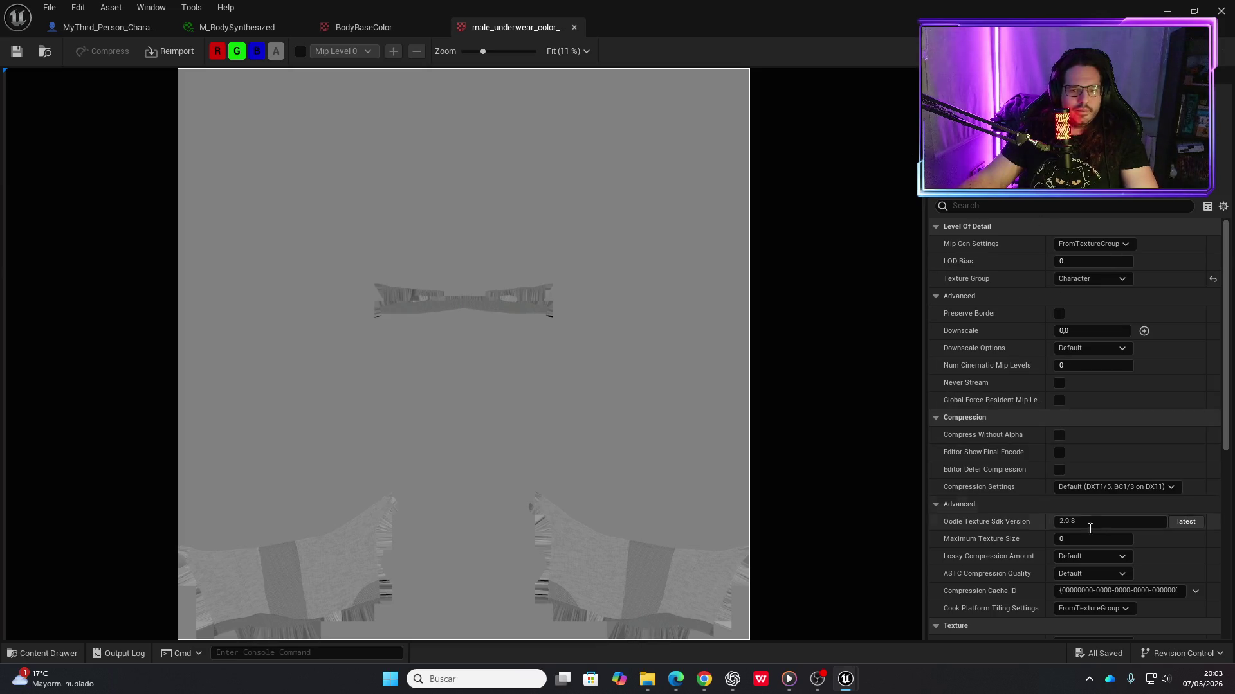
{"action": "left_click", "coordinate": [1073, 539]}
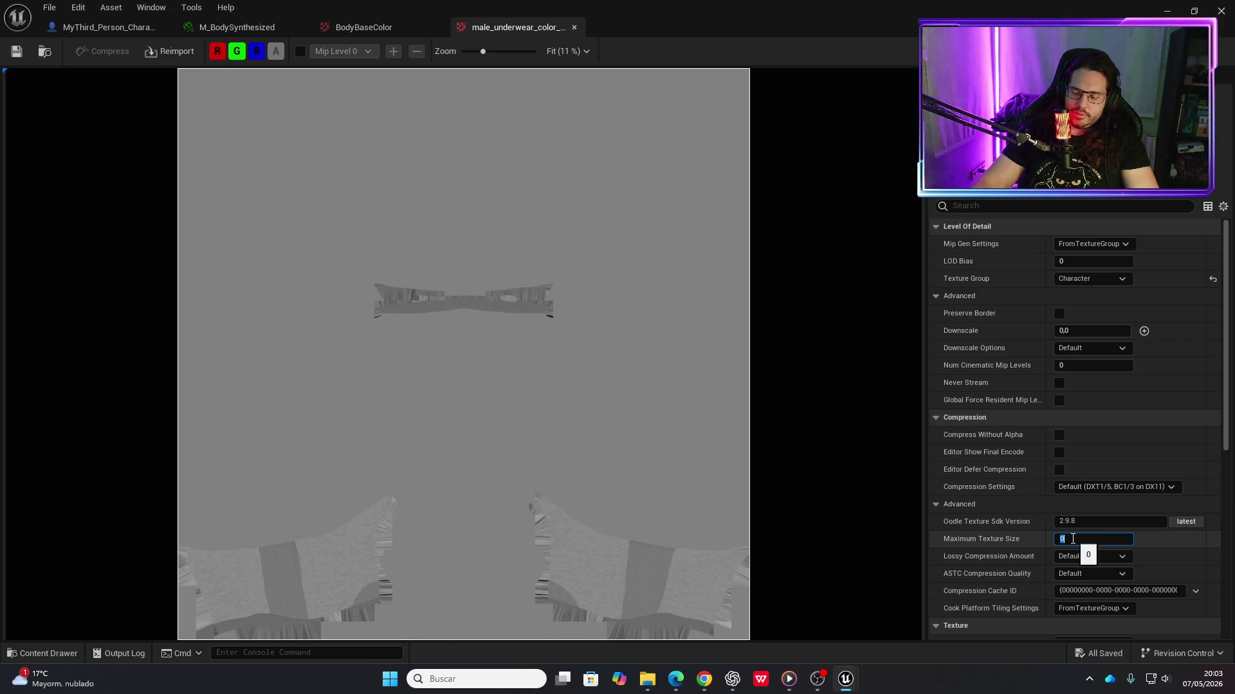
{"action": "type", "text": "2048"}
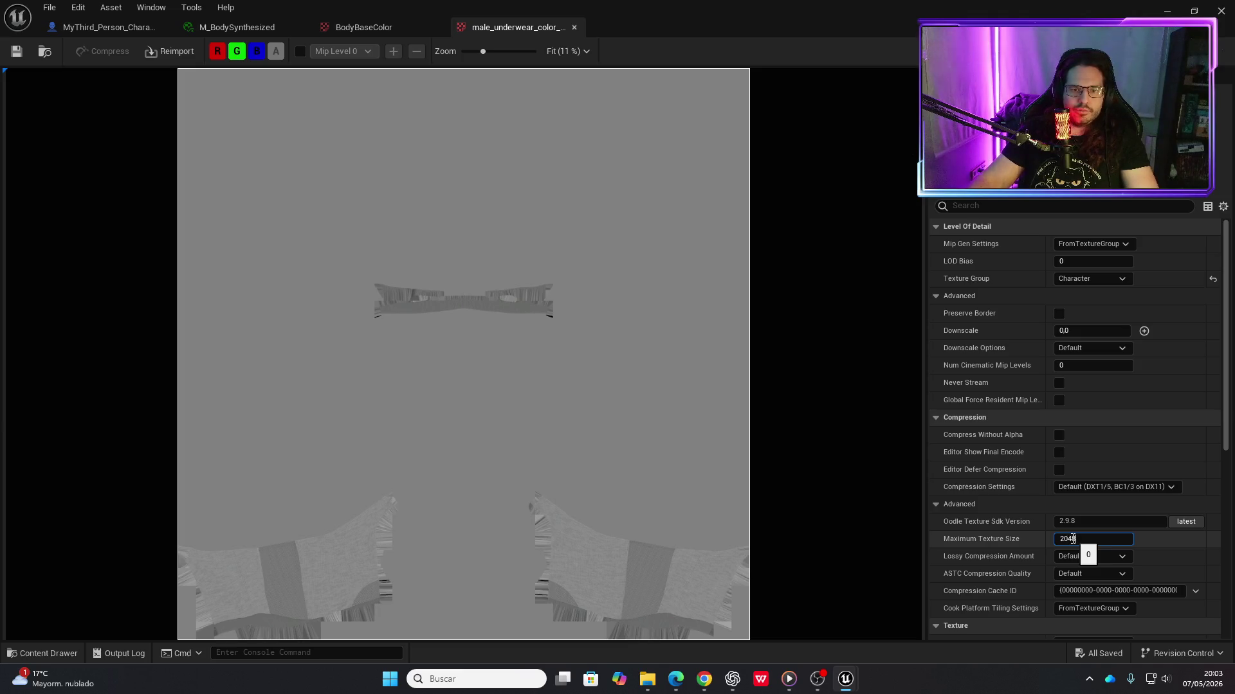
{"action": "key", "text": "Return"}
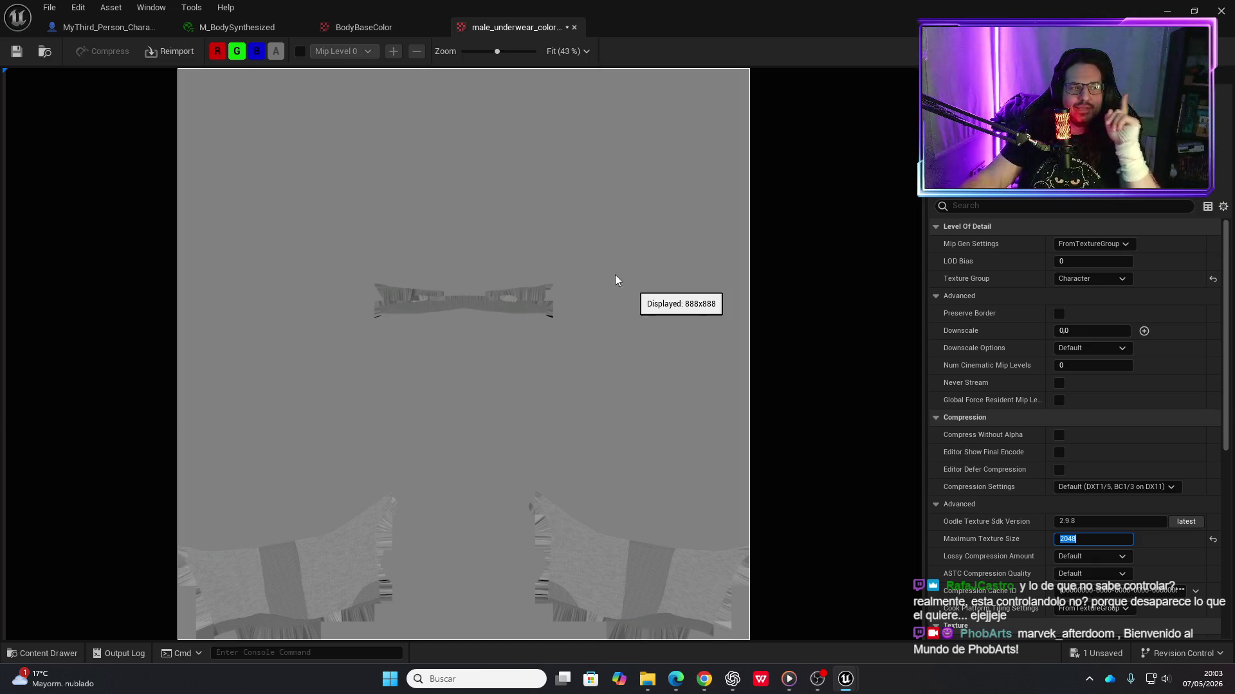
Save the underwear texture and open assets, then close the BodyBaseColor texture tab
{"action": "left_click", "coordinate": [16, 52]}
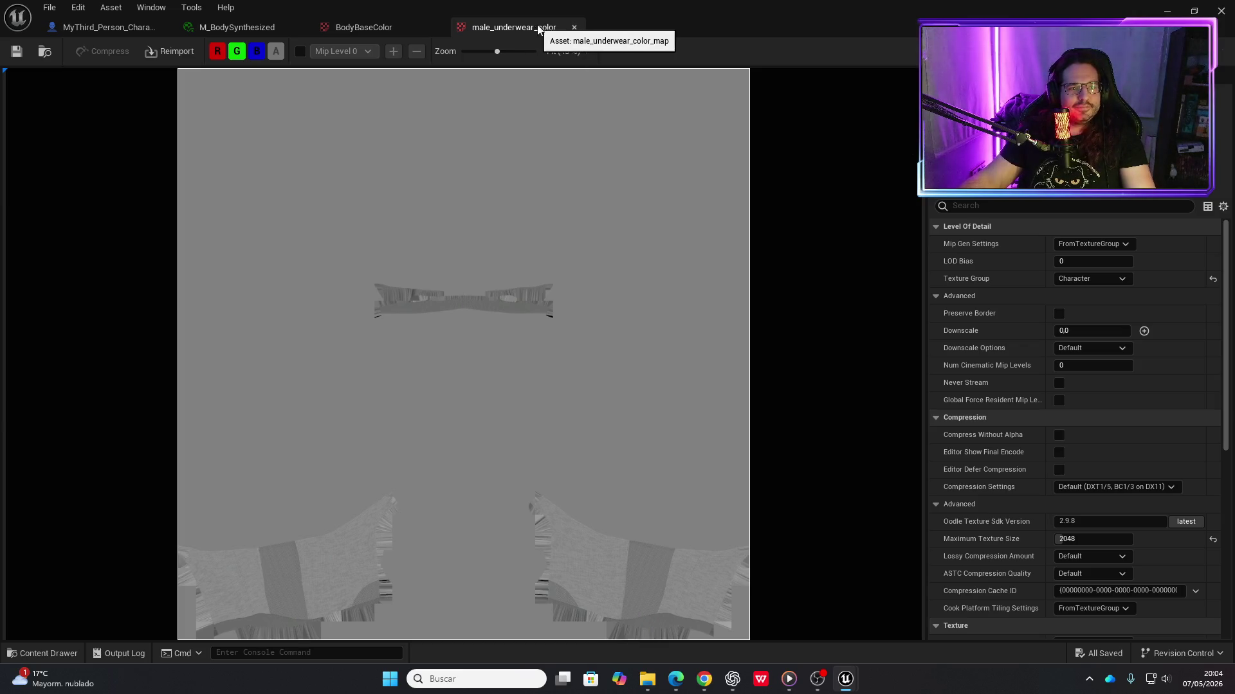
{"action": "left_click", "coordinate": [16, 52]}
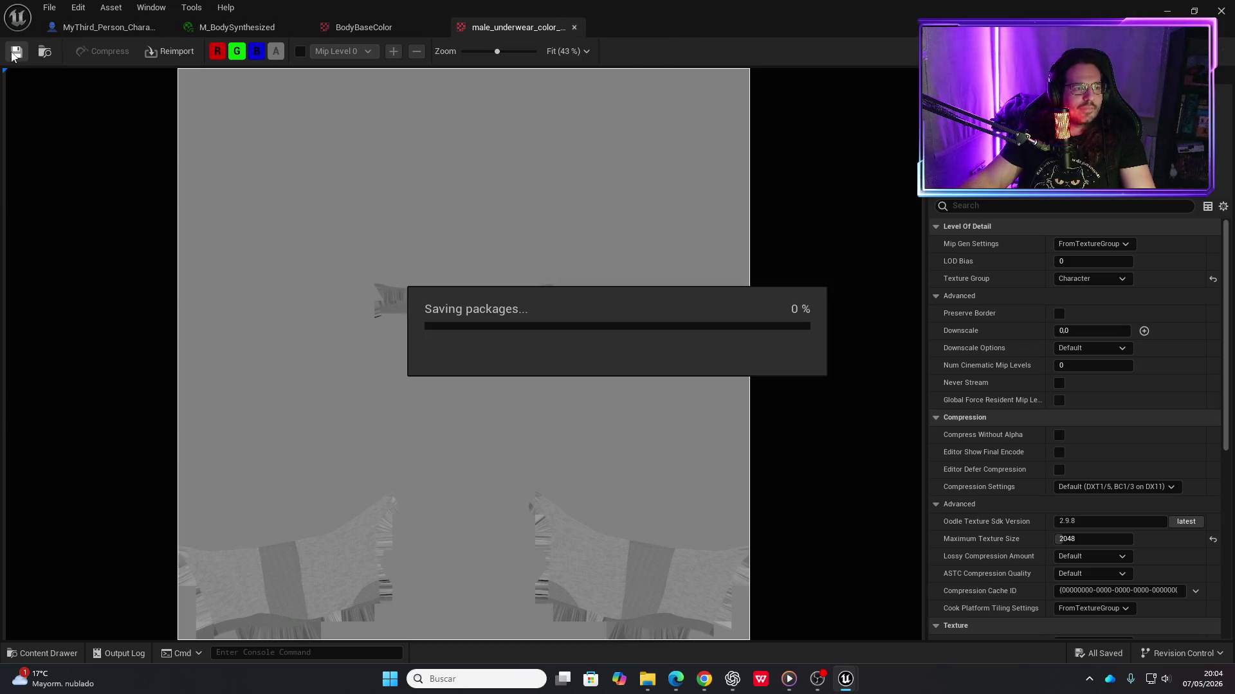
{"action": "left_click", "coordinate": [384, 33]}
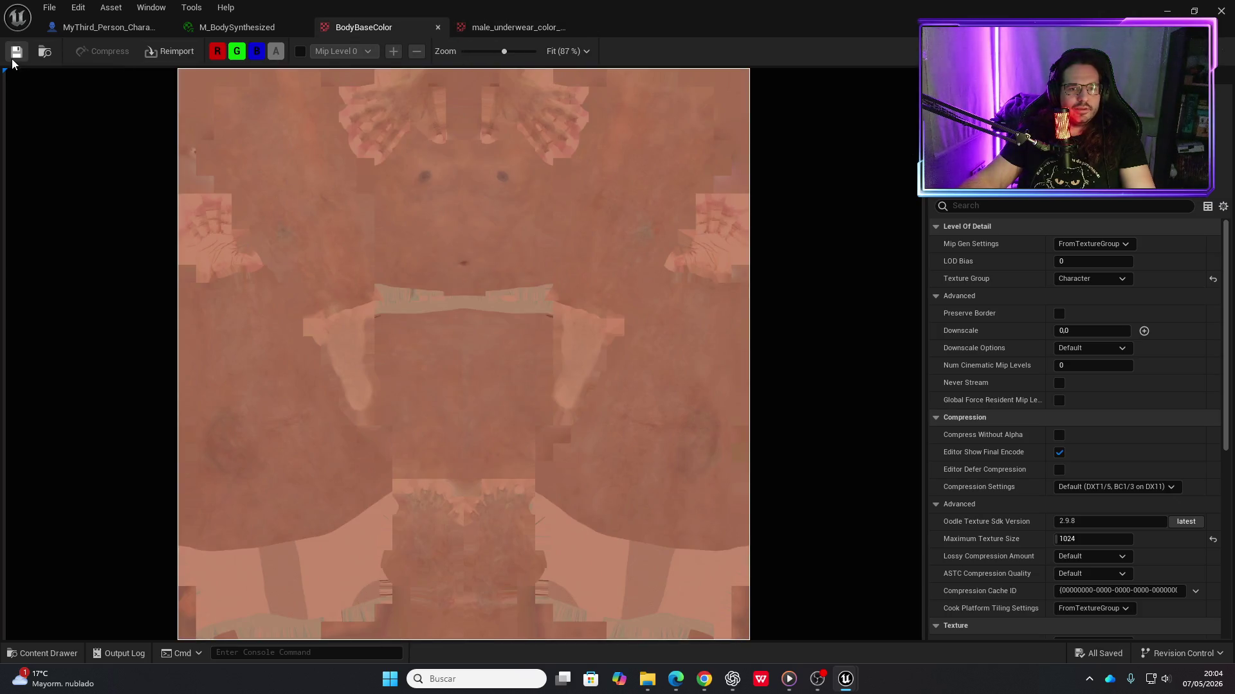
{"action": "left_click", "coordinate": [437, 27]}
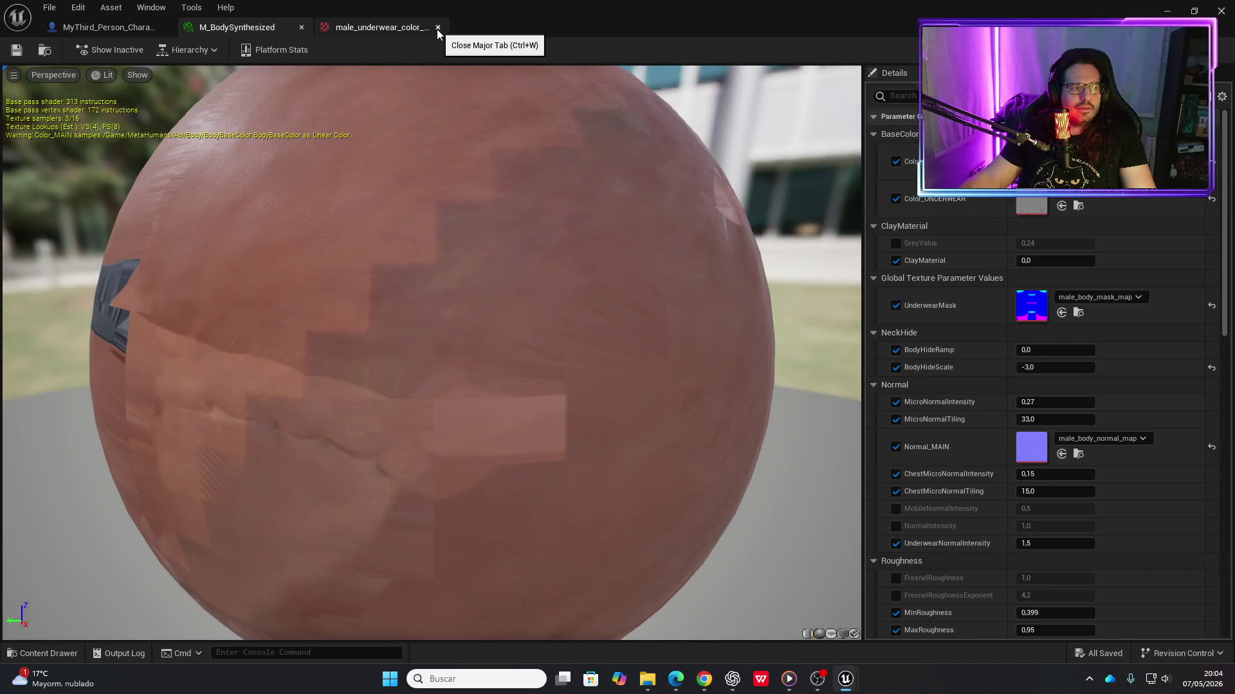
Close the underwear texture tab, then cap male_body_mask_map at 2048 and save it
{"action": "left_click", "coordinate": [437, 29]}
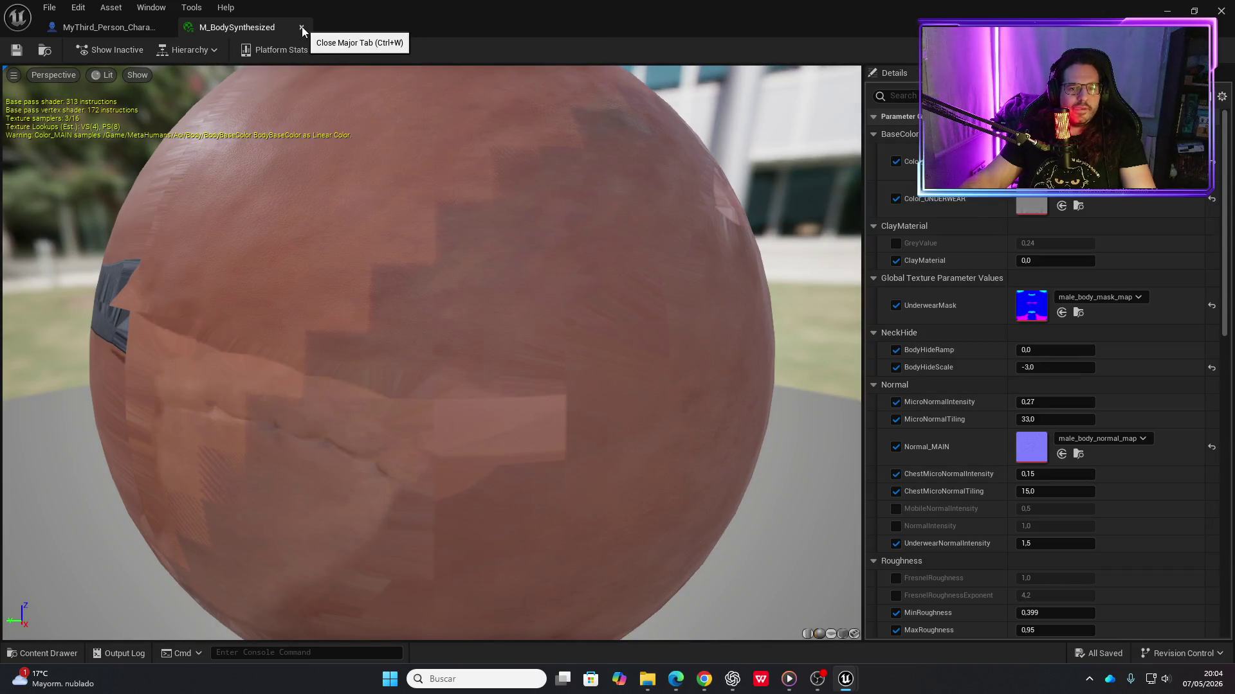
{"action": "double_click", "coordinate": [1033, 315]}
{"action": "type", "text": "2048"}
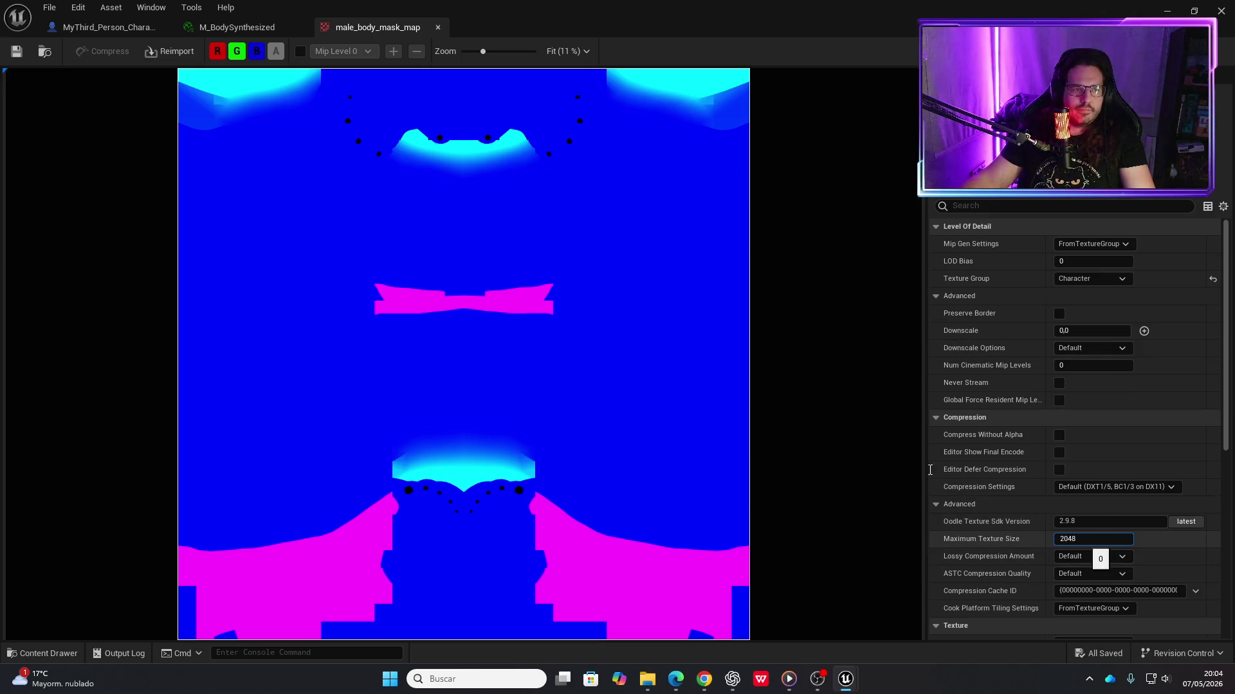
{"action": "key", "text": "Return"}
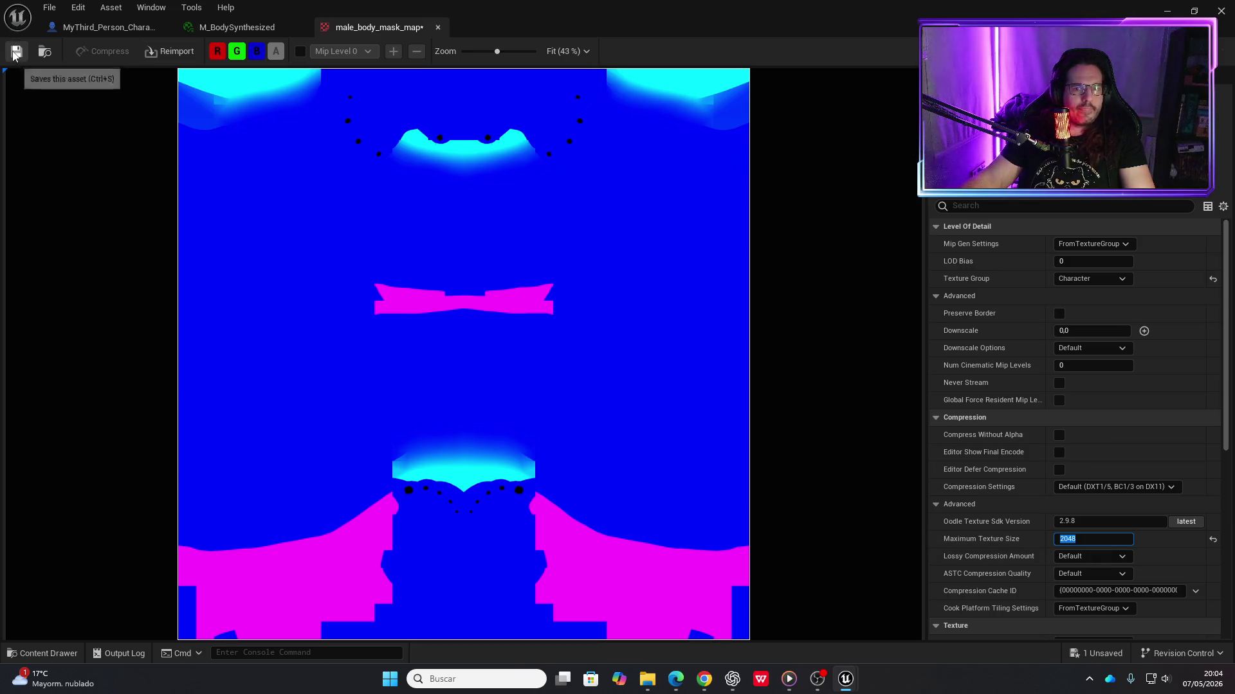
{"action": "left_click", "coordinate": [16, 53]}
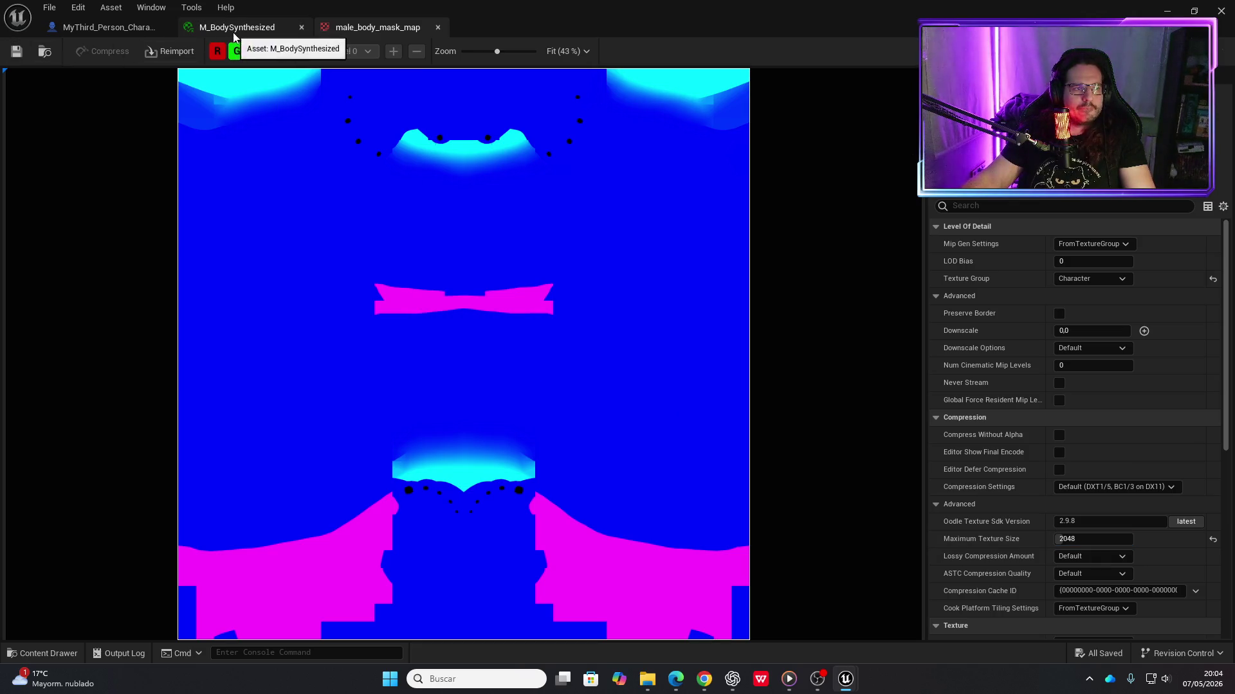
From M_BodySynthesized, cap male_body_normal_map at 2048 maximum size and save it
{"action": "left_click", "coordinate": [268, 29]}
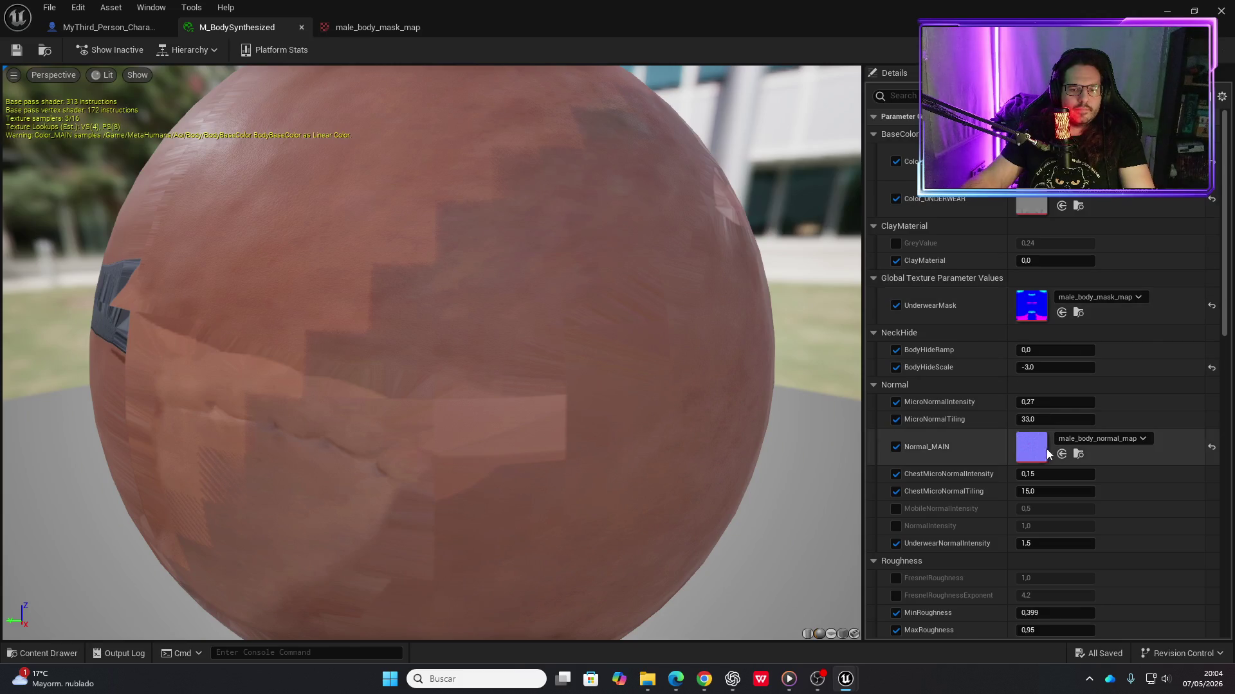
{"action": "double_click", "coordinate": [1026, 450]}
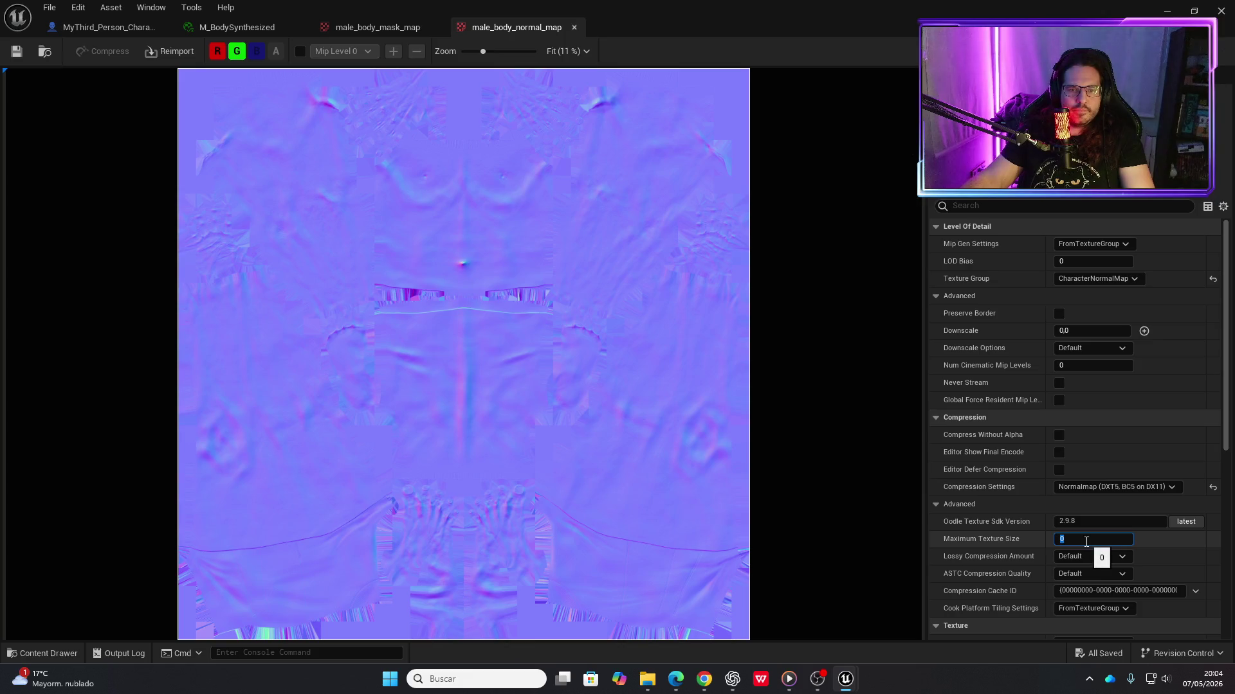
{"action": "type", "text": "2048"}
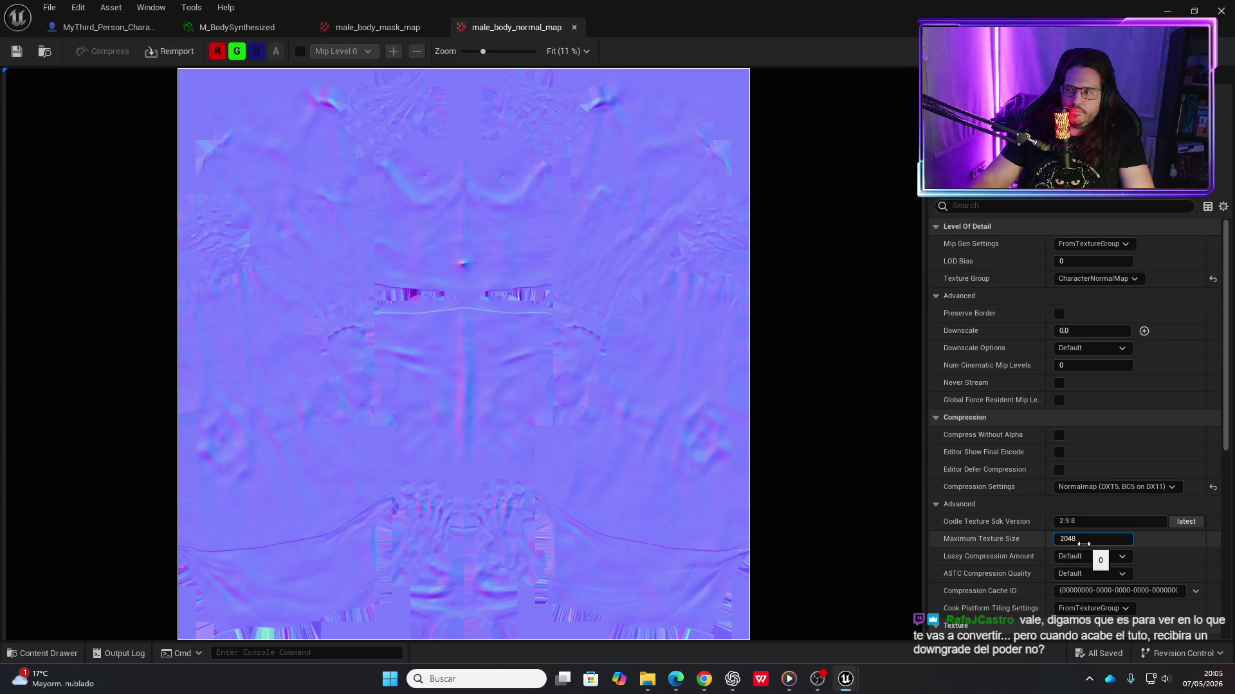
{"action": "key", "text": "Return"}
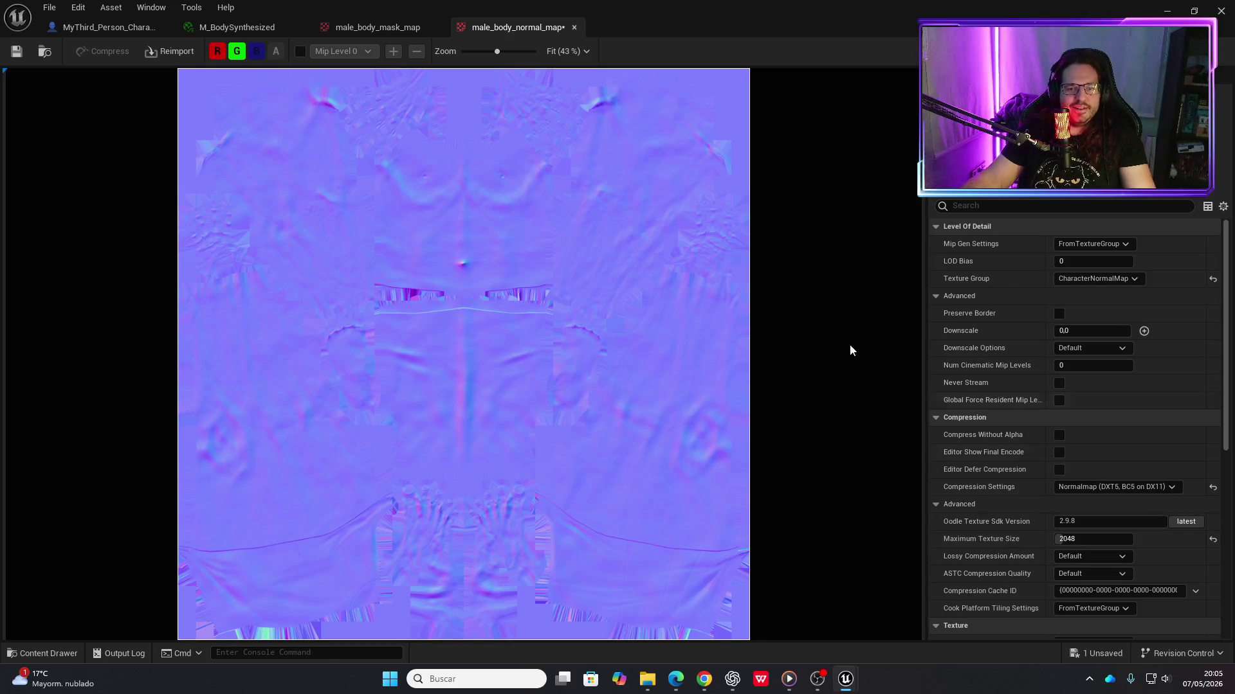
{"action": "left_click", "coordinate": [17, 51]}
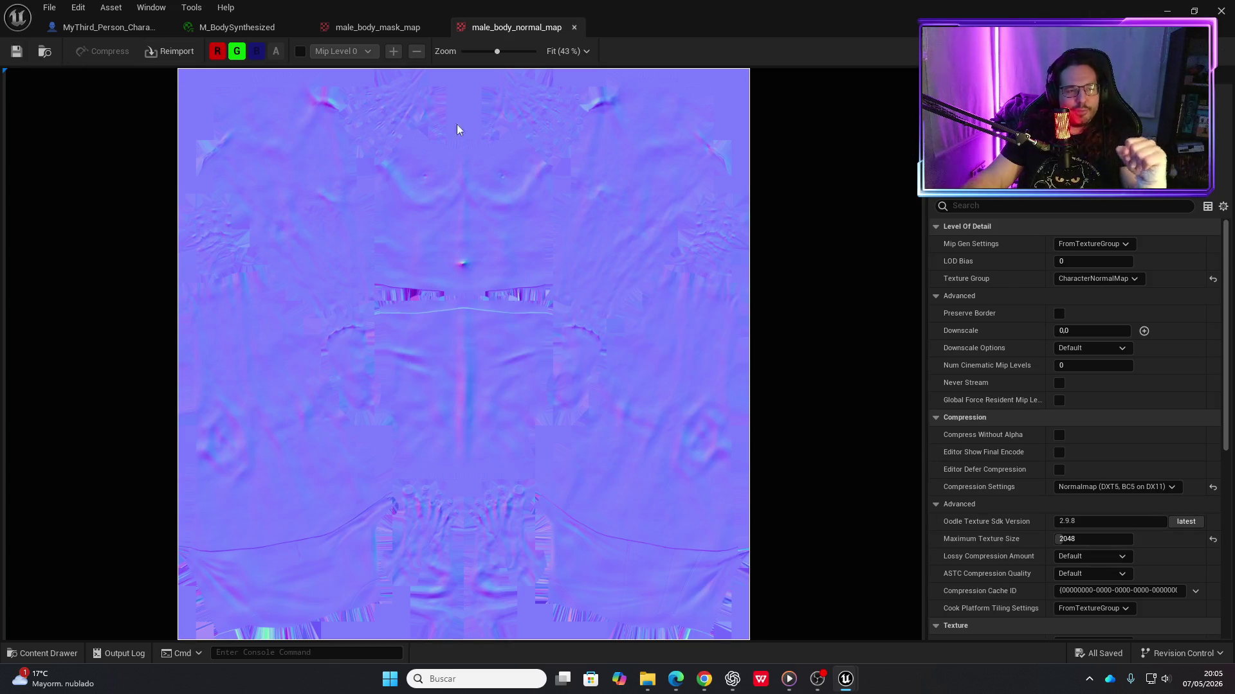
Close the normal and mask map tabs, go back to the character blueprint and start a play-test
{"action": "left_click", "coordinate": [575, 27]}
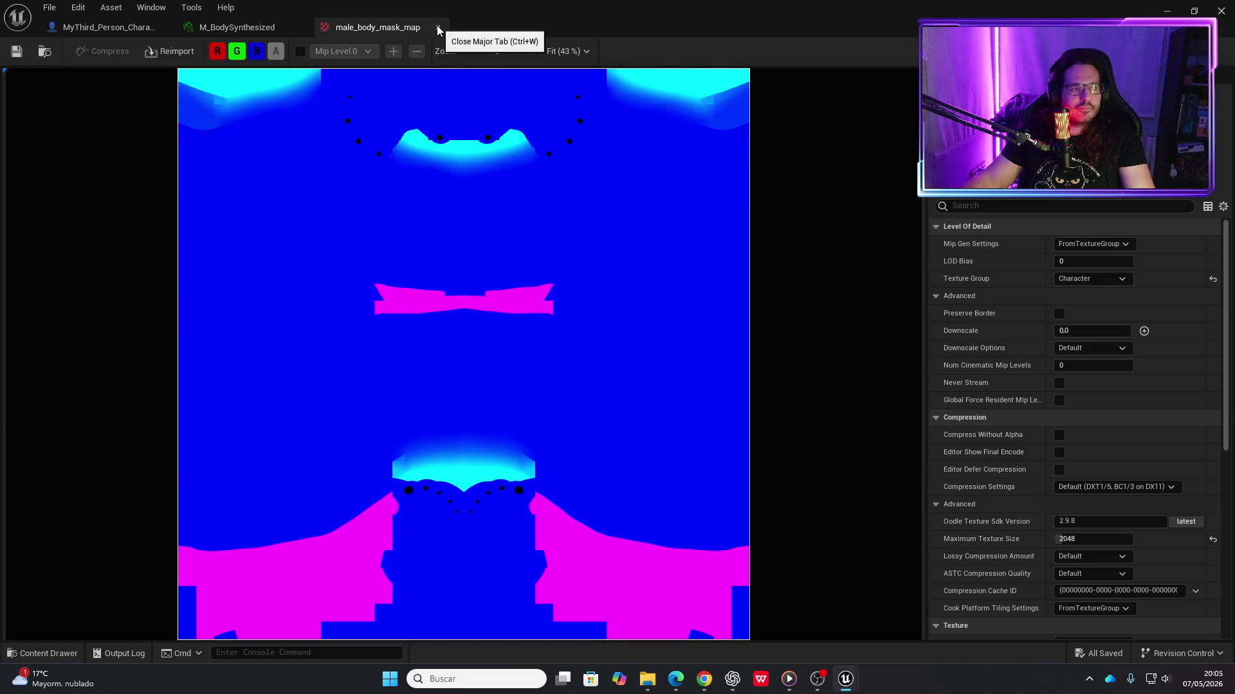
{"action": "left_click", "coordinate": [437, 27]}
{"action": "left_click", "coordinate": [90, 27]}
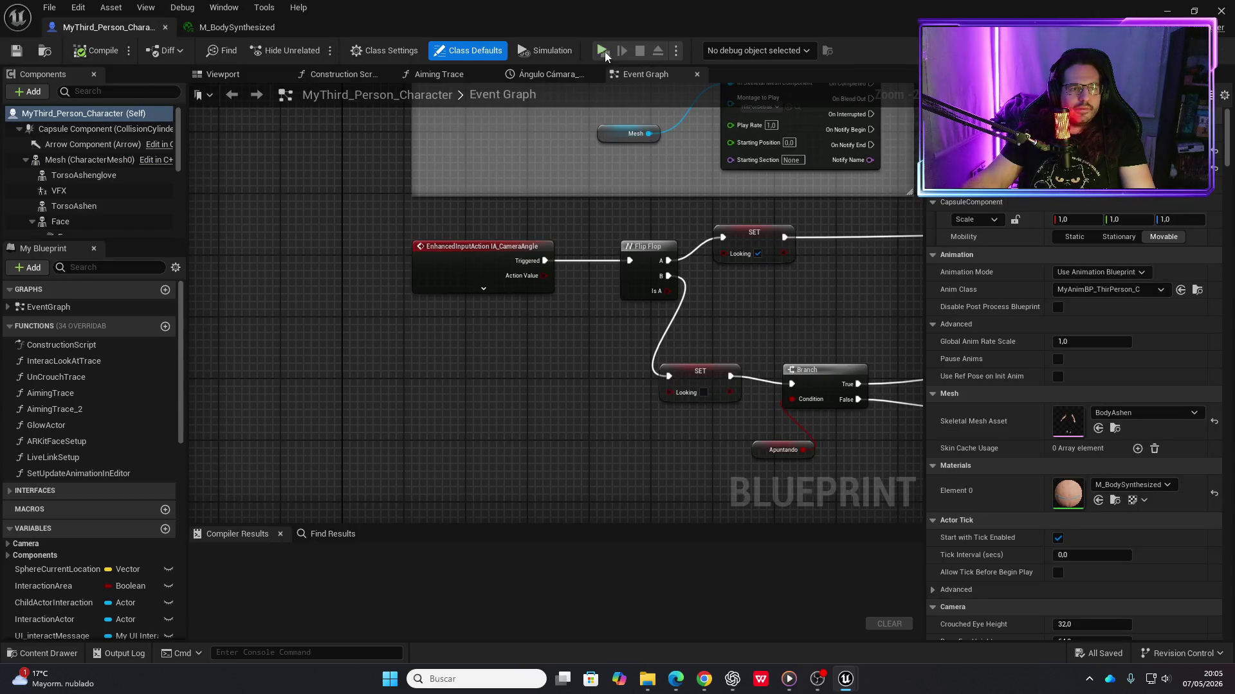
{"action": "left_click", "coordinate": [601, 52]}
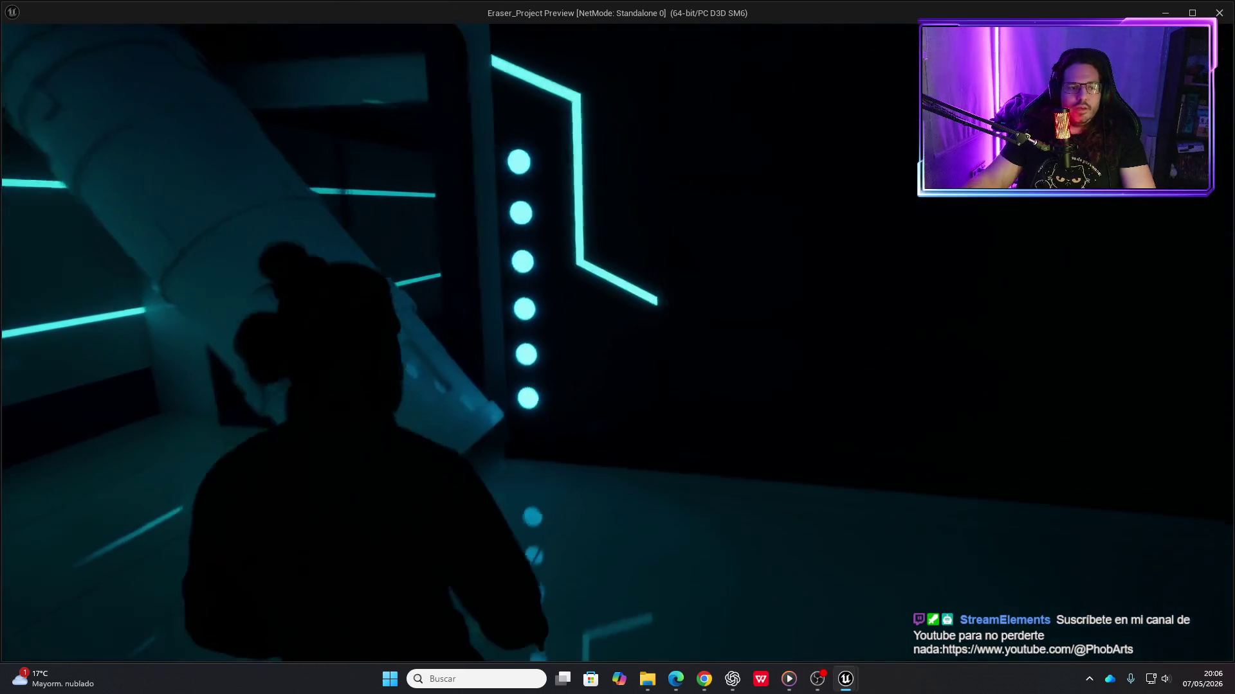
{"action": "key", "text": "e"}
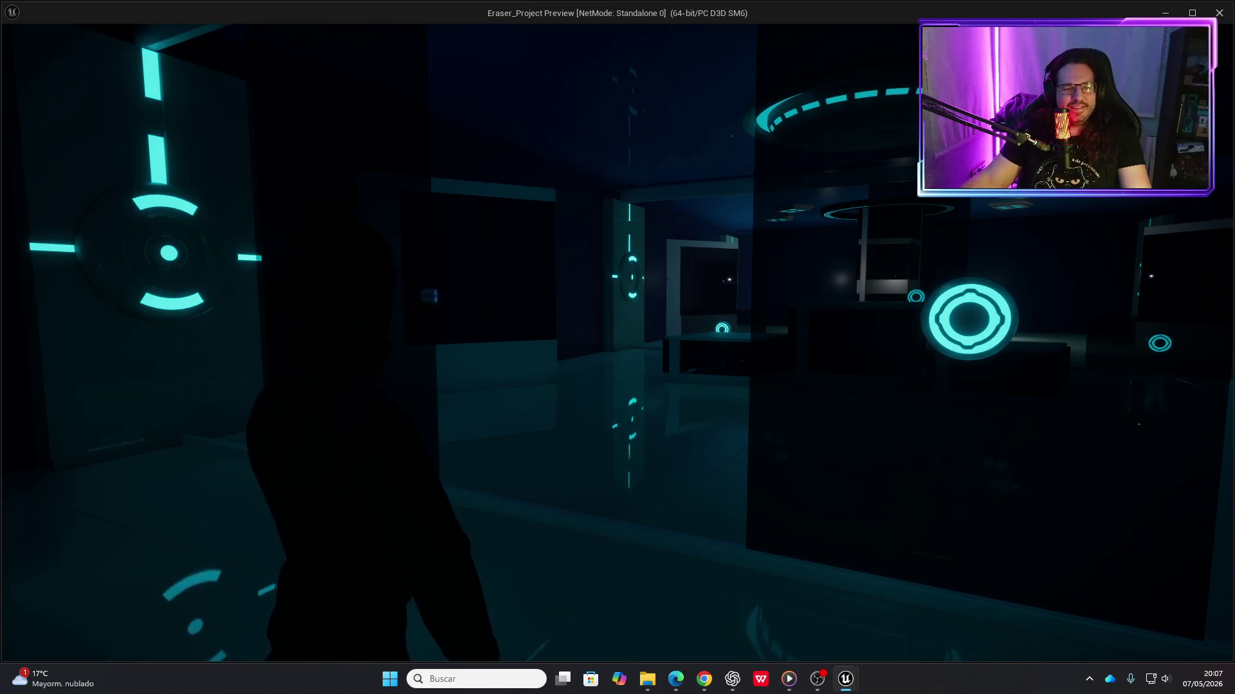
{"action": "key", "text": "Escape"}
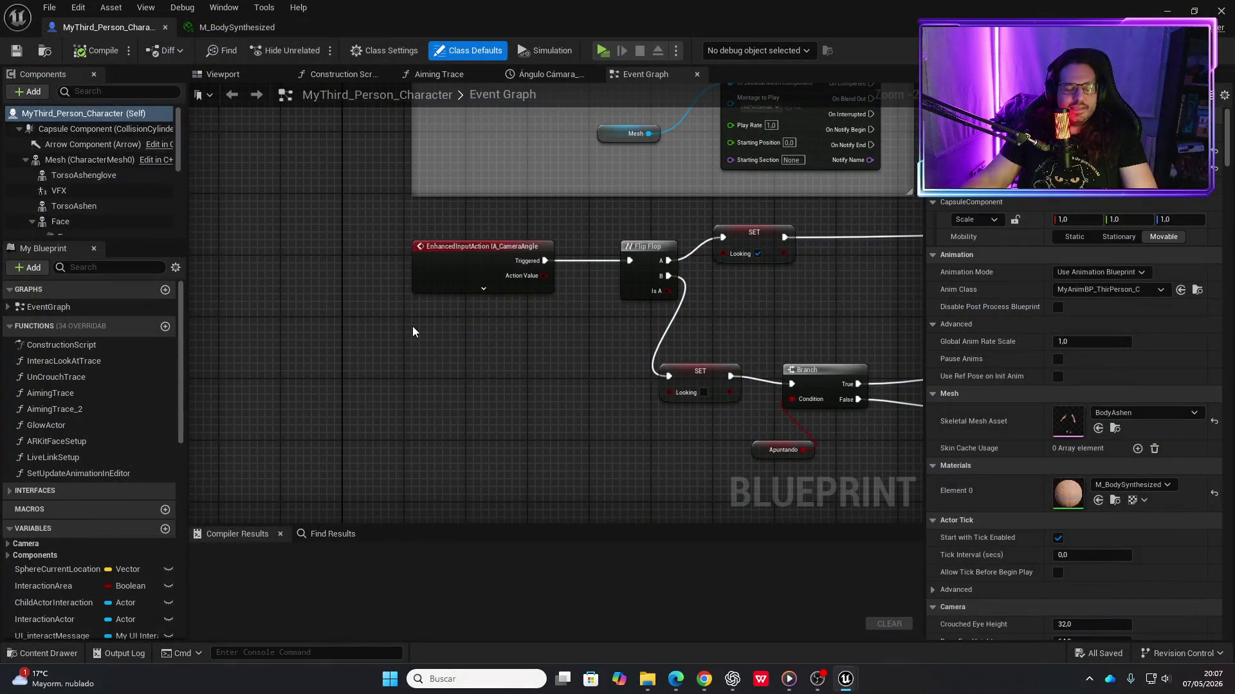
{"action": "key", "text": "alt+Tab"}
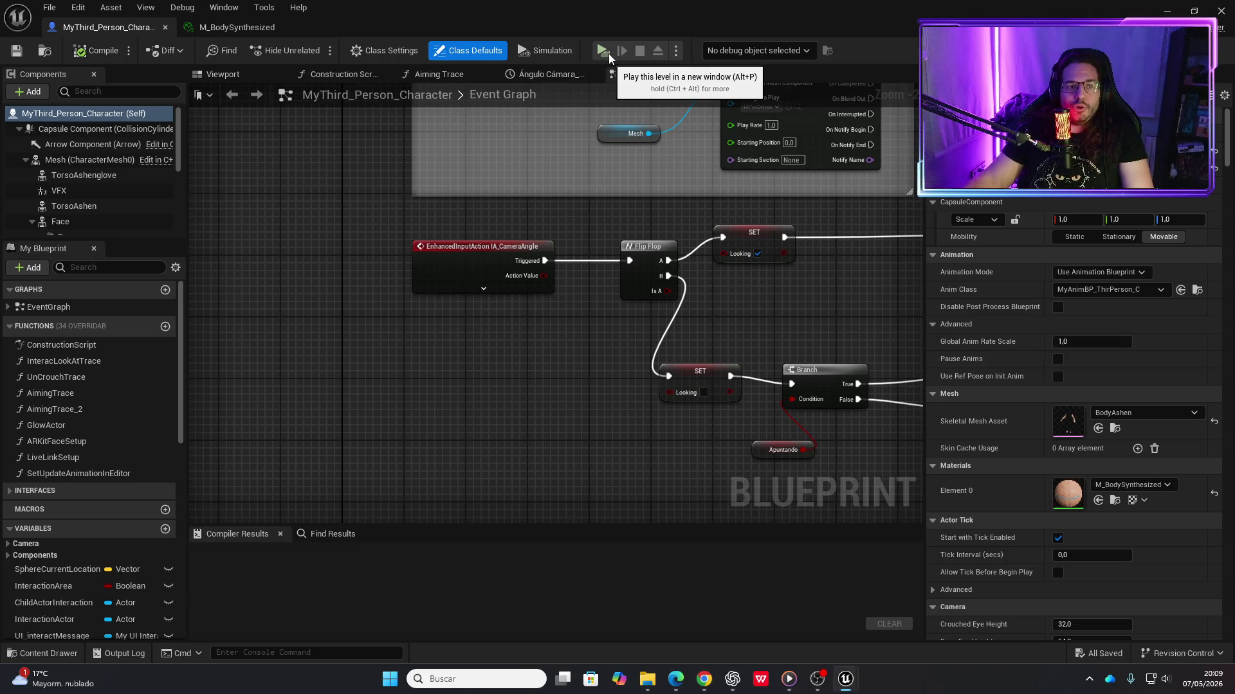
Launch a standalone preview, walk through the glowing corridors and erase the highlighted cylinder
{"action": "left_click", "coordinate": [608, 53]}
{"action": "key", "text": "w"}
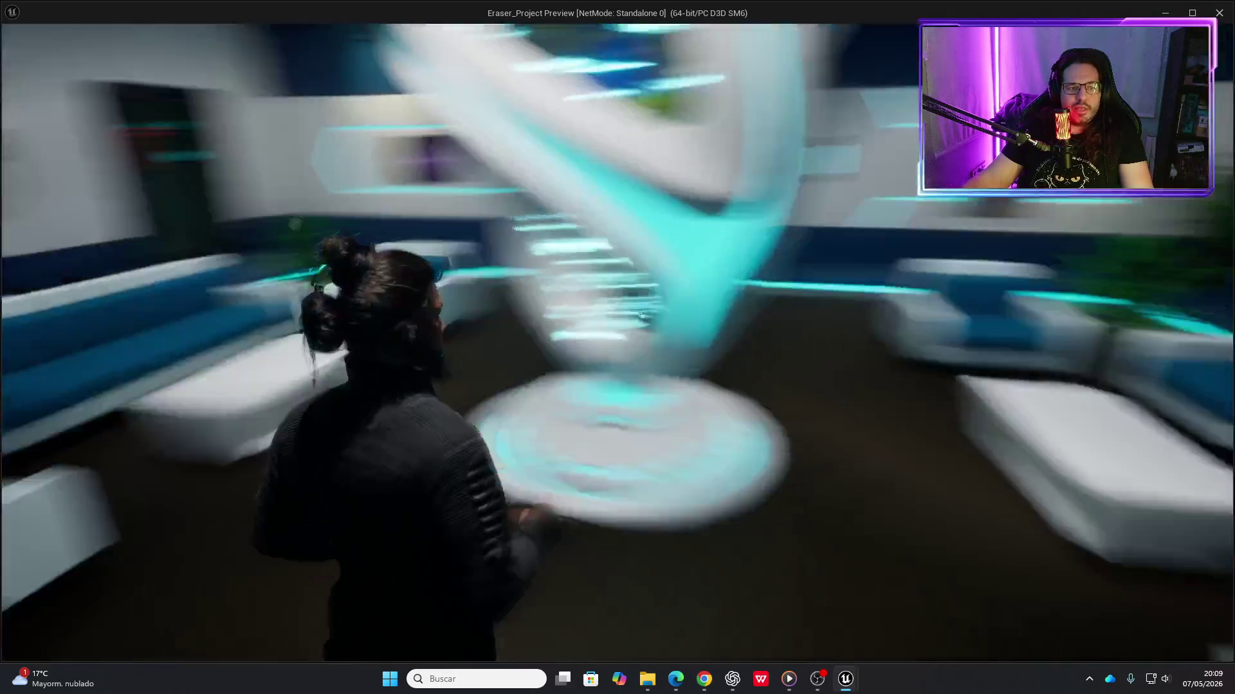
{"action": "key", "text": "w"}
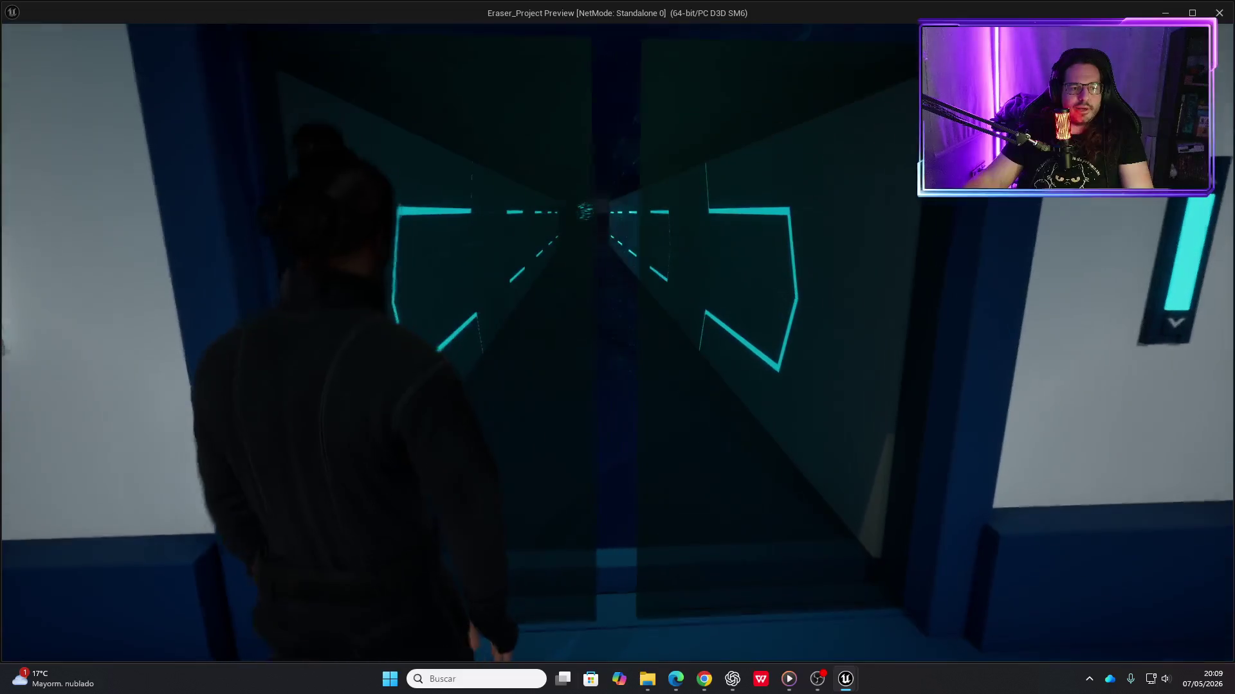
{"action": "key", "text": "w"}
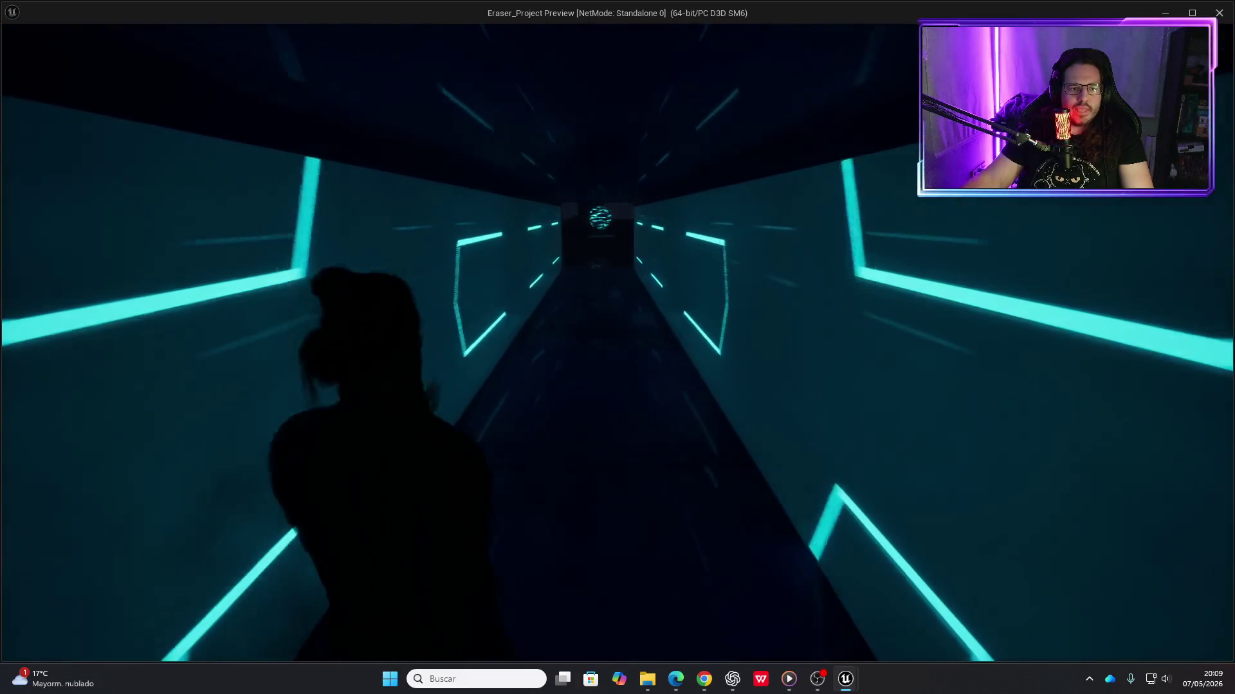
{"action": "key", "text": "w"}
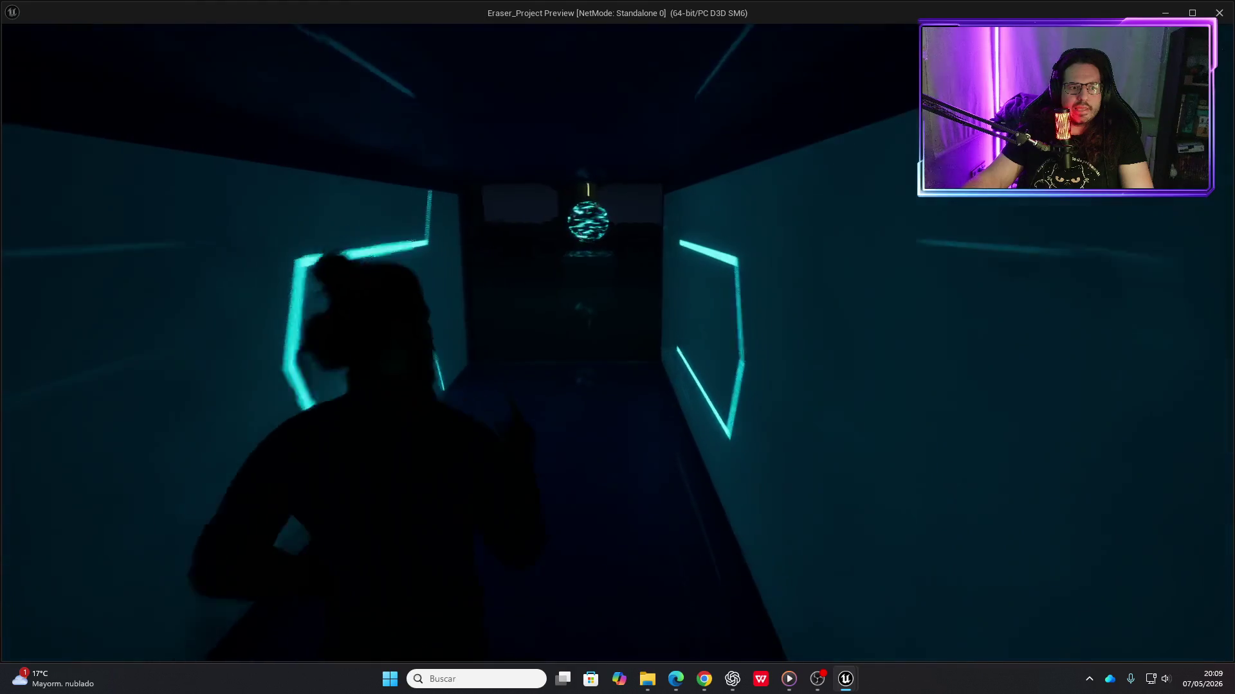
{"action": "key", "text": "w"}
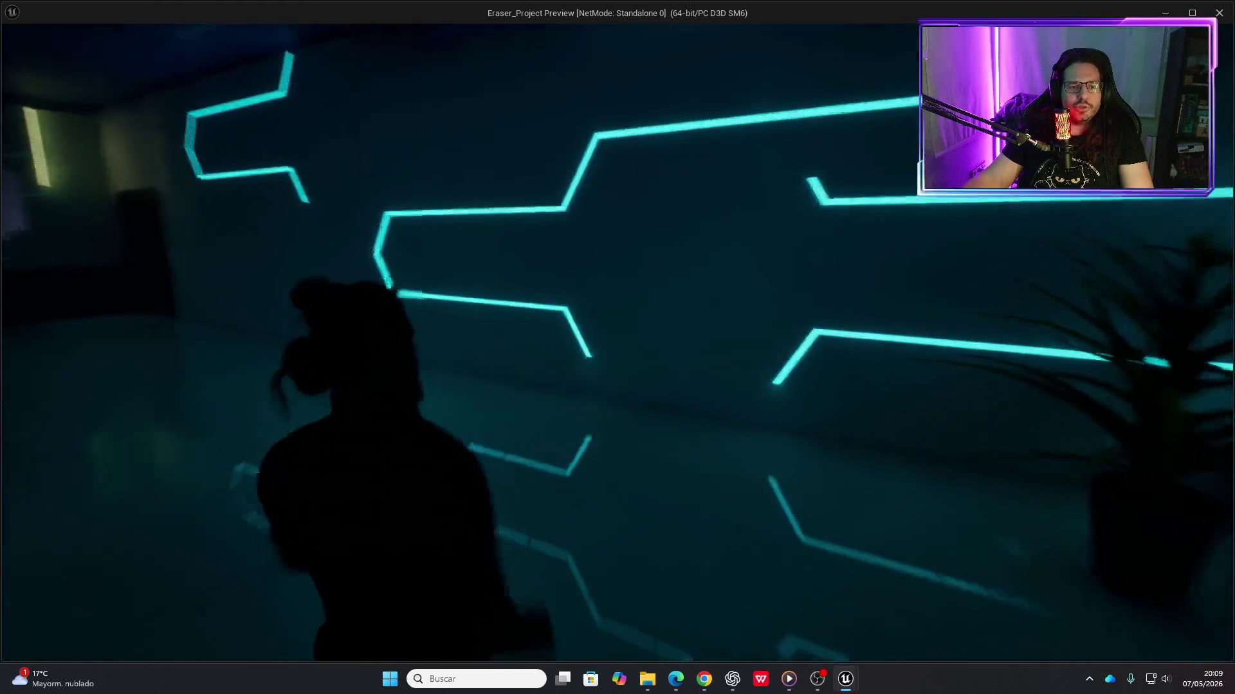
{"action": "key", "text": "w"}
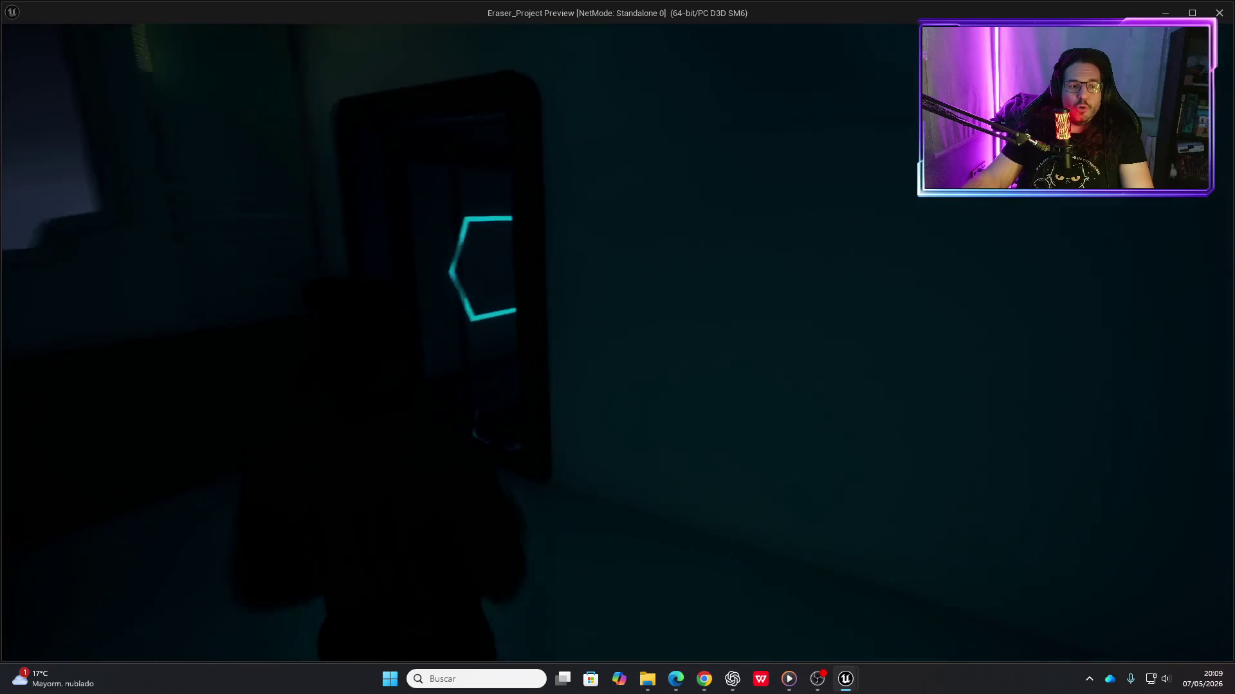
{"action": "key", "text": "w"}
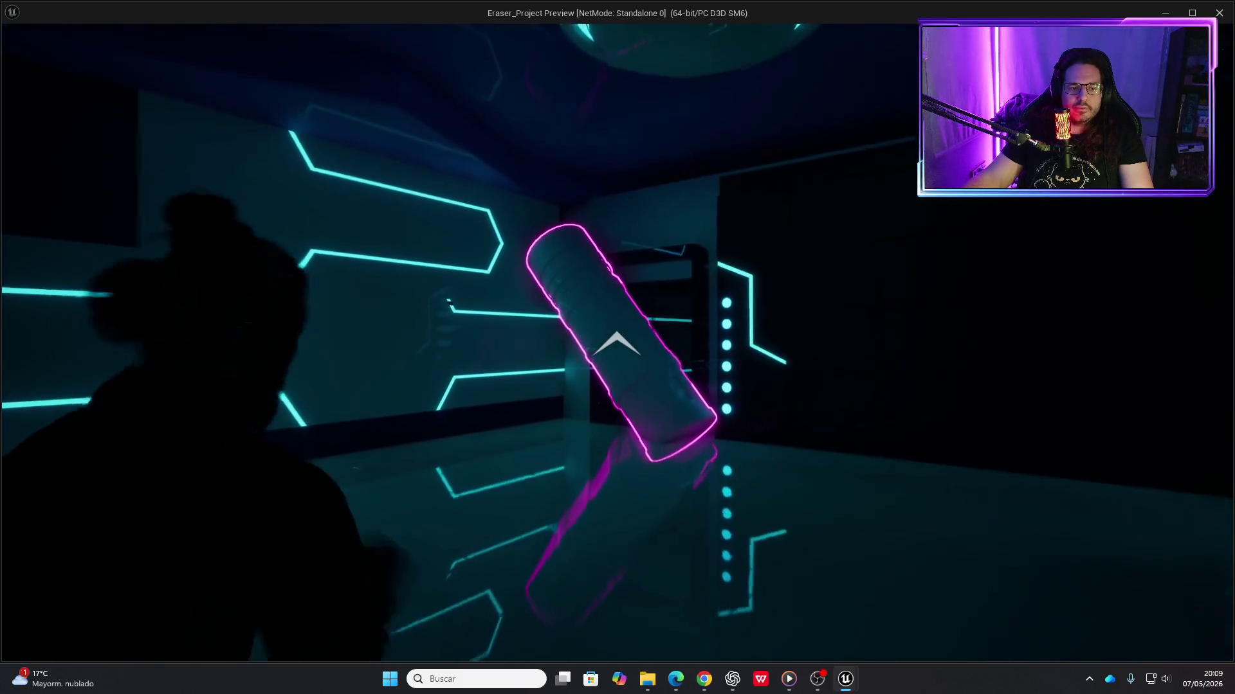
{"action": "left_click", "coordinate": [617, 345]}
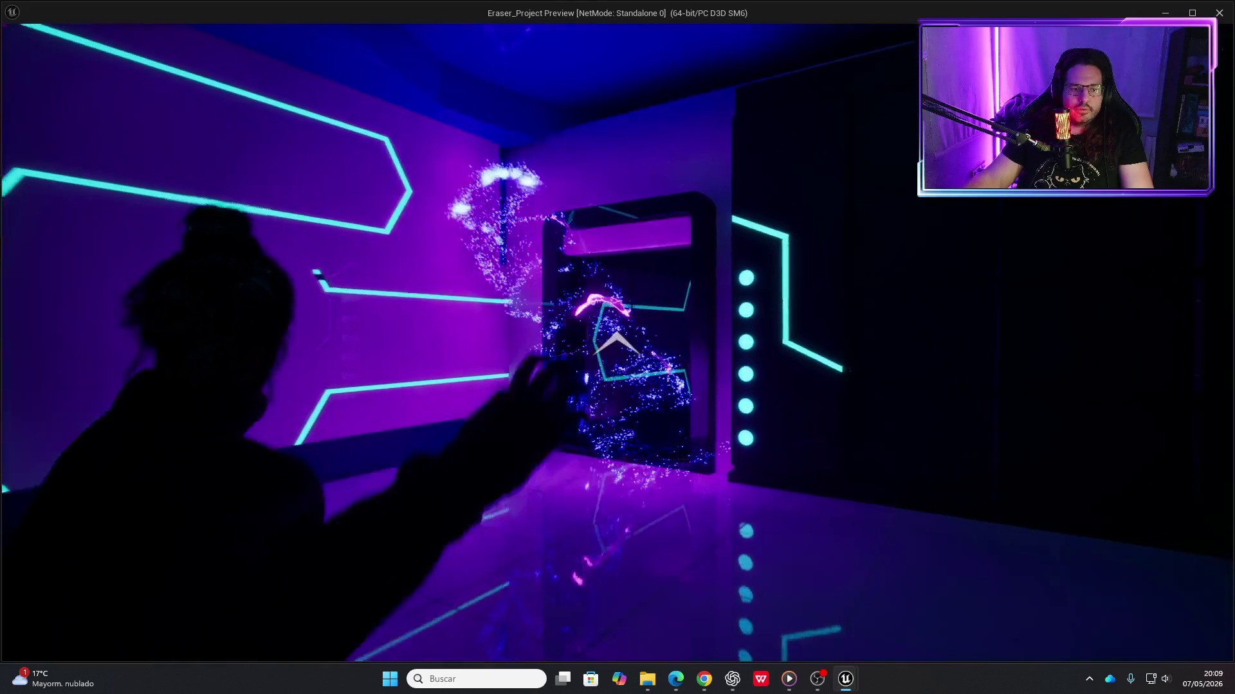
Continue through the darker corridor, erase the long outlined pipe and enter the lit room with tables
{"action": "key", "text": "w"}
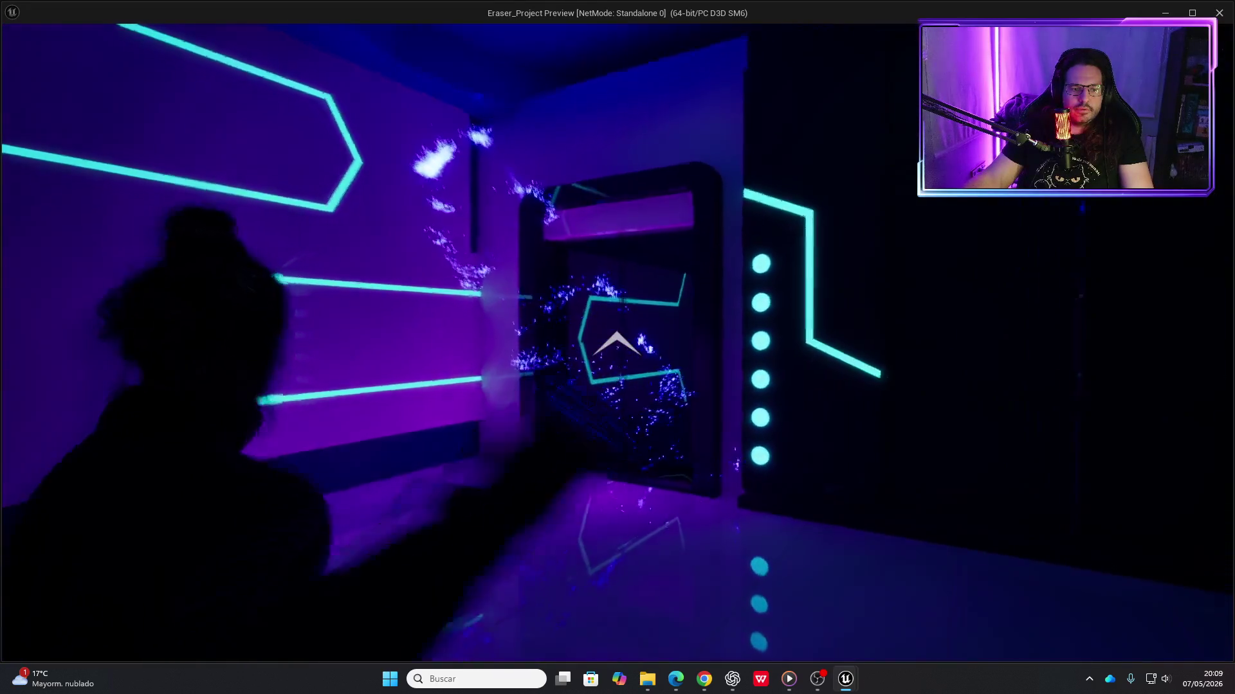
{"action": "key", "text": "w"}
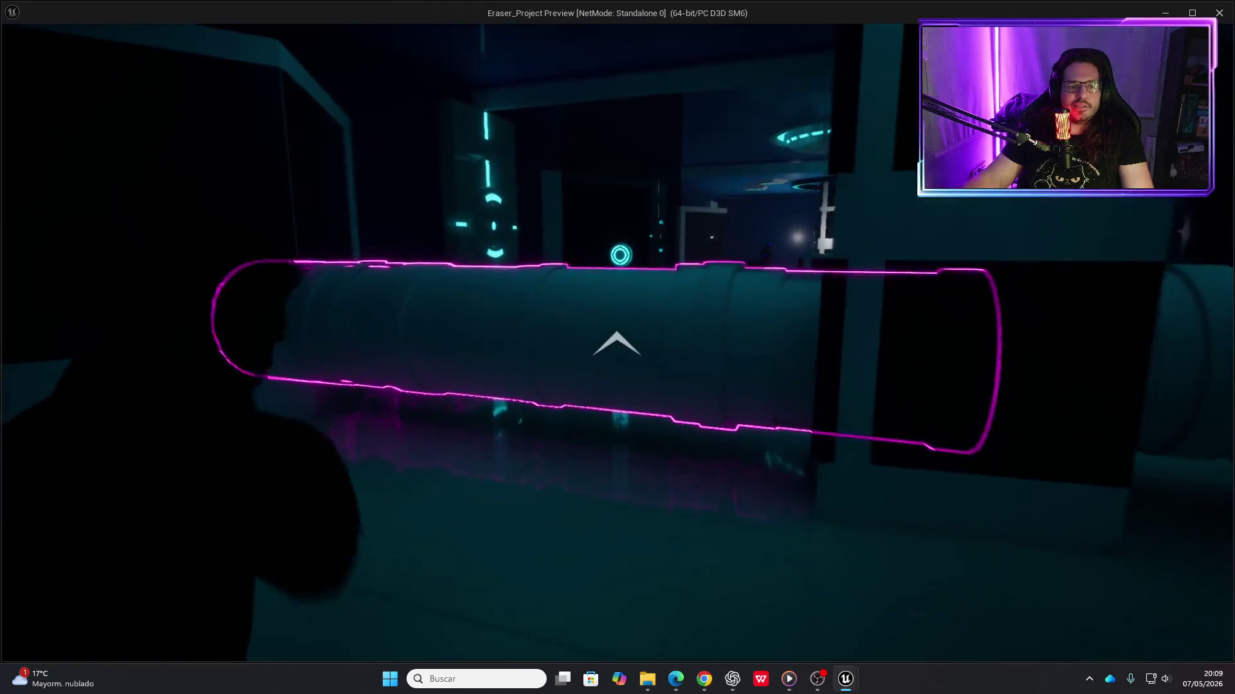
{"action": "left_click", "coordinate": [617, 345]}
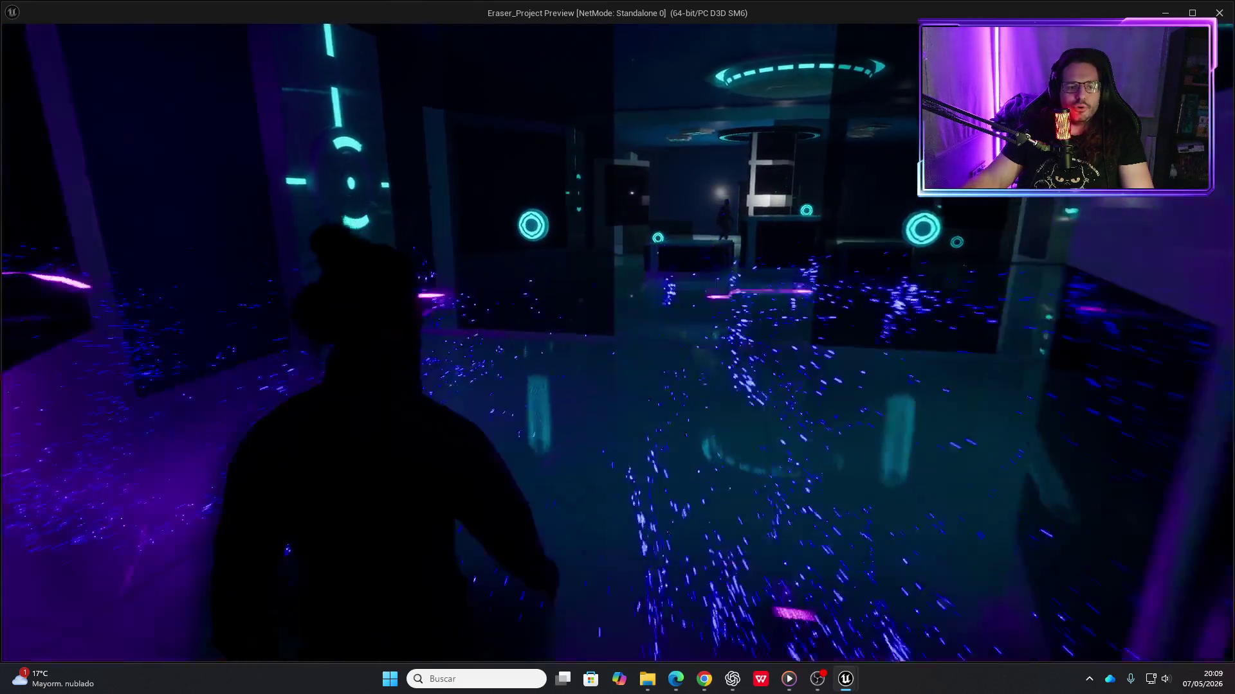
{"action": "key", "text": "w"}
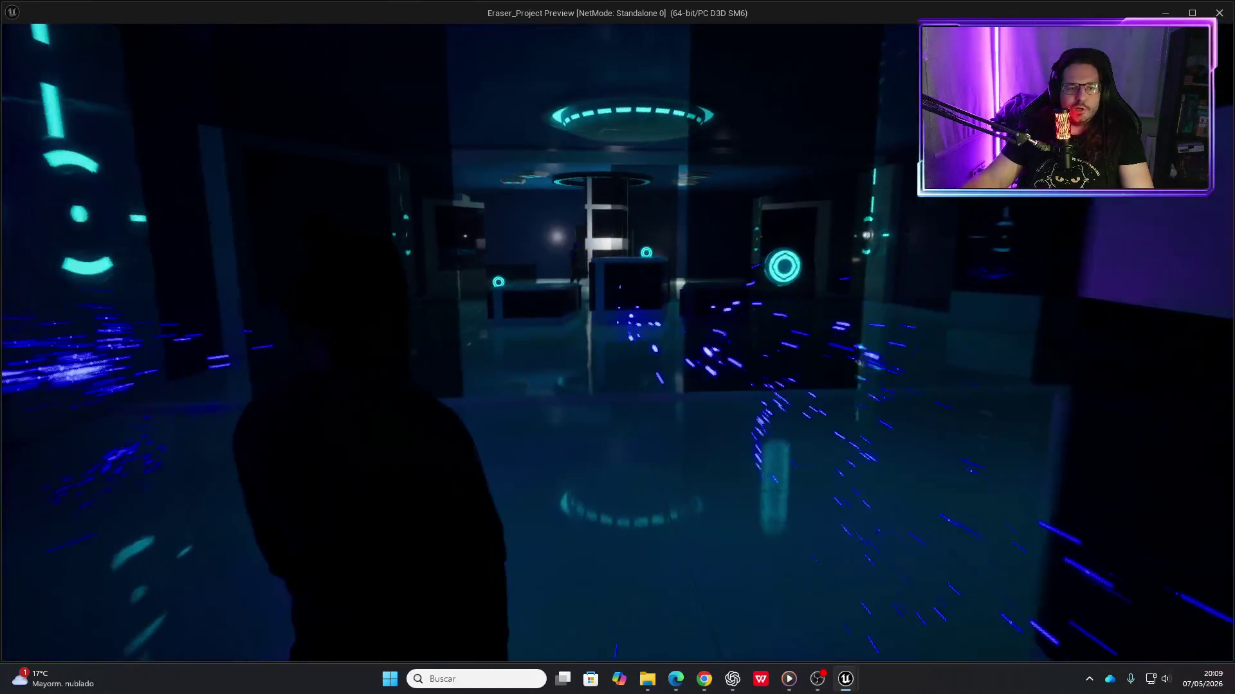
{"action": "key", "text": "w"}
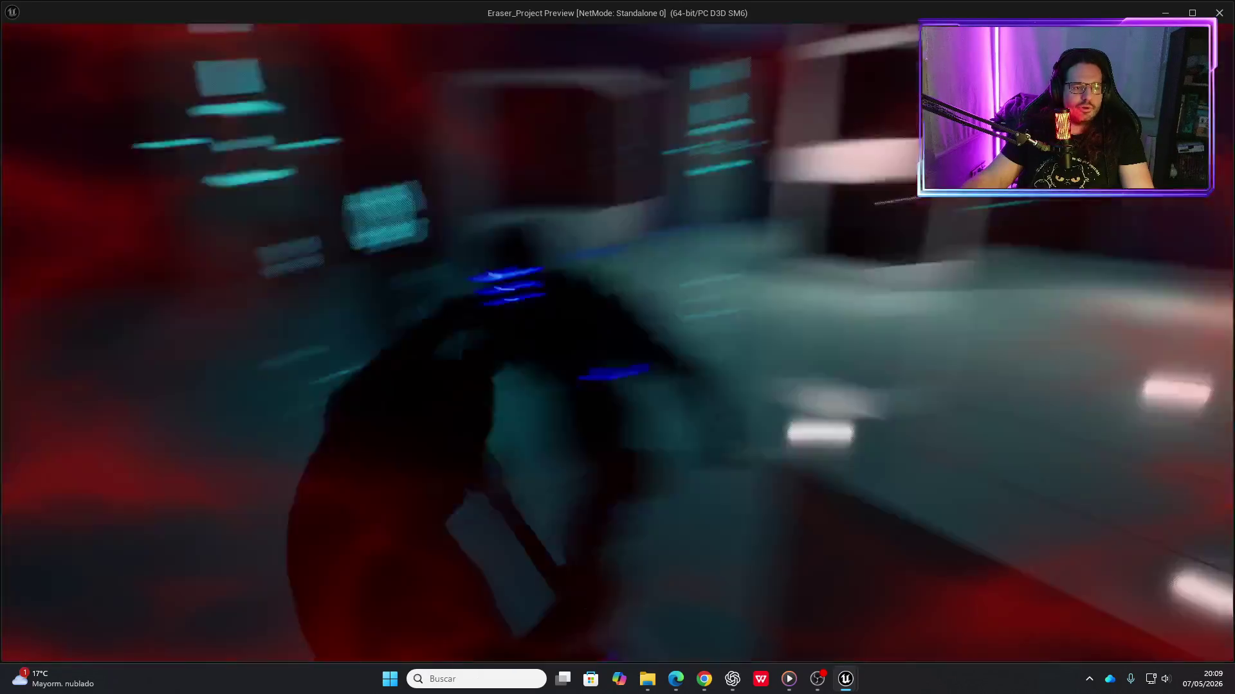
Run across the teal room, swing the sword at the enemy, then end the preview with Esc
{"action": "key", "text": "w"}
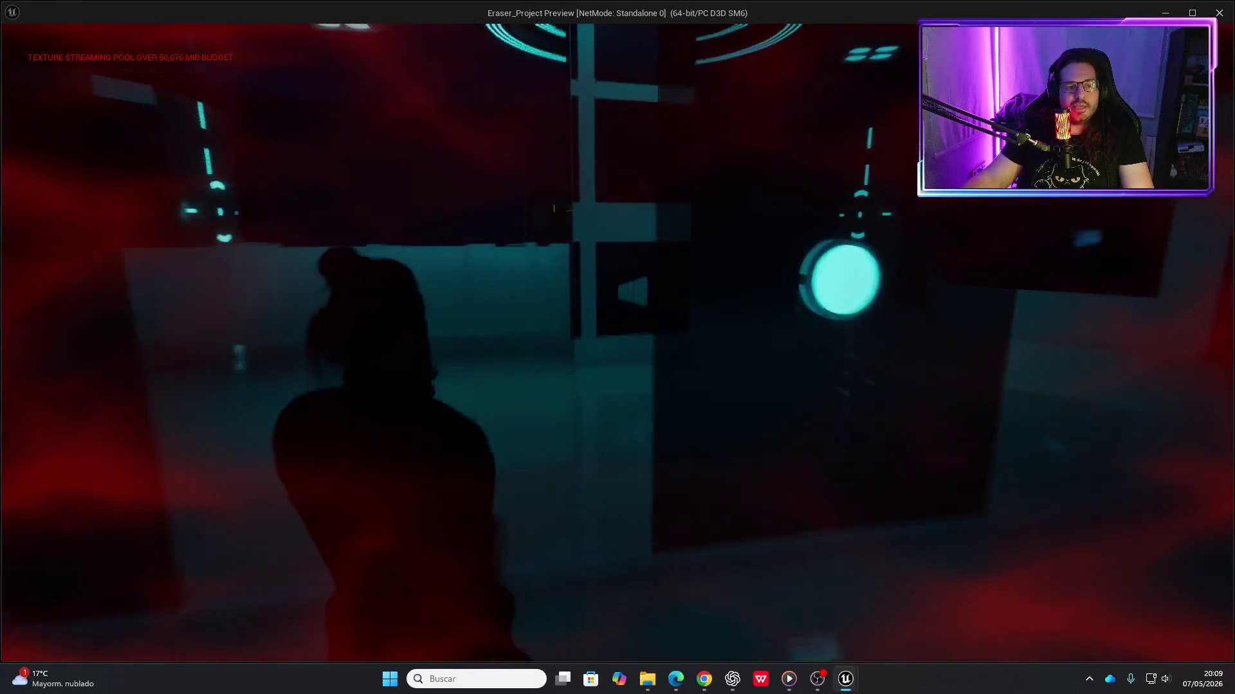
{"action": "key", "text": "w"}
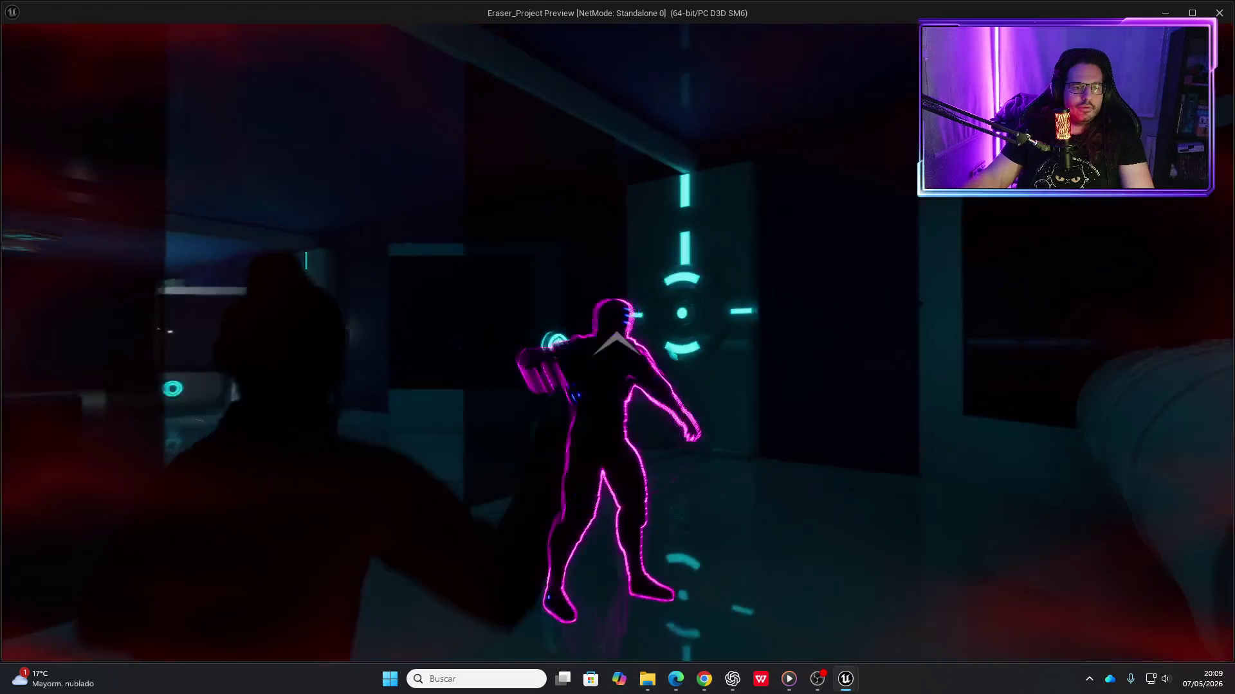
{"action": "left_click", "coordinate": [616, 347]}
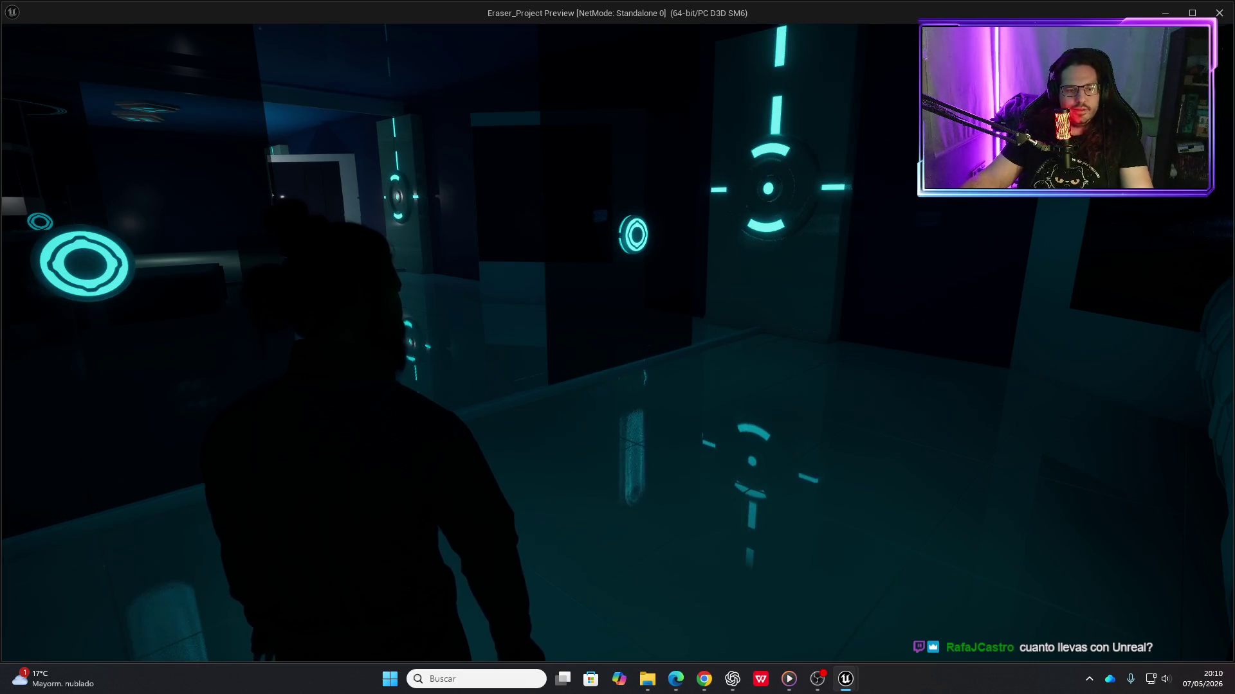
{"action": "key", "text": "Escape"}
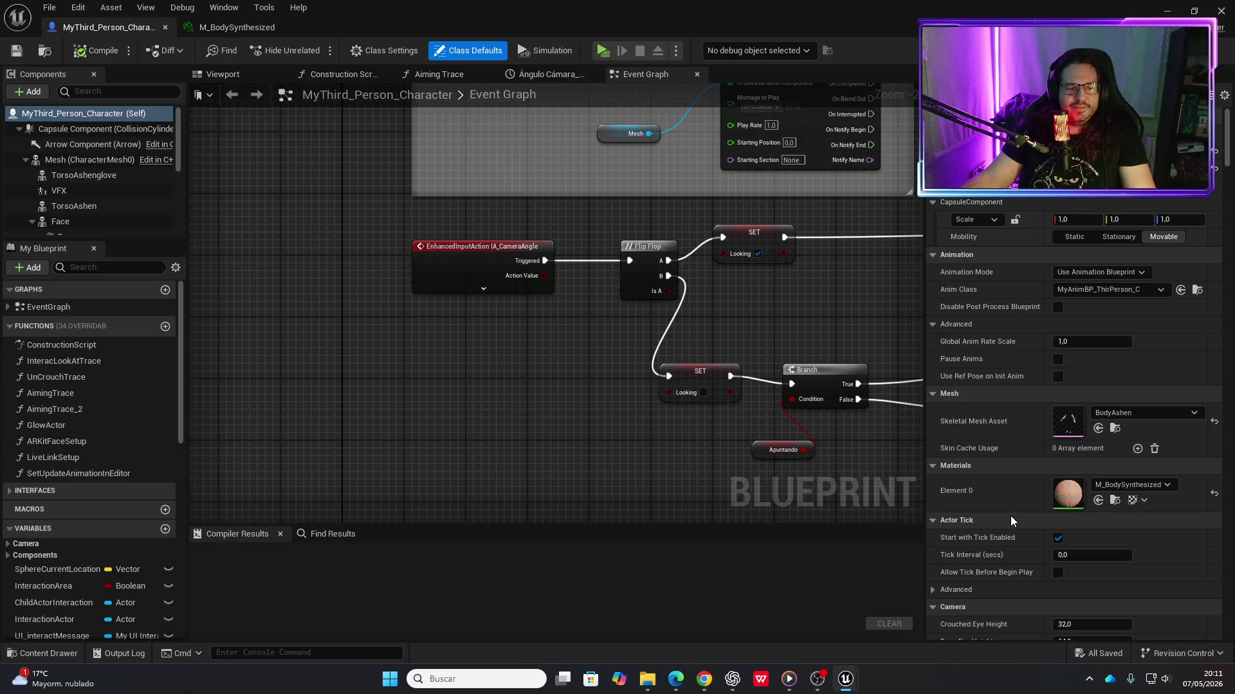
{"action": "scroll", "coordinate": [742, 333], "scroll_direction": "down", "scroll_amount": 5}
{"action": "mouse_move", "coordinate": [774, 320]}
{"action": "left_mouse_down"}
{"action": "mouse_move", "coordinate": [529, 387]}
{"action": "mouse_move", "coordinate": [590, 504]}
{"action": "mouse_move", "coordinate": [653, 339]}
{"action": "left_mouse_up"}
{"action": "scroll", "coordinate": [590, 504], "scroll_direction": "down", "scroll_amount": 2}
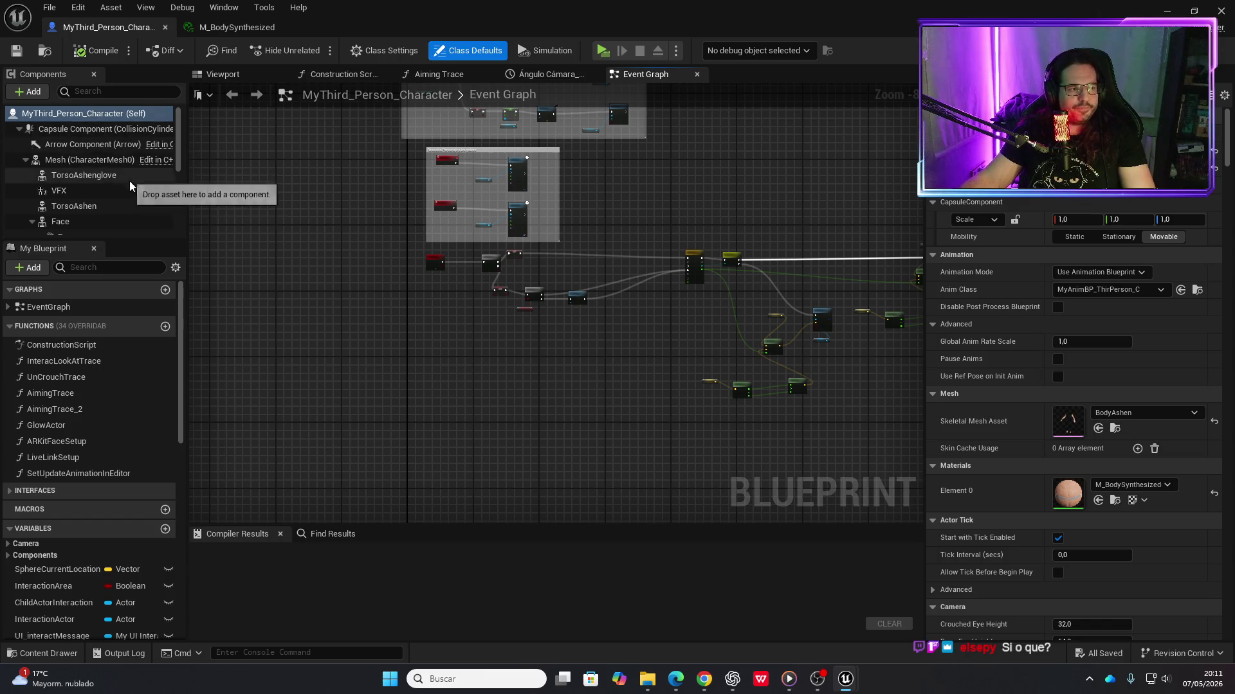
{"action": "scroll", "coordinate": [96, 202], "scroll_direction": "down", "scroll_amount": 1}
{"action": "scroll", "coordinate": [96, 202], "scroll_direction": "down", "scroll_amount": 3}
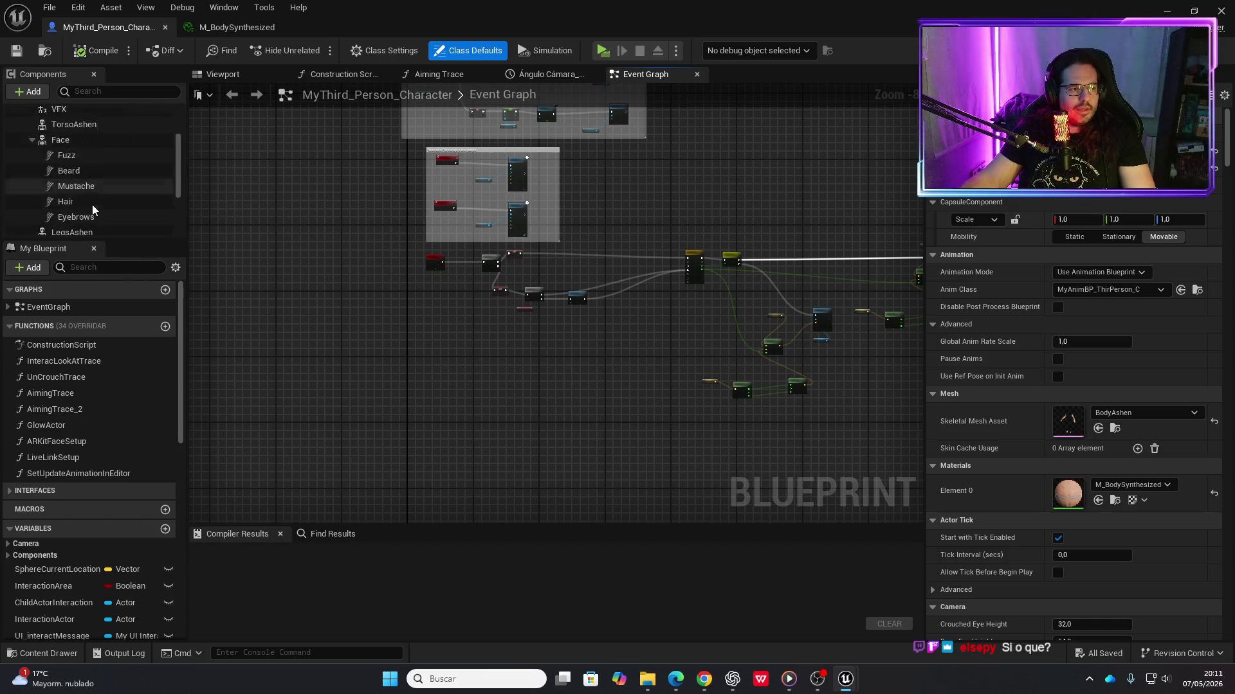
Select the character's Hair component and scroll the Details panel to its Materials
{"action": "left_click", "coordinate": [61, 181]}
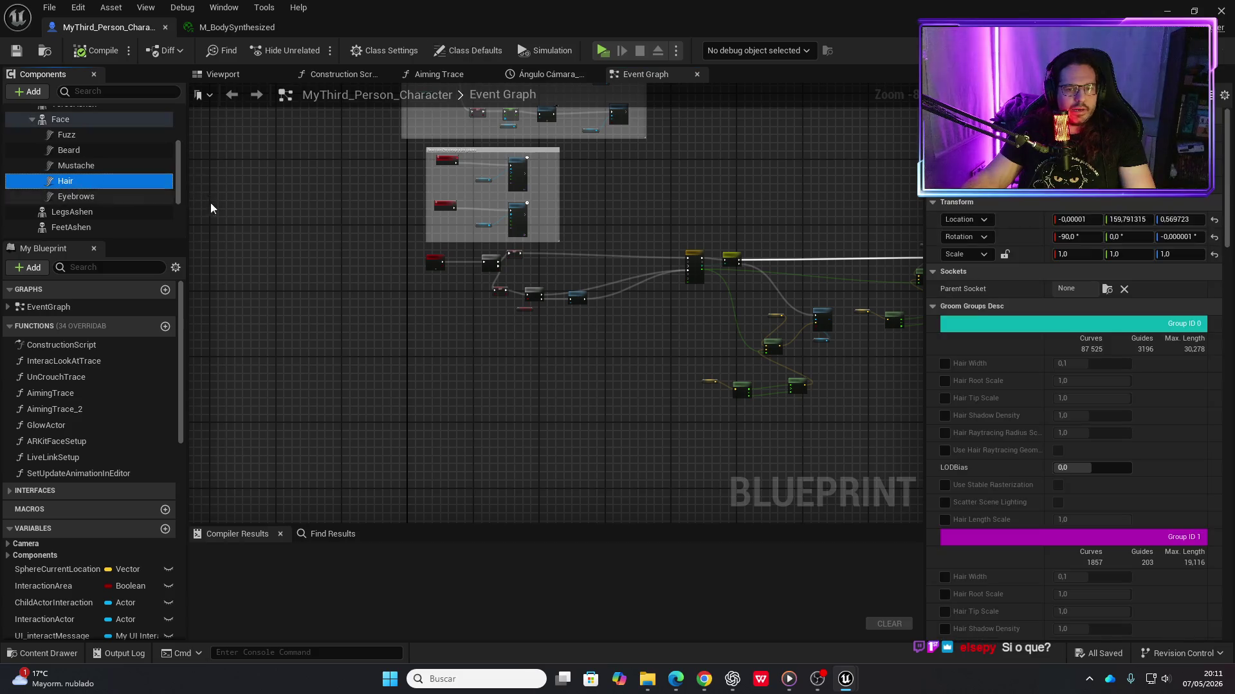
{"action": "scroll", "coordinate": [1029, 411], "scroll_direction": "down", "scroll_amount": 3}
{"action": "scroll", "coordinate": [1034, 409], "scroll_direction": "down", "scroll_amount": 10}
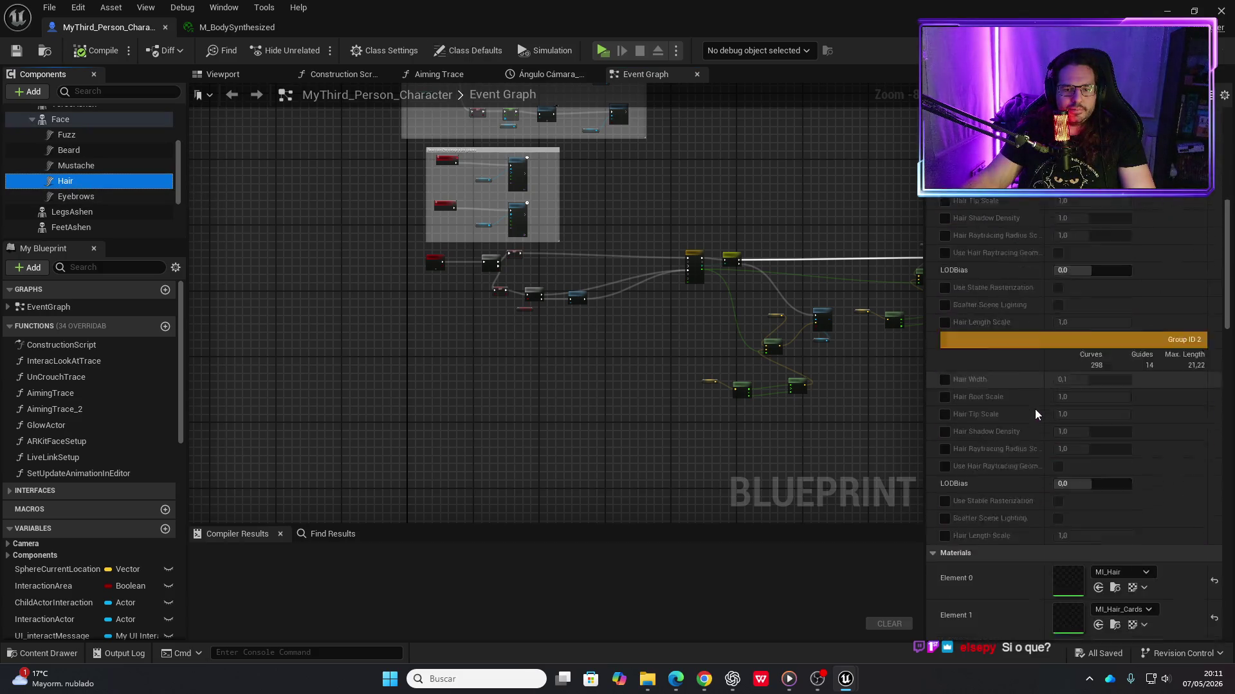
{"action": "scroll", "coordinate": [1050, 409], "scroll_direction": "down", "scroll_amount": 2}
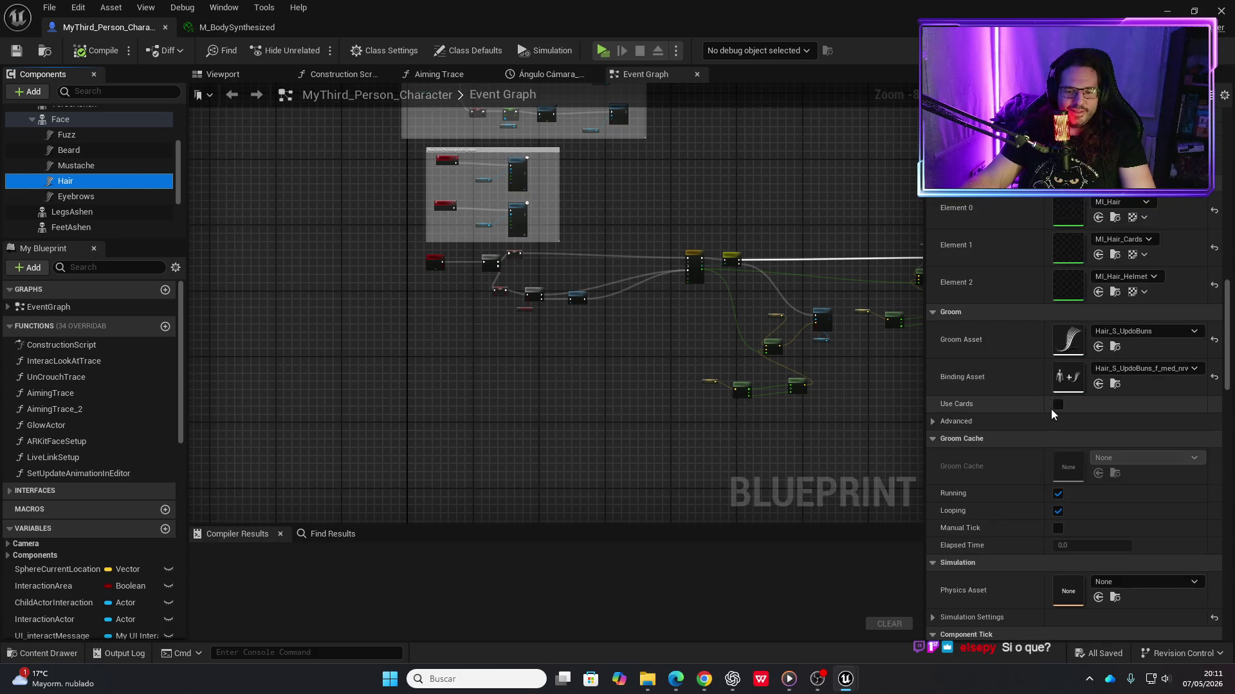
{"action": "scroll", "coordinate": [1053, 399], "scroll_direction": "up", "scroll_amount": 3}
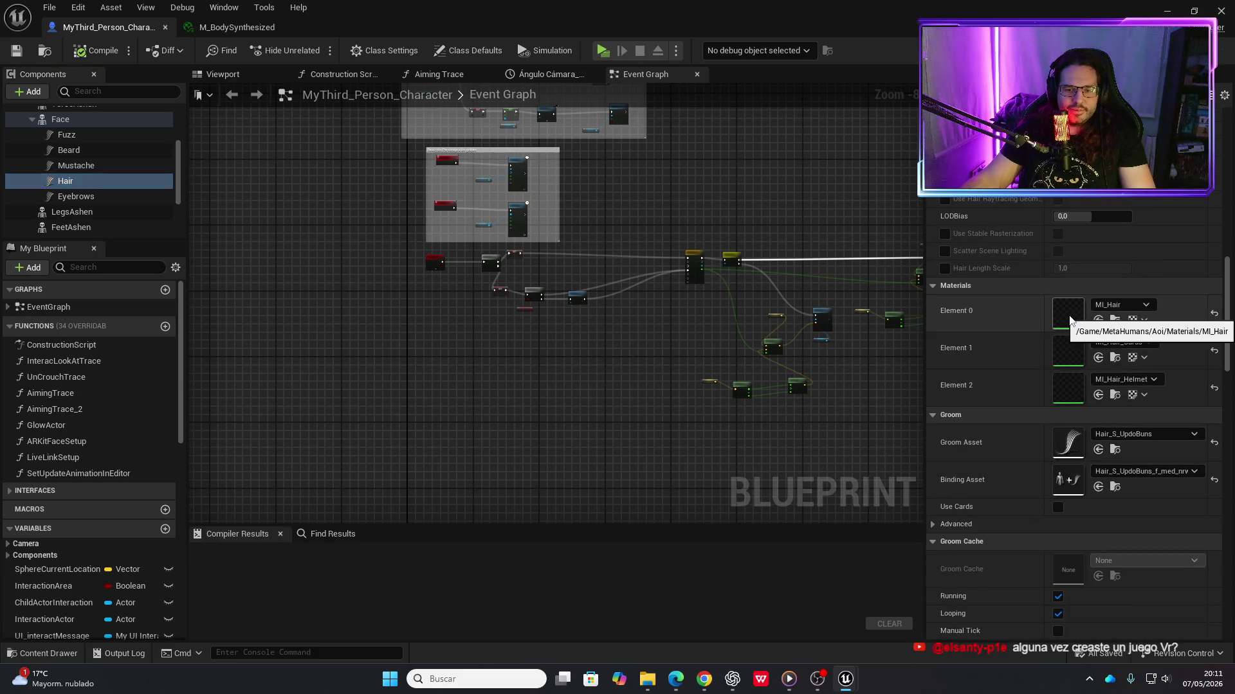
Open MI_Hair, review its highlight and ombre parameters, then open the HighlightMask_strips texture
{"action": "double_click", "coordinate": [1069, 317]}
{"action": "scroll", "coordinate": [1115, 439], "scroll_direction": "down", "scroll_amount": 10}
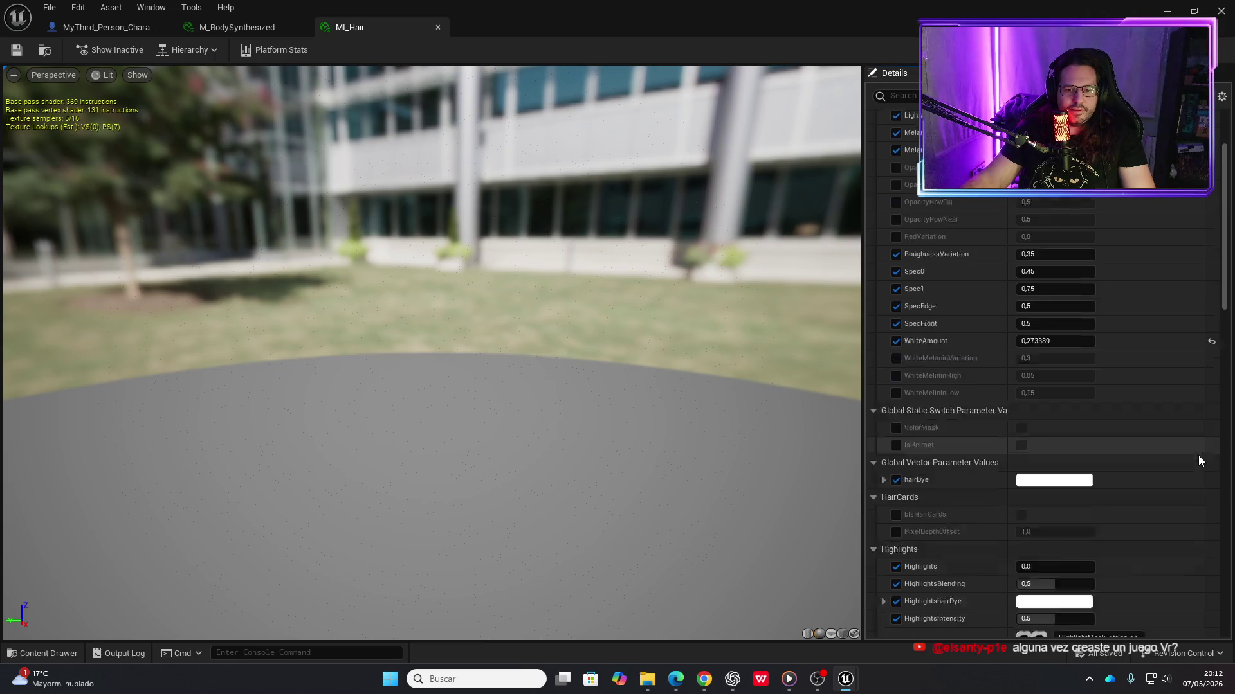
{"action": "scroll", "coordinate": [1194, 461], "scroll_direction": "down", "scroll_amount": 15}
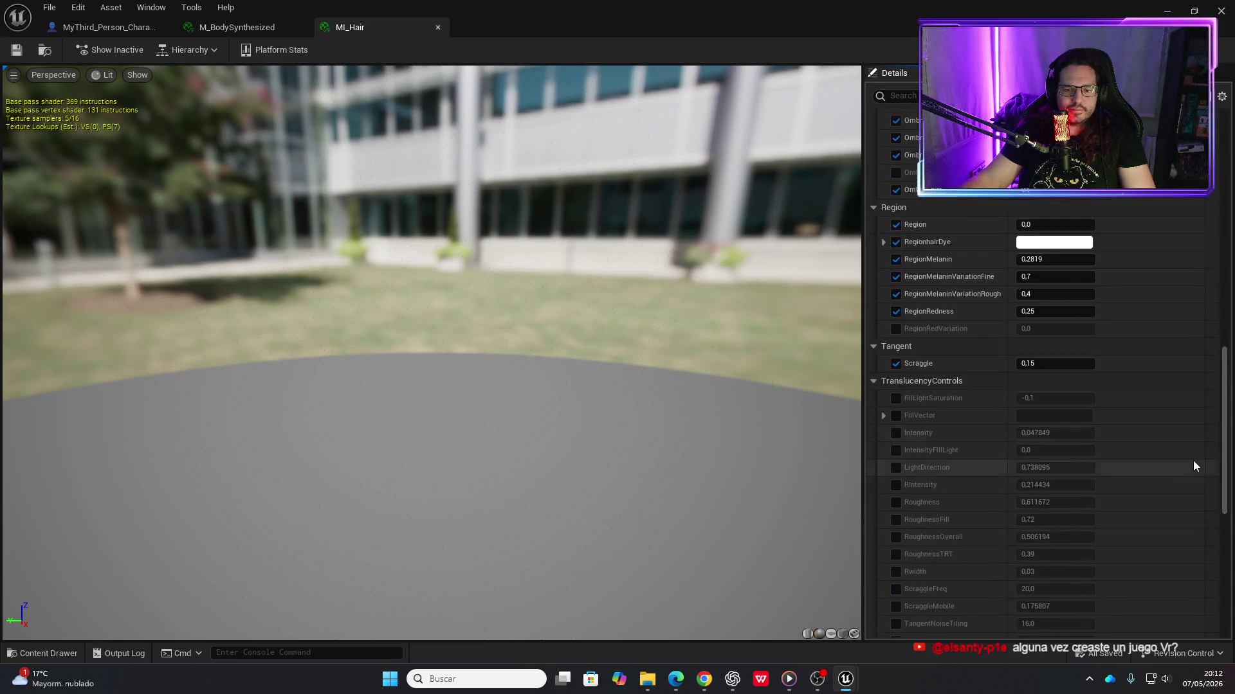
{"action": "scroll", "coordinate": [1191, 466], "scroll_direction": "up", "scroll_amount": 12}
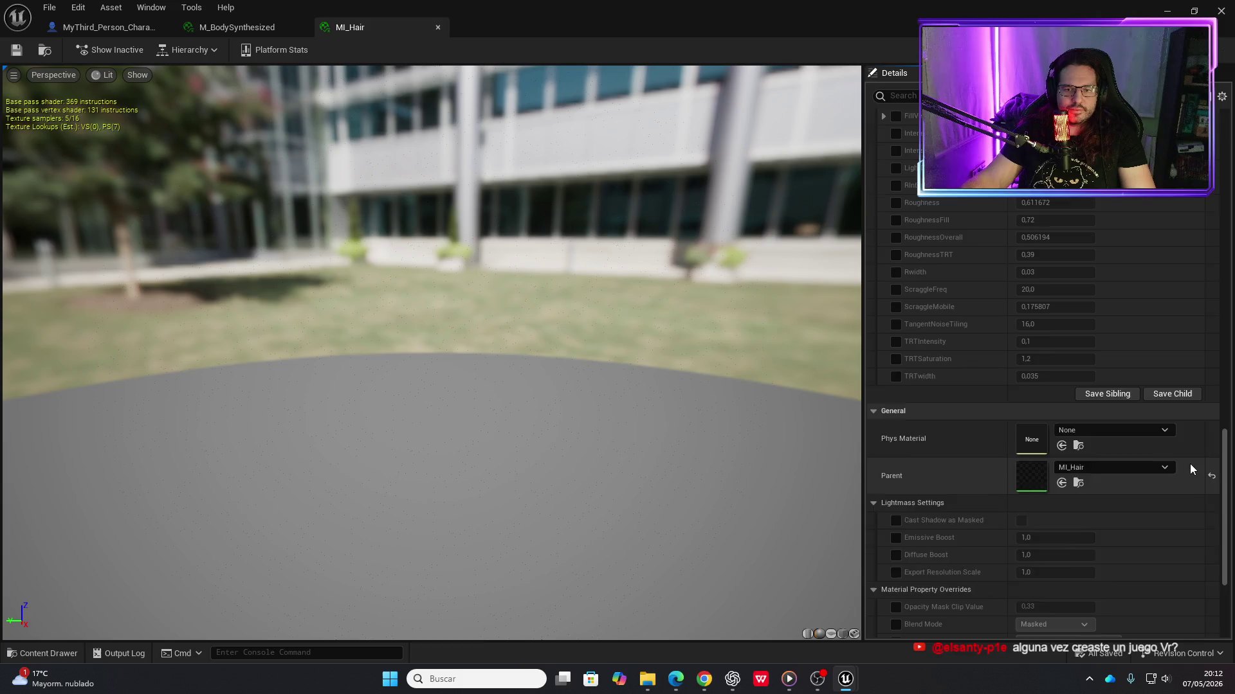
{"action": "scroll", "coordinate": [1186, 462], "scroll_direction": "up", "scroll_amount": 5}
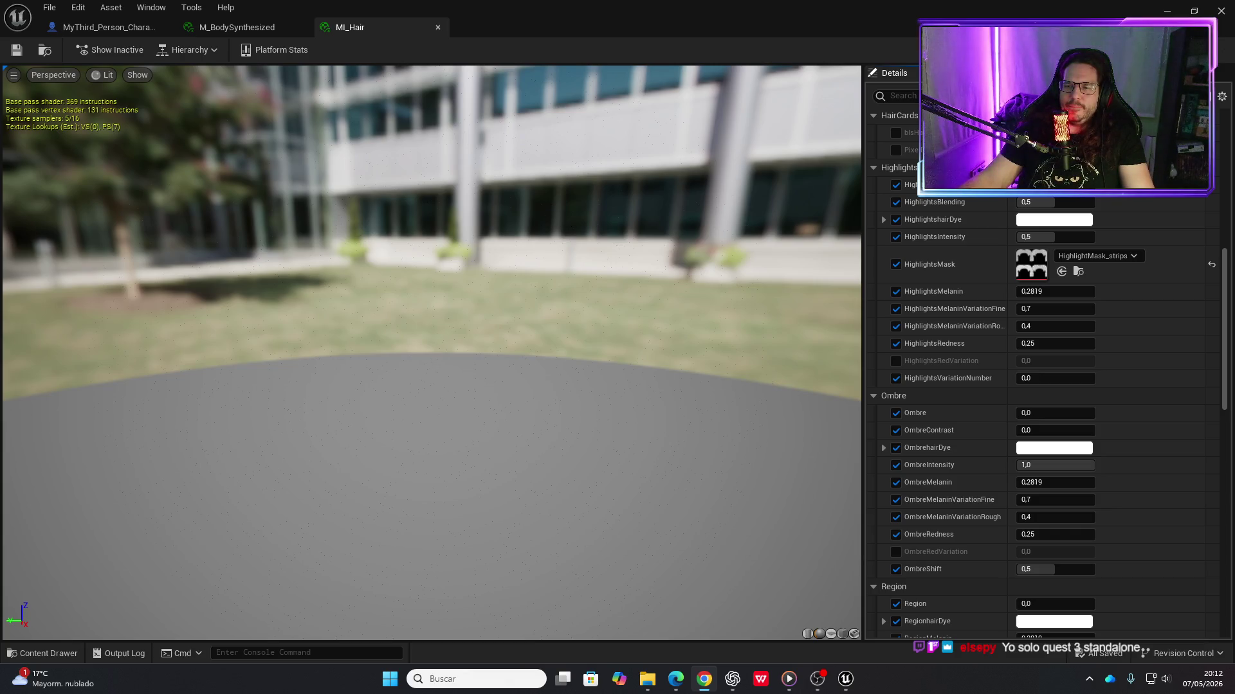
{"action": "left_click", "coordinate": [1042, 257]}
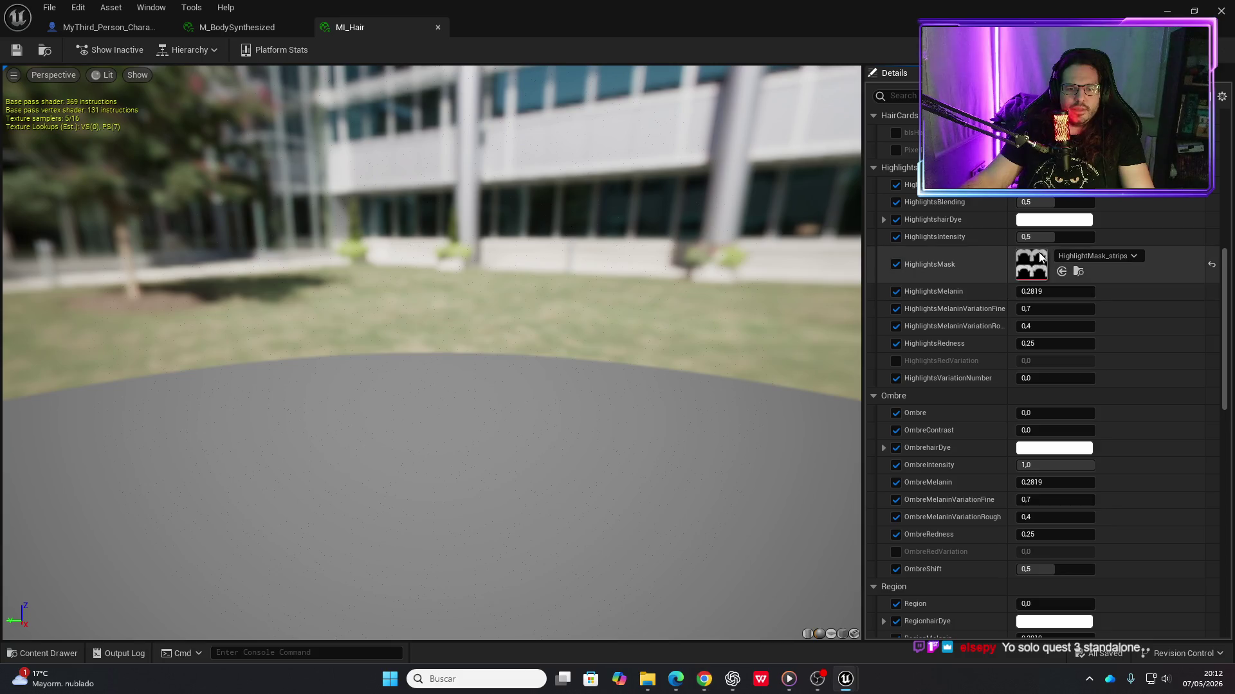
{"action": "double_click", "coordinate": [1042, 258]}
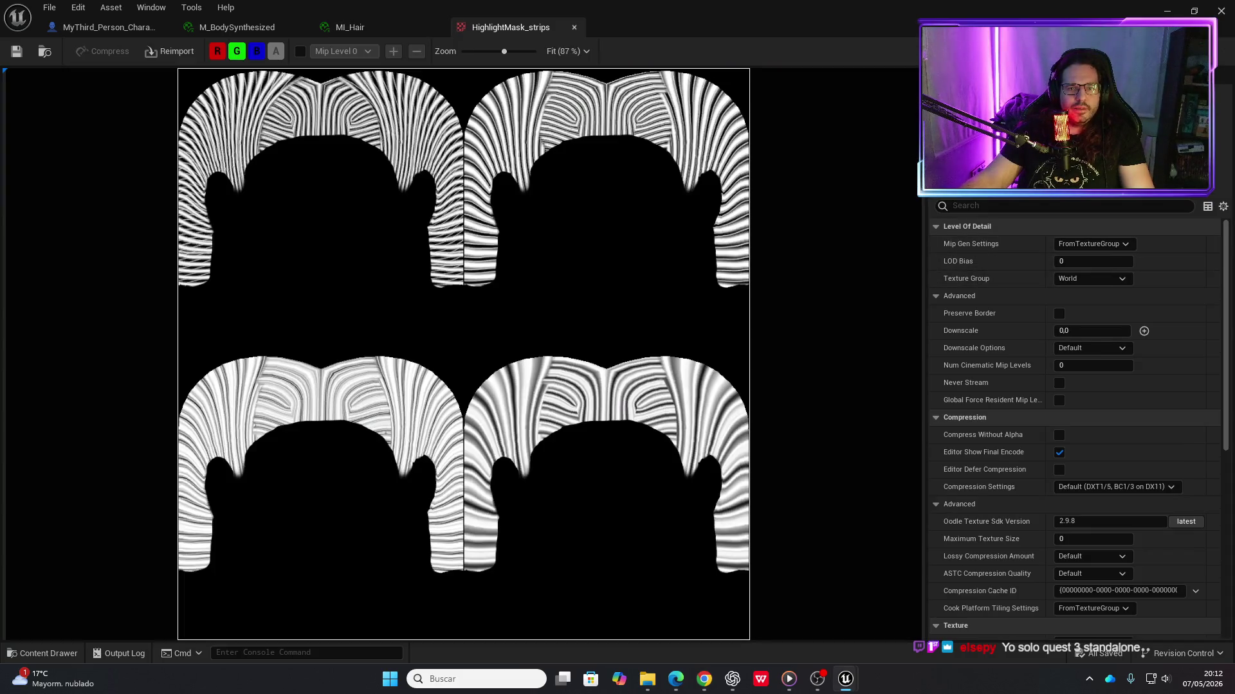
Close the HighlightMask_strips texture, return to the character blueprint and browse the Content Drawer
{"action": "left_click", "coordinate": [575, 27]}
{"action": "left_click", "coordinate": [123, 27]}
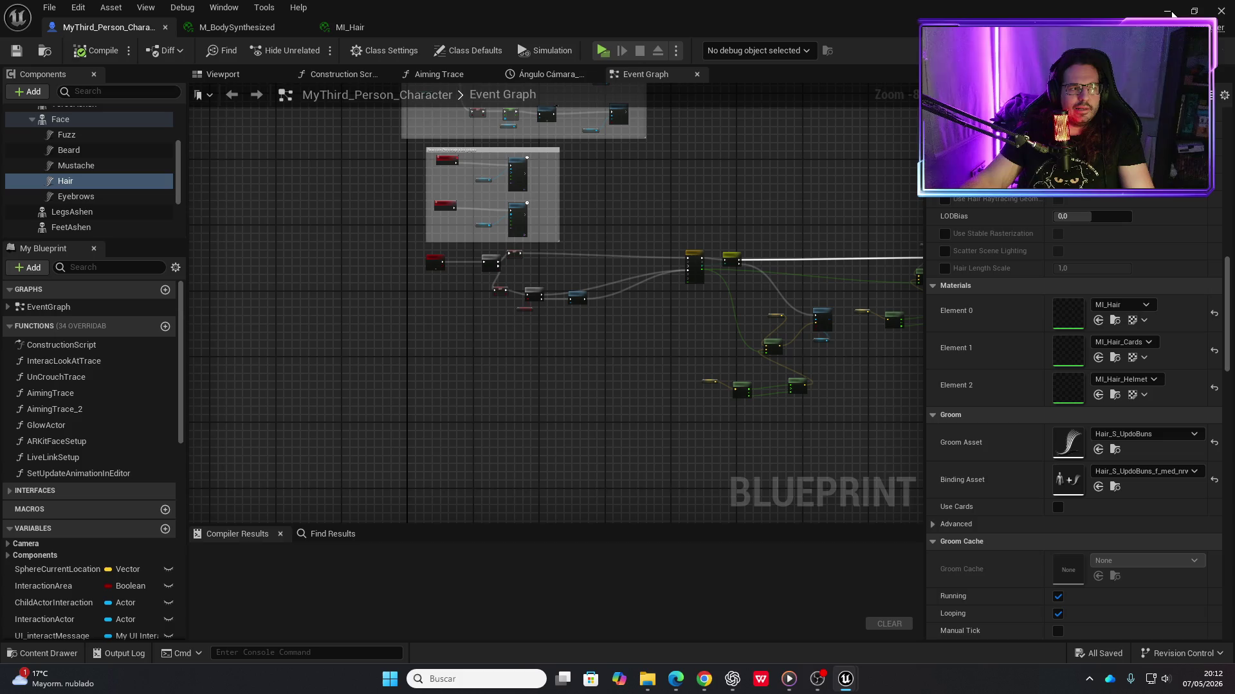
{"action": "key", "text": "ctrl+space"}
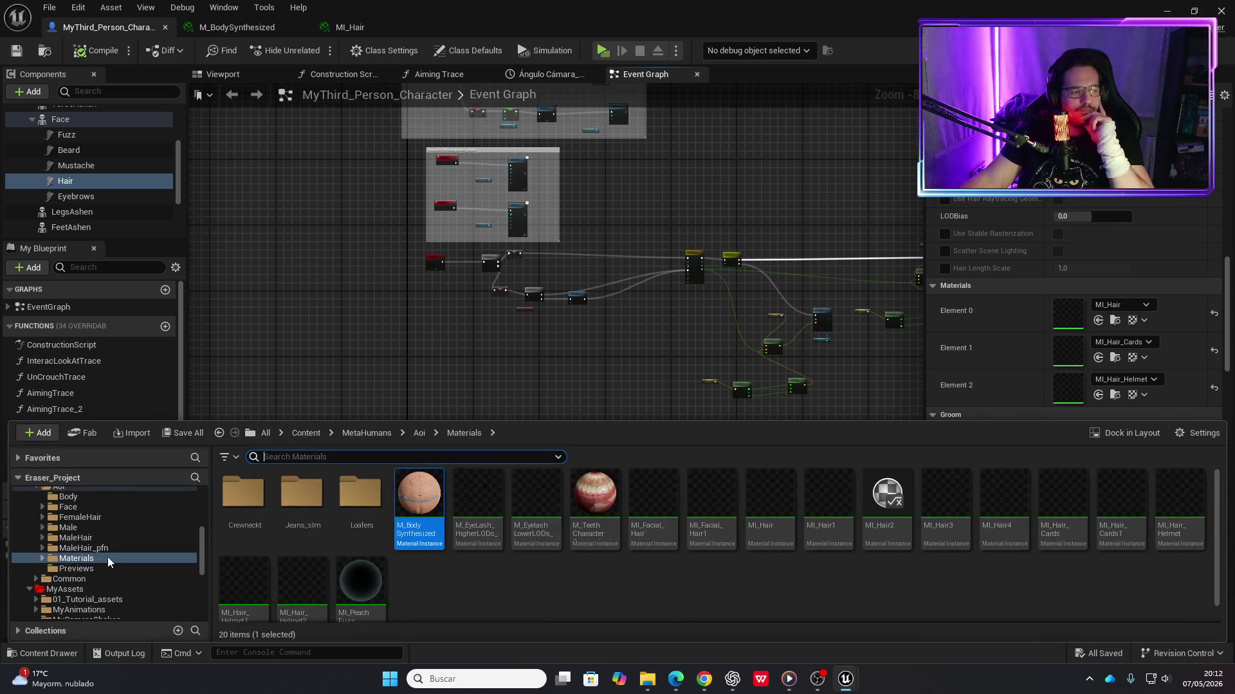
{"action": "scroll", "coordinate": [103, 556], "scroll_direction": "up", "scroll_amount": 2}
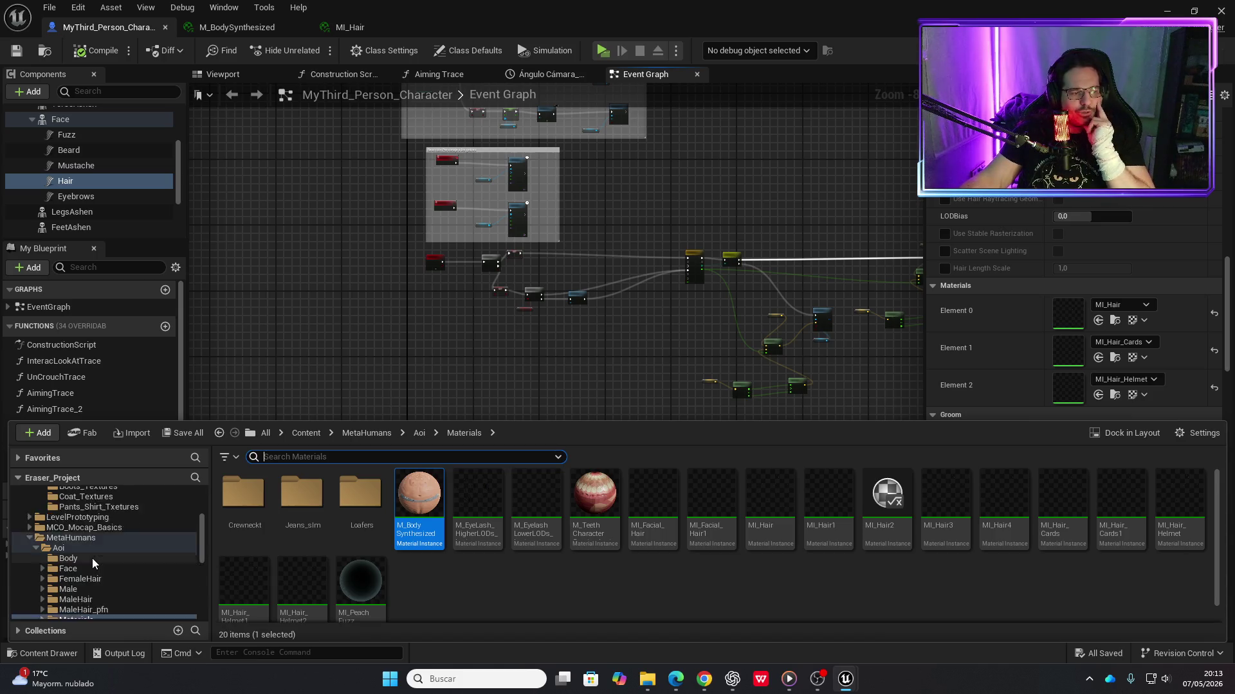
{"action": "scroll", "coordinate": [92, 558], "scroll_direction": "down", "scroll_amount": 4}
{"action": "scroll", "coordinate": [90, 542], "scroll_direction": "down", "scroll_amount": 3}
{"action": "scroll", "coordinate": [90, 543], "scroll_direction": "down", "scroll_amount": 5}
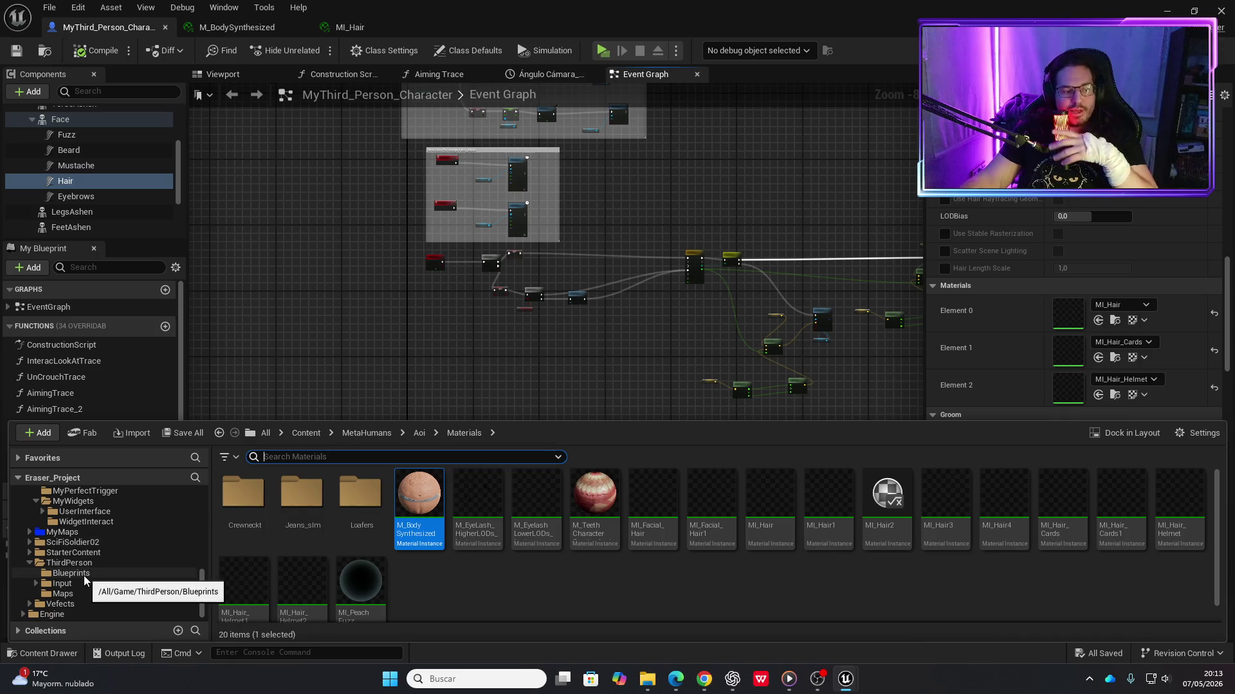
{"action": "scroll", "coordinate": [78, 563], "scroll_direction": "up", "scroll_amount": 3}
{"action": "scroll", "coordinate": [75, 563], "scroll_direction": "up", "scroll_amount": 2}
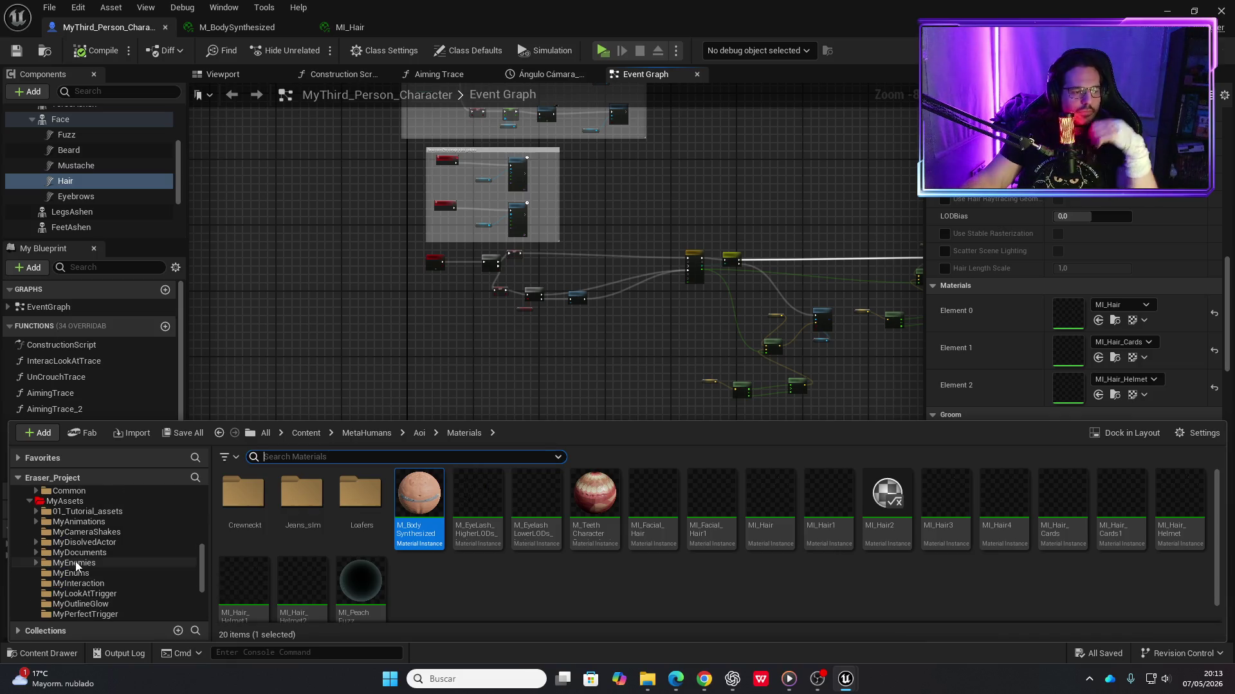
Open the HumanBasic blueprint from MyEnemies, then its MI_Head_A head material instance
{"action": "left_click", "coordinate": [74, 563]}
{"action": "double_click", "coordinate": [229, 501]}
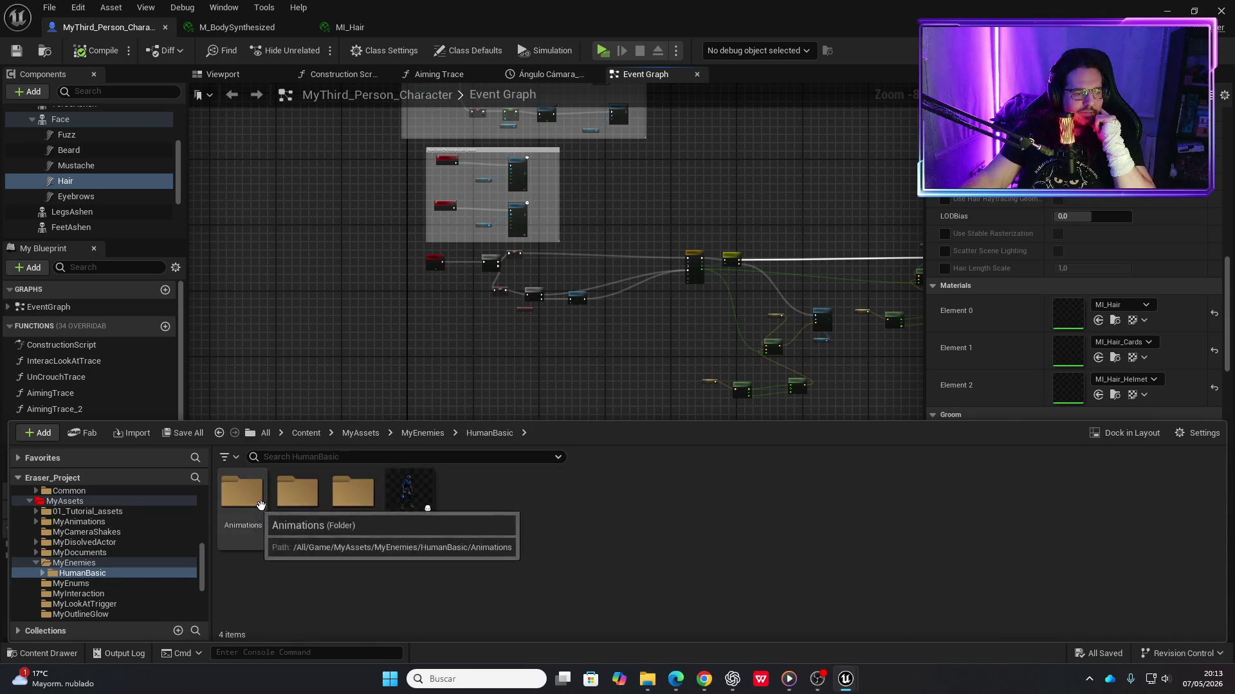
{"action": "double_click", "coordinate": [425, 492]}
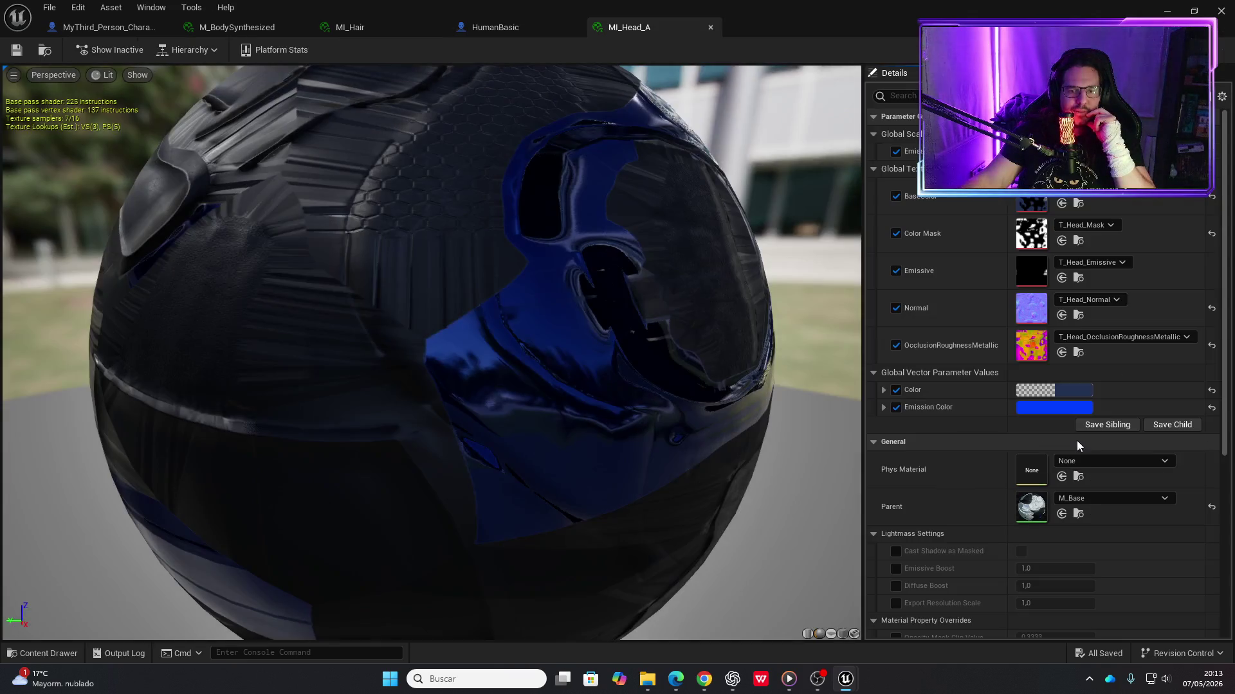
{"action": "double_click", "coordinate": [1077, 441]}
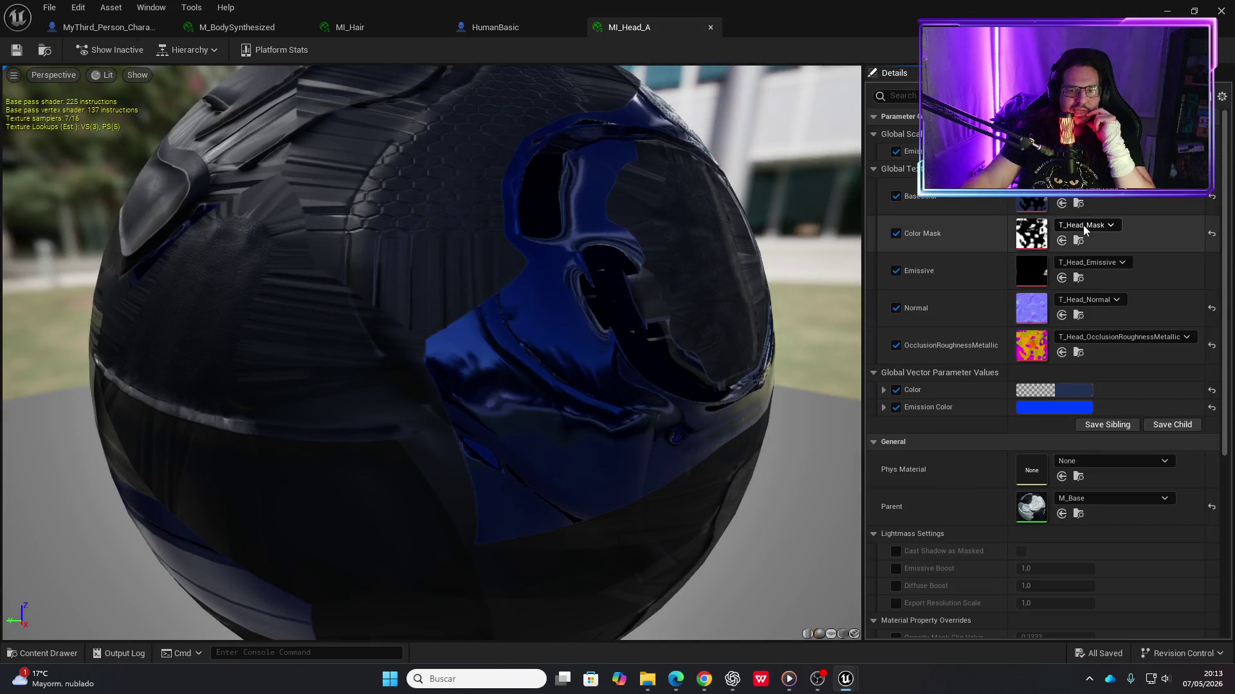
Set T_Head_BaseColor's Maximum Texture Size to 2048, save it and close the texture tab
{"action": "double_click", "coordinate": [1031, 198]}
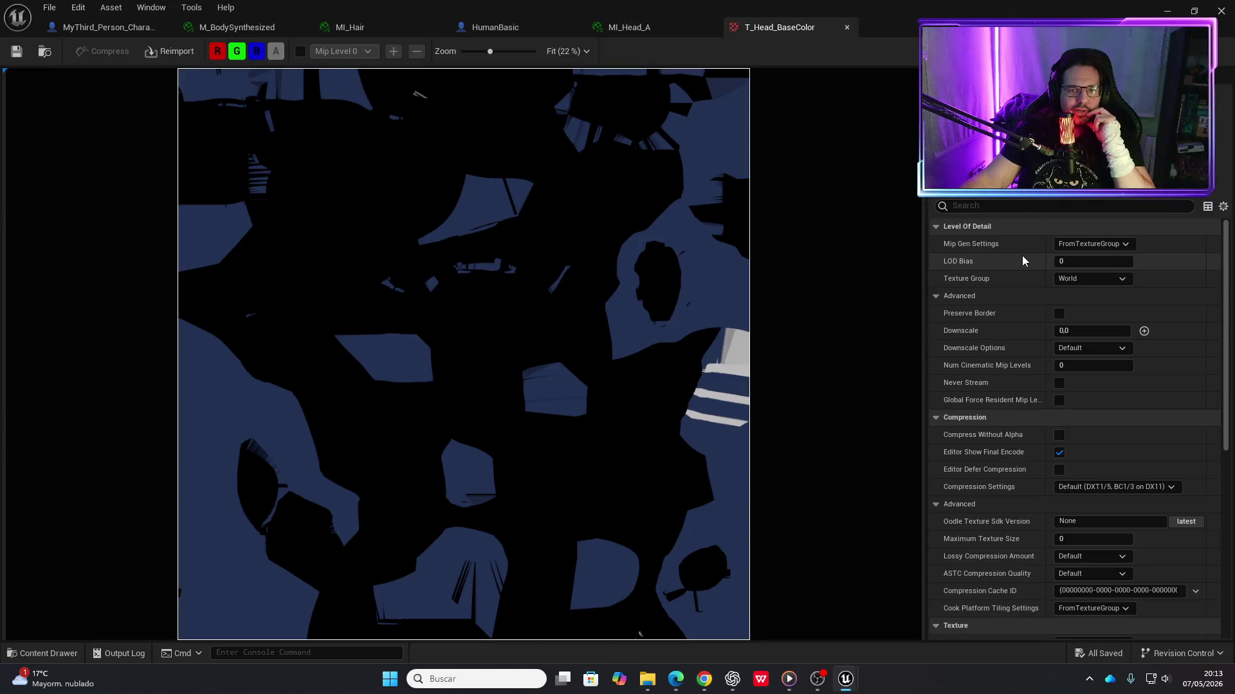
{"action": "left_click", "coordinate": [1087, 538]}
{"action": "type", "text": "20"}
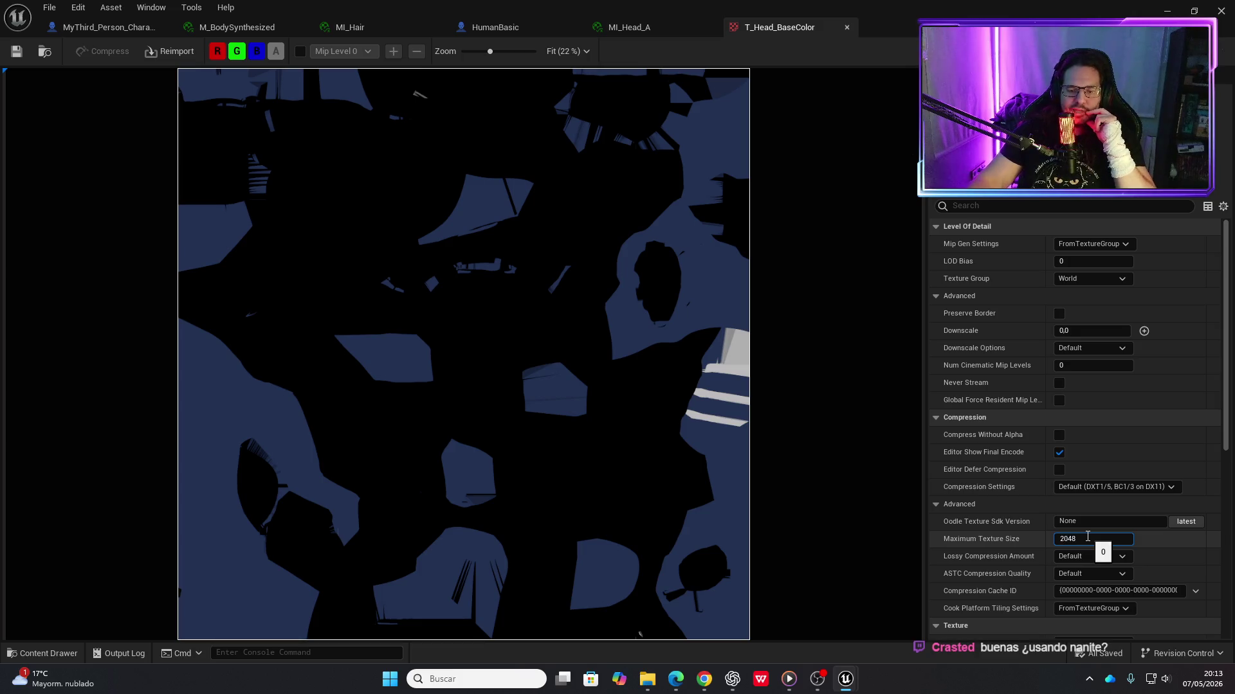
{"action": "type", "text": "48"}
{"action": "key", "text": "Return"}
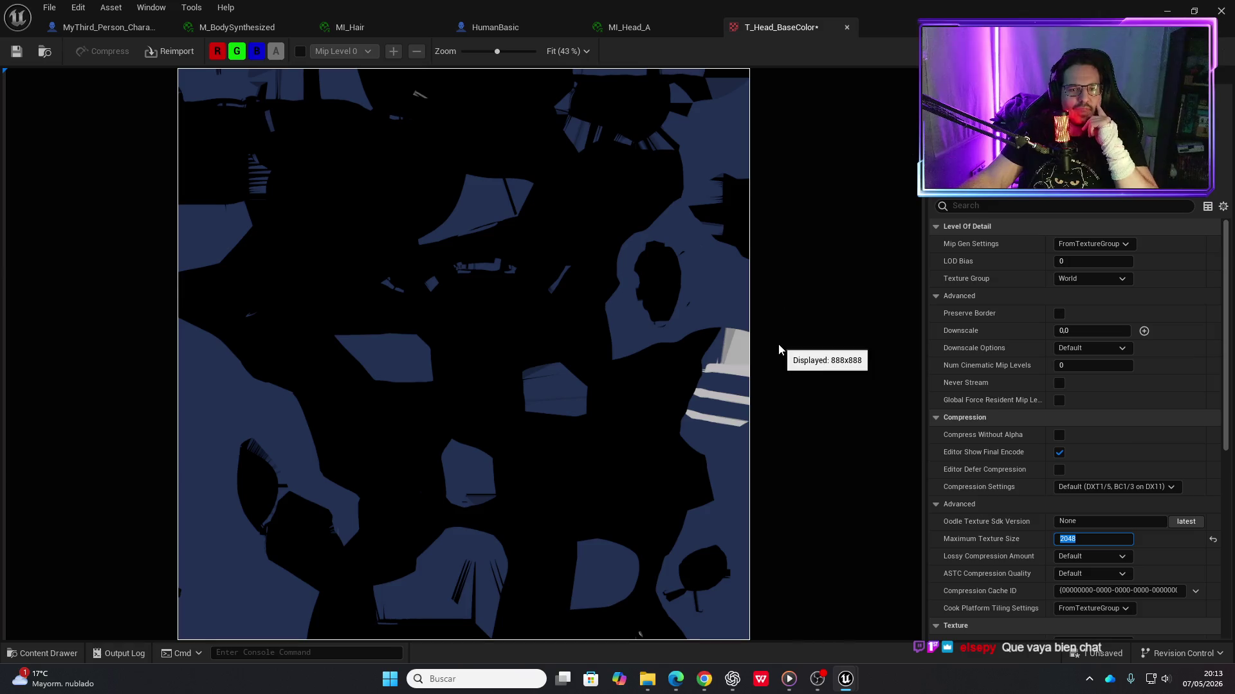
{"action": "left_click", "coordinate": [17, 52]}
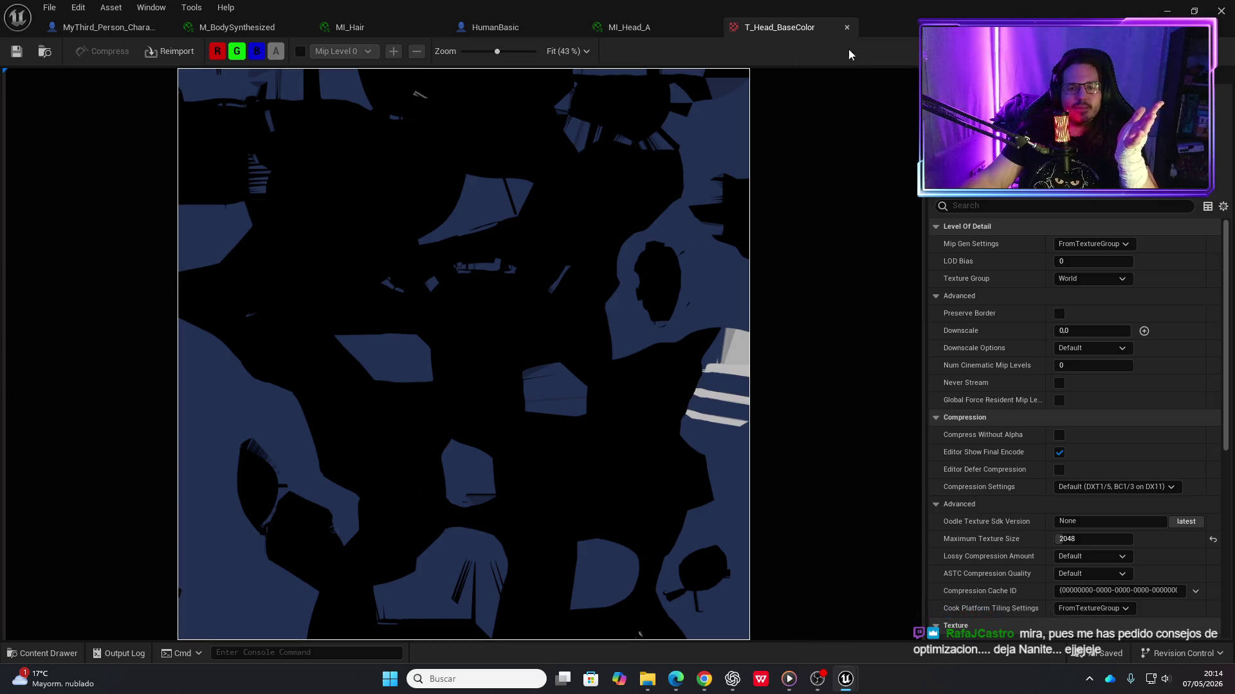
{"action": "mouse_move", "coordinate": [974, 248]}
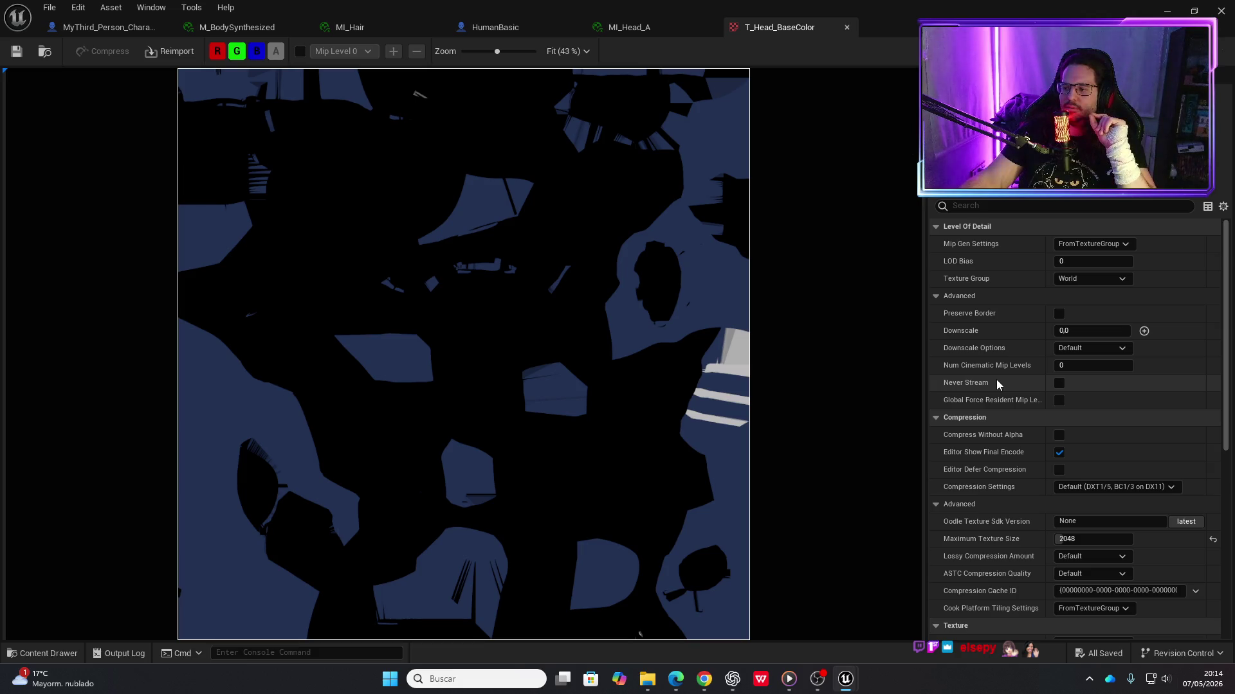
{"action": "mouse_move", "coordinate": [986, 364]}
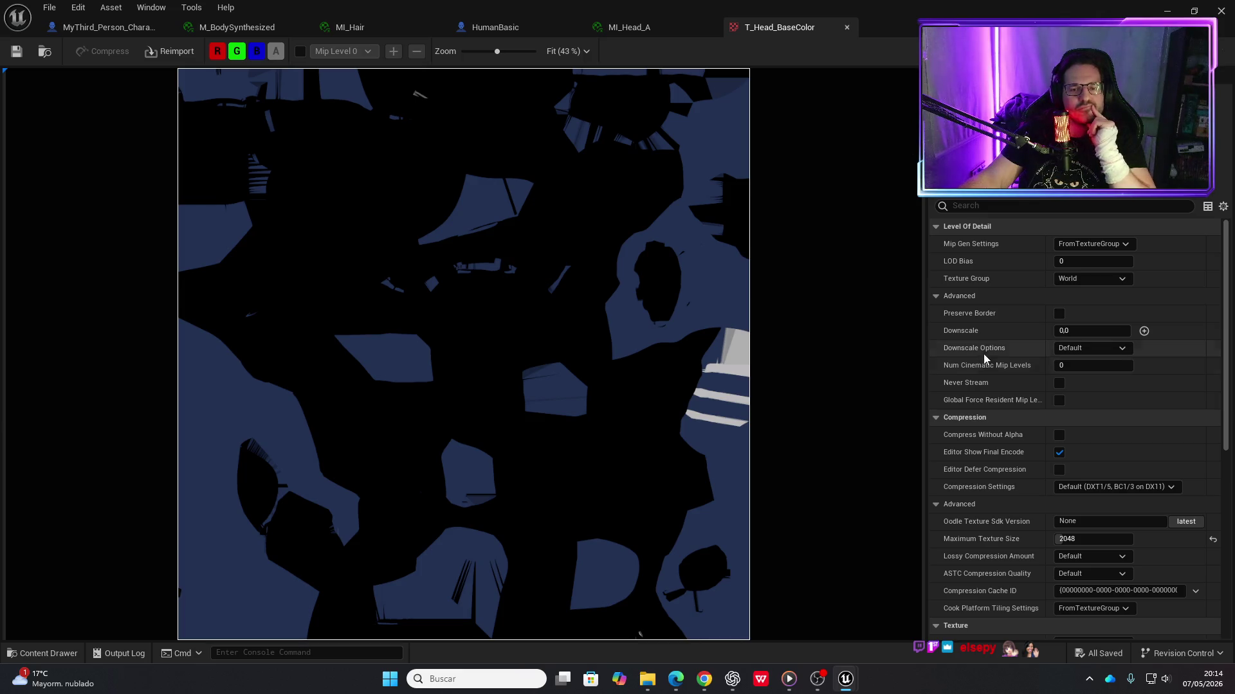
{"action": "scroll", "coordinate": [966, 387], "scroll_direction": "down", "scroll_amount": 4}
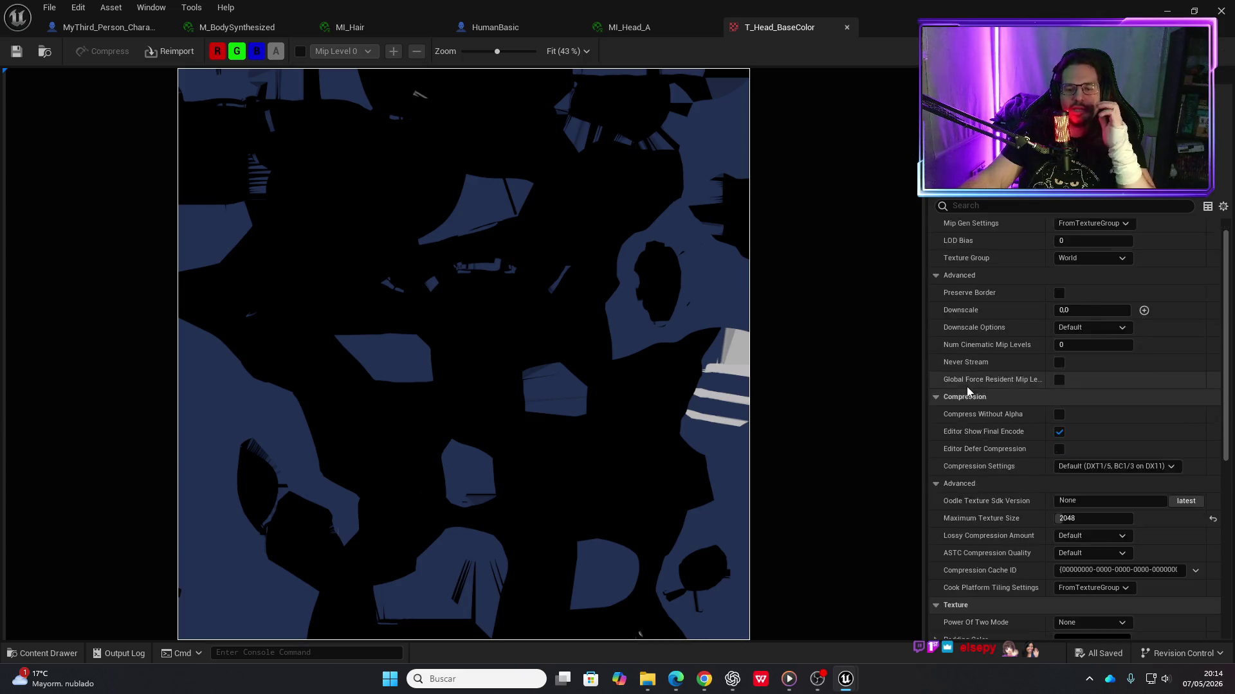
{"action": "scroll", "coordinate": [966, 387], "scroll_direction": "down", "scroll_amount": 9}
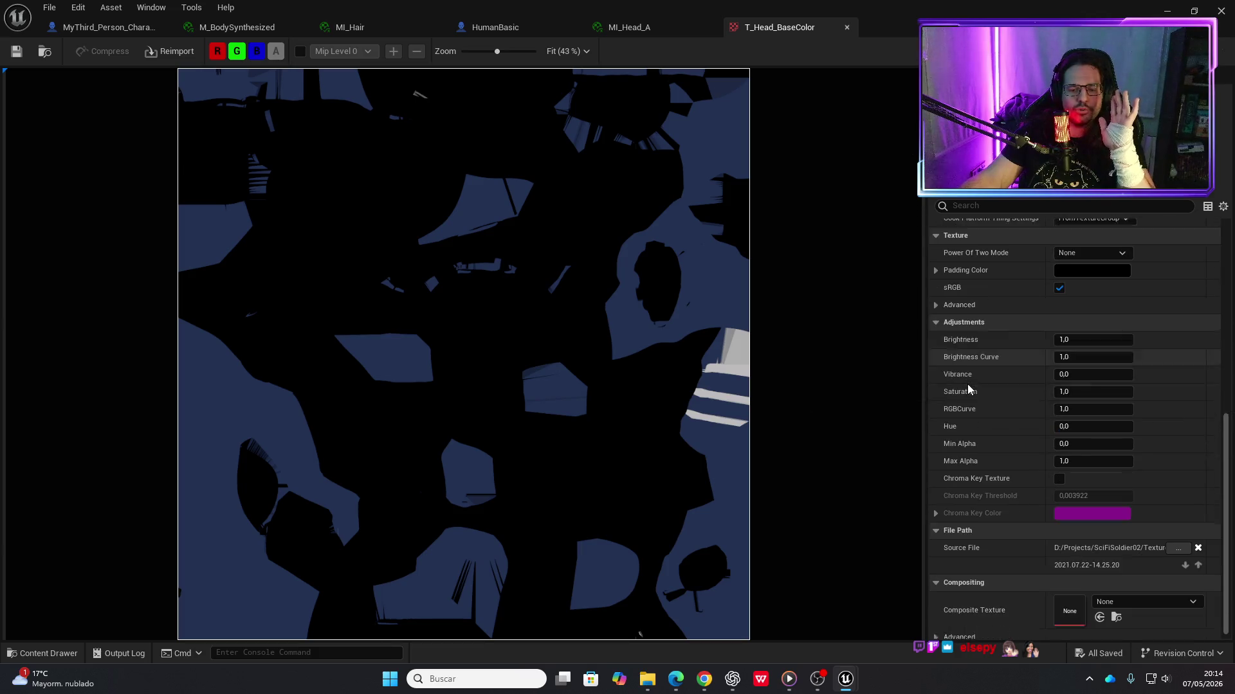
{"action": "scroll", "coordinate": [968, 387], "scroll_direction": "up", "scroll_amount": 12}
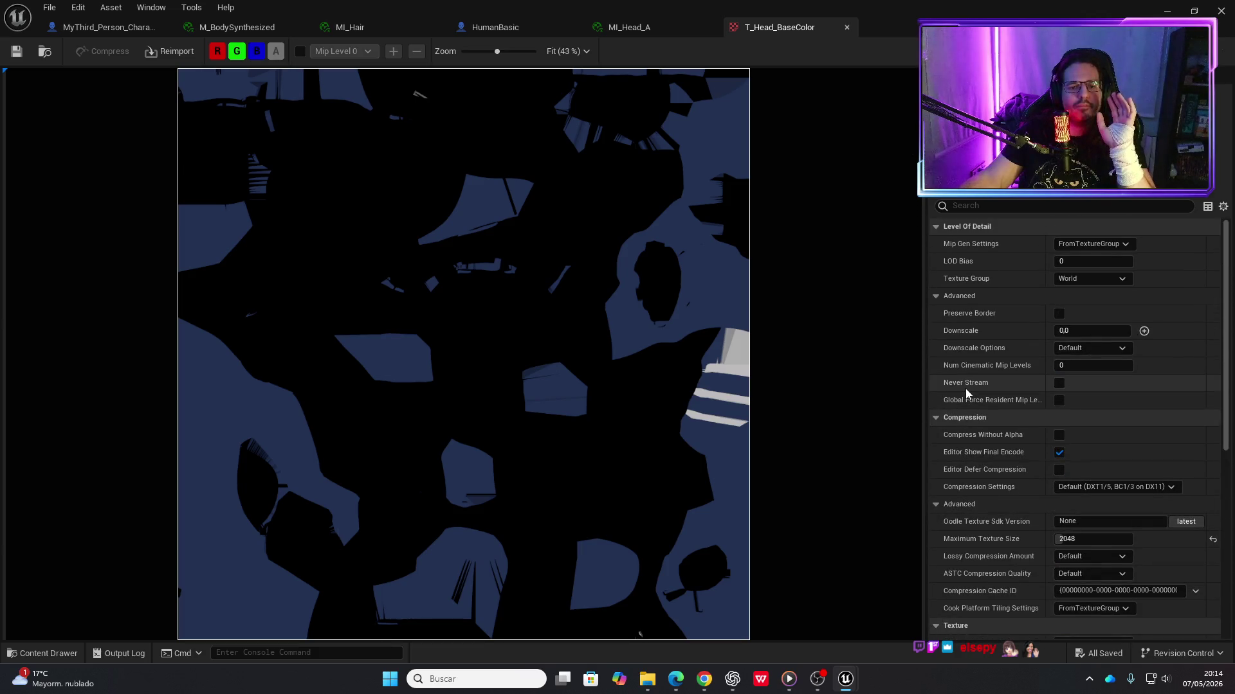
{"action": "left_click", "coordinate": [848, 27]}
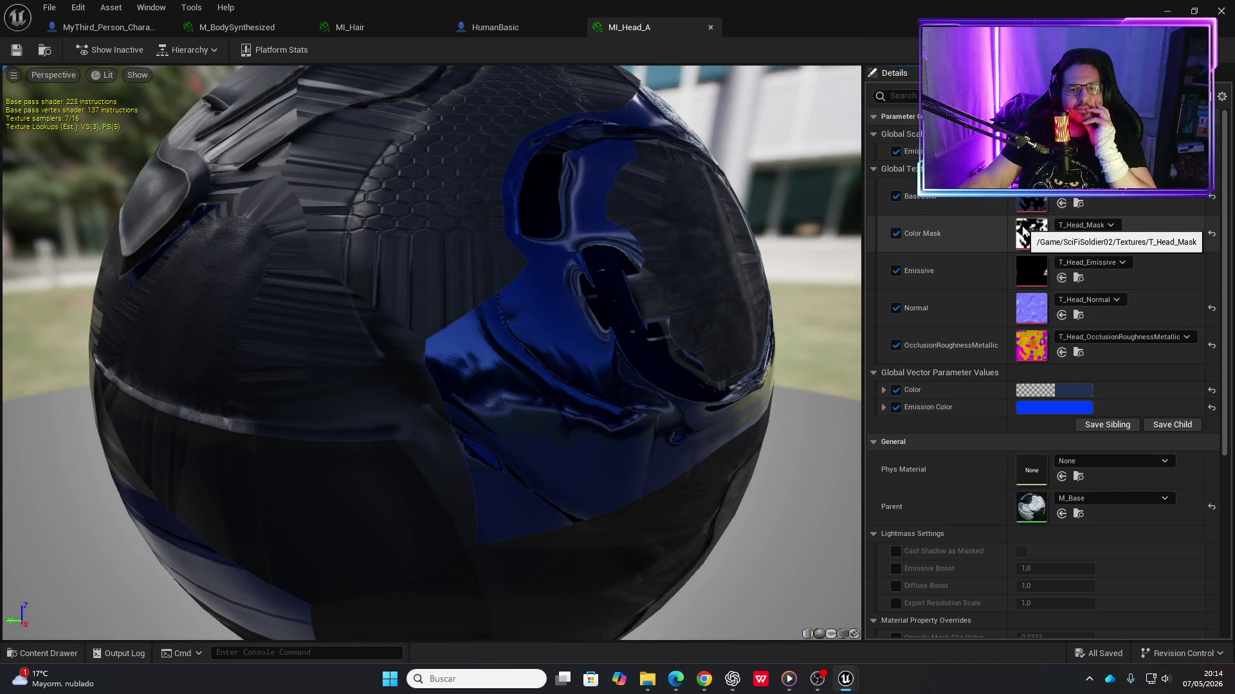
Set the T_Head_Mask texture's Maximum Texture Size to 2048 and close it
{"action": "double_click", "coordinate": [1030, 231]}
{"action": "left_click", "coordinate": [1076, 540]}
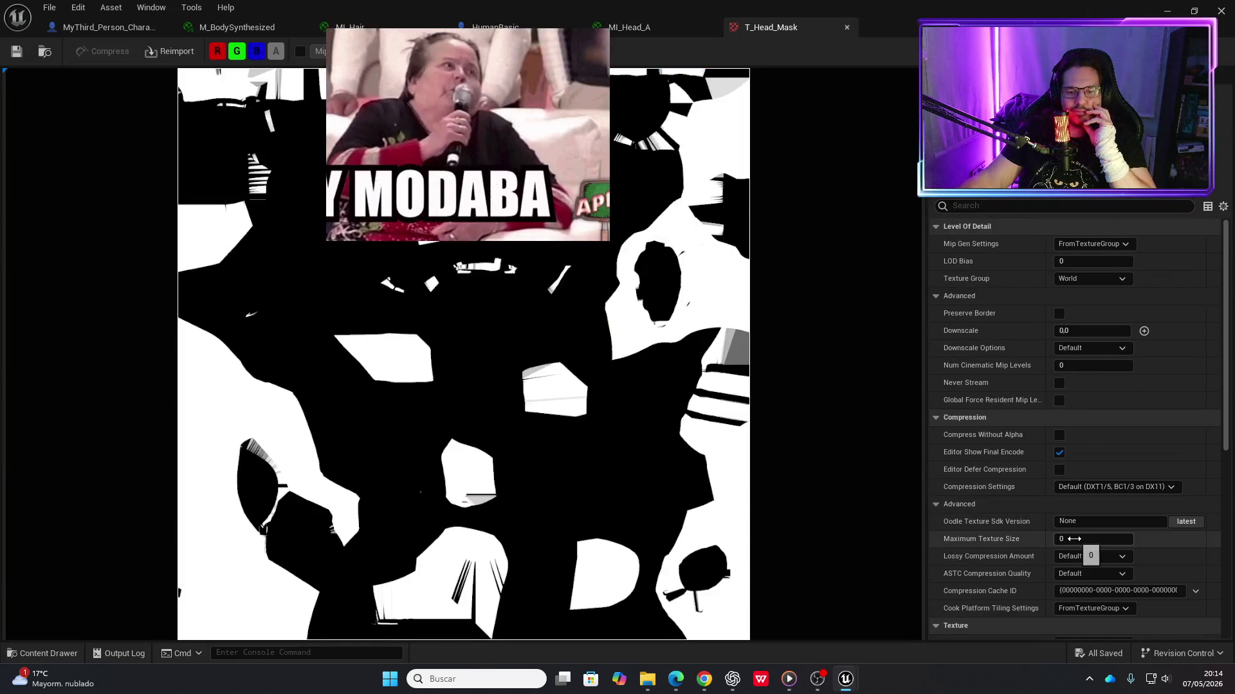
{"action": "type", "text": "2048"}
{"action": "key", "text": "Return"}
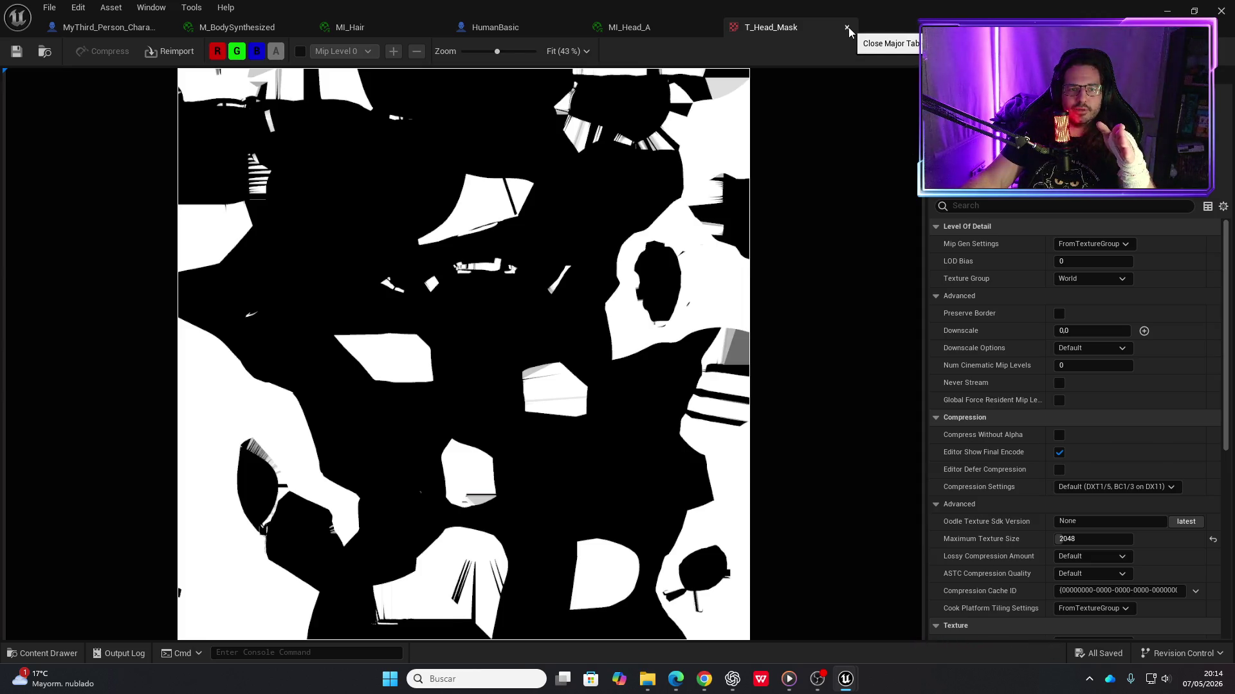
{"action": "left_click", "coordinate": [847, 27]}
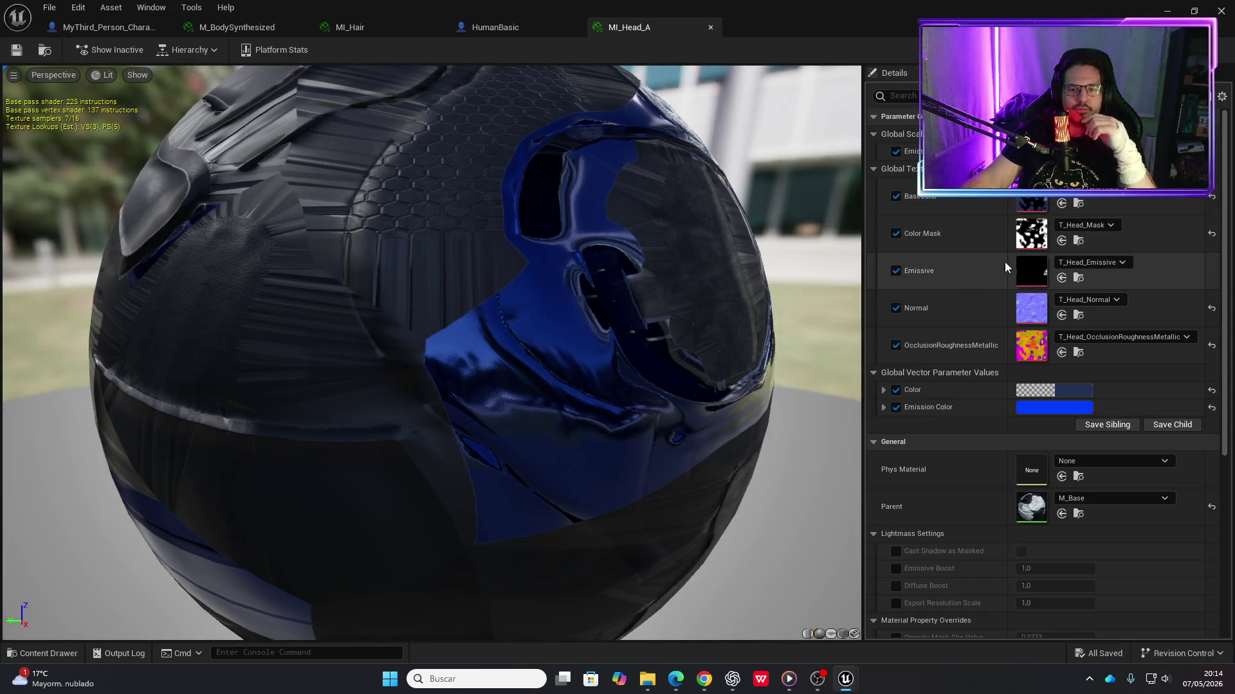
Set T_Head_Emissive's Maximum Texture Size to 2048, save it, and return to MI_Head_A
{"action": "double_click", "coordinate": [1033, 277]}
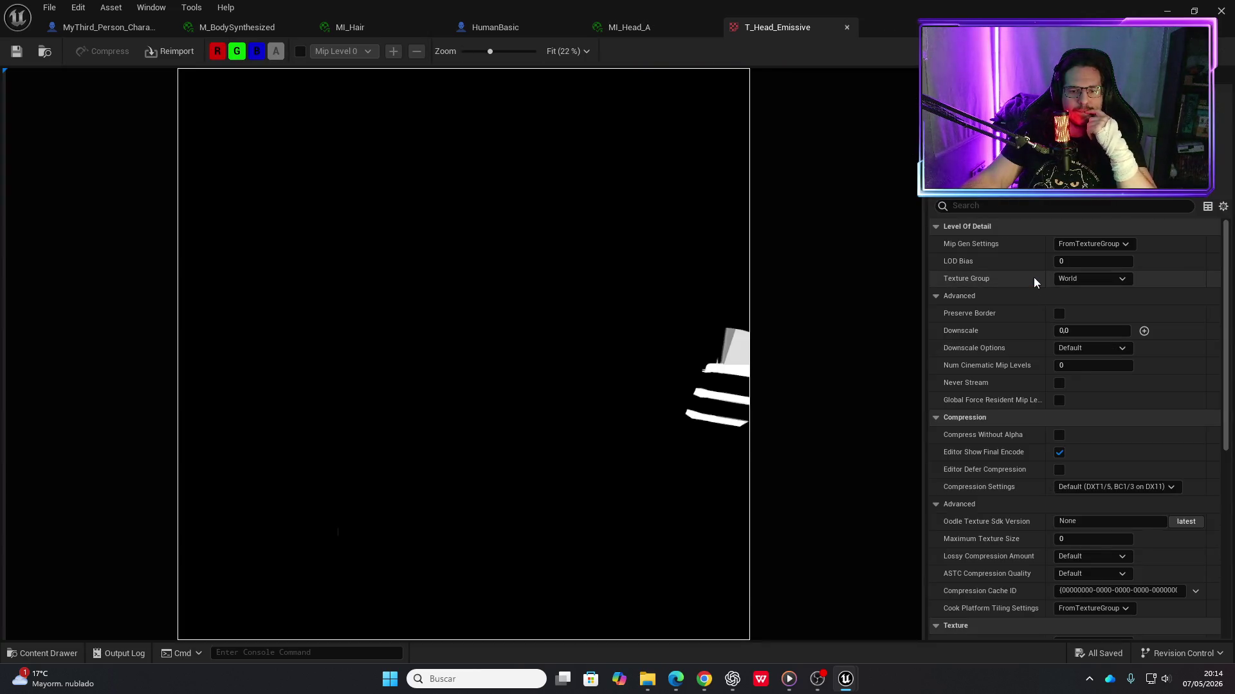
{"action": "left_click", "coordinate": [1074, 539]}
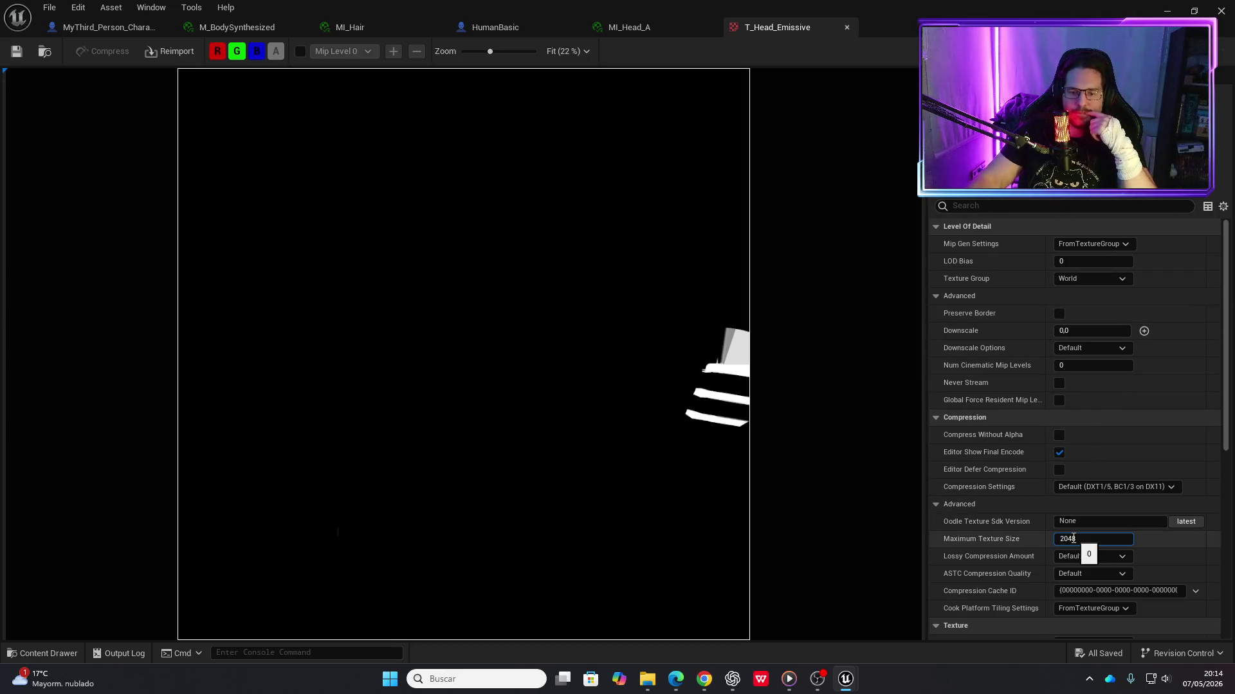
{"action": "key", "text": "Return"}
{"action": "key", "text": "ctrl+s"}
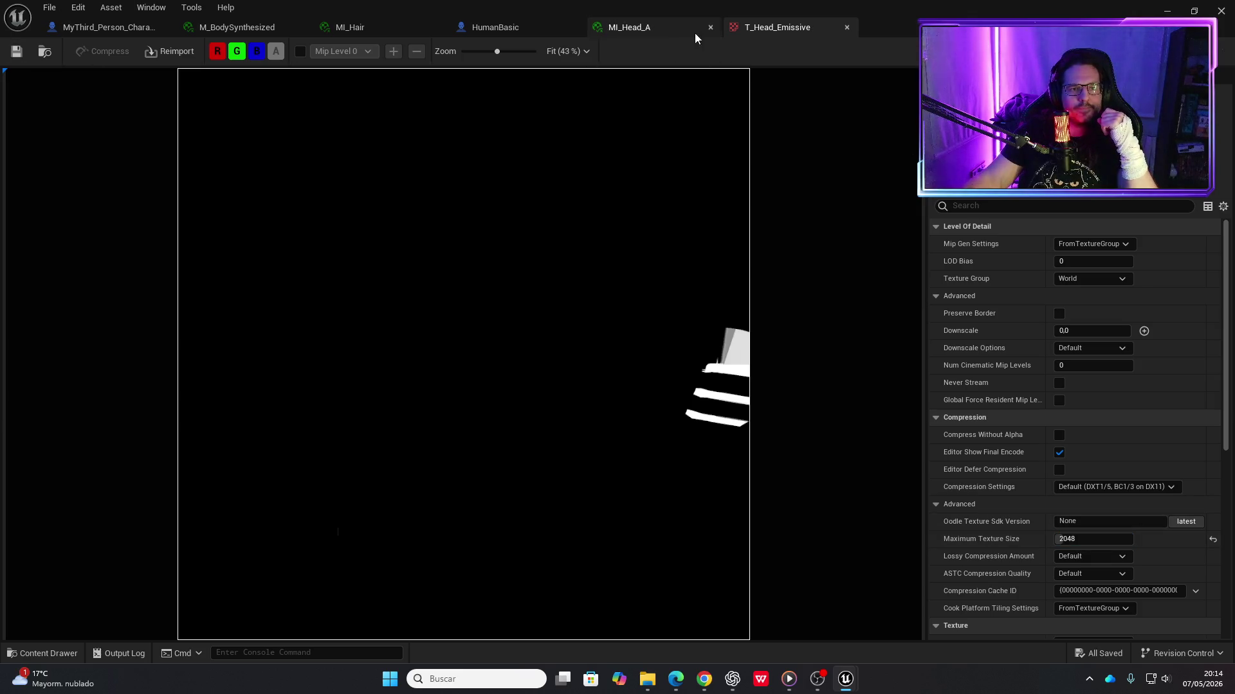
{"action": "left_click", "coordinate": [693, 32]}
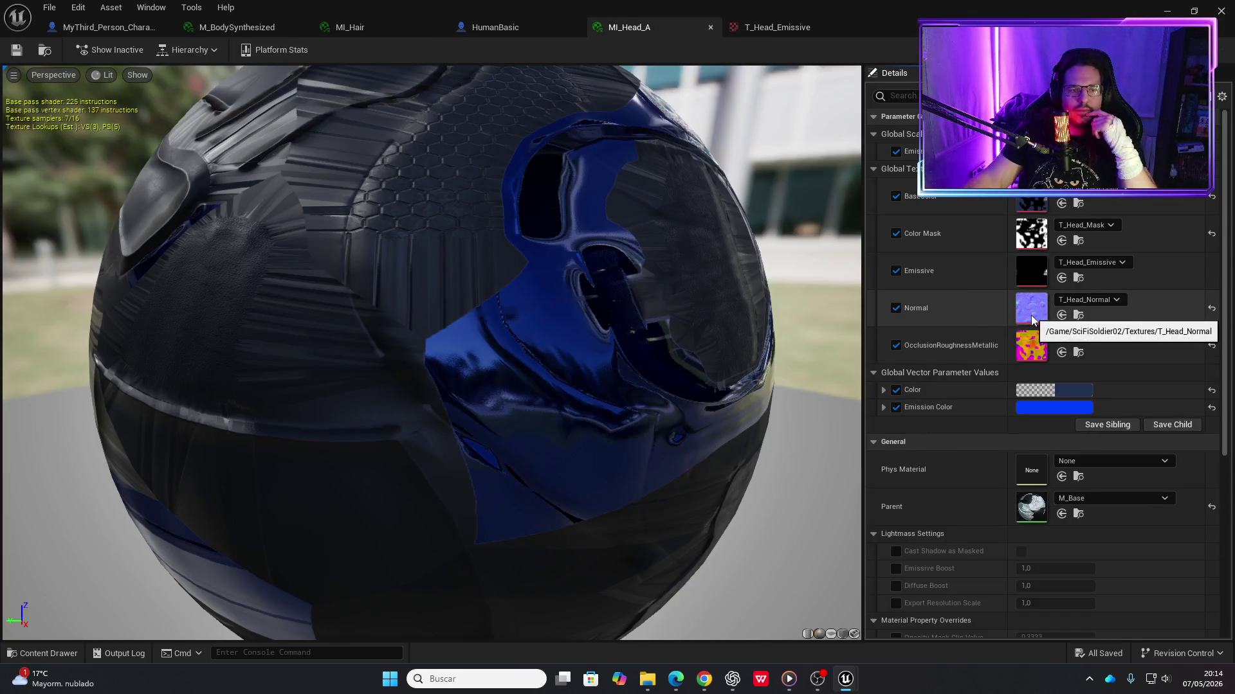
Set T_Head_Normal's Maximum Texture Size to 2048, save it, and return to MI_Head_A
{"action": "double_click", "coordinate": [1031, 315]}
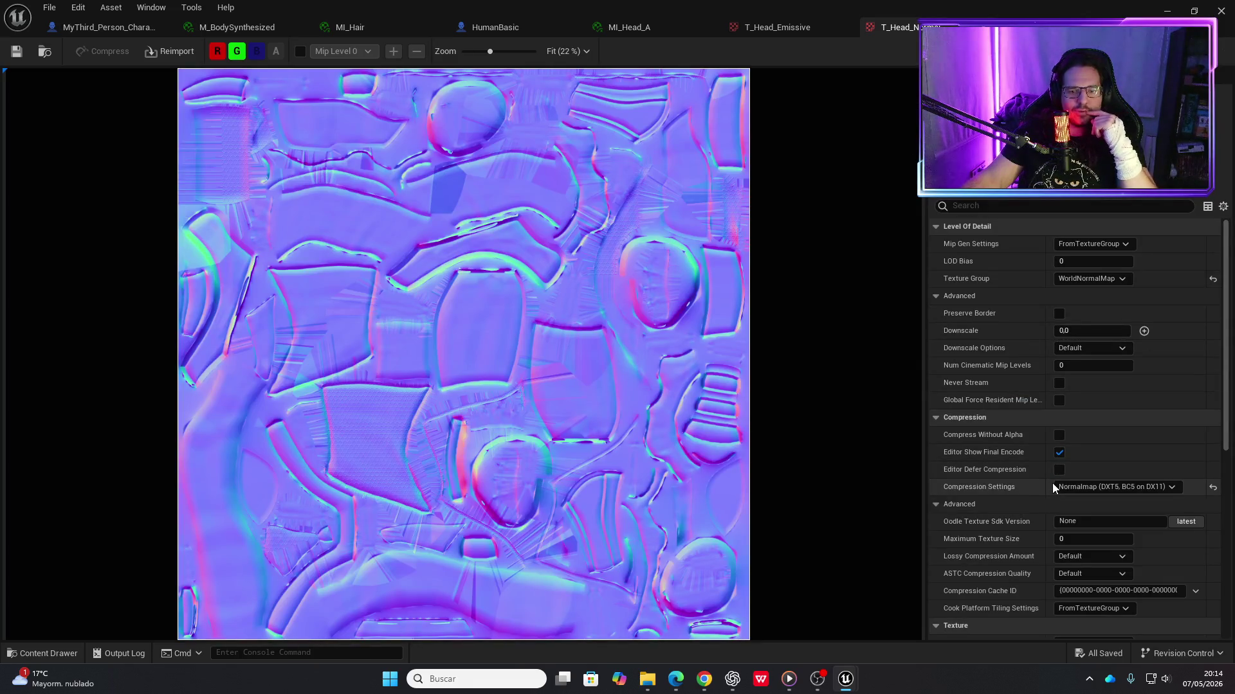
{"action": "left_click", "coordinate": [1086, 537]}
{"action": "type", "text": "2048"}
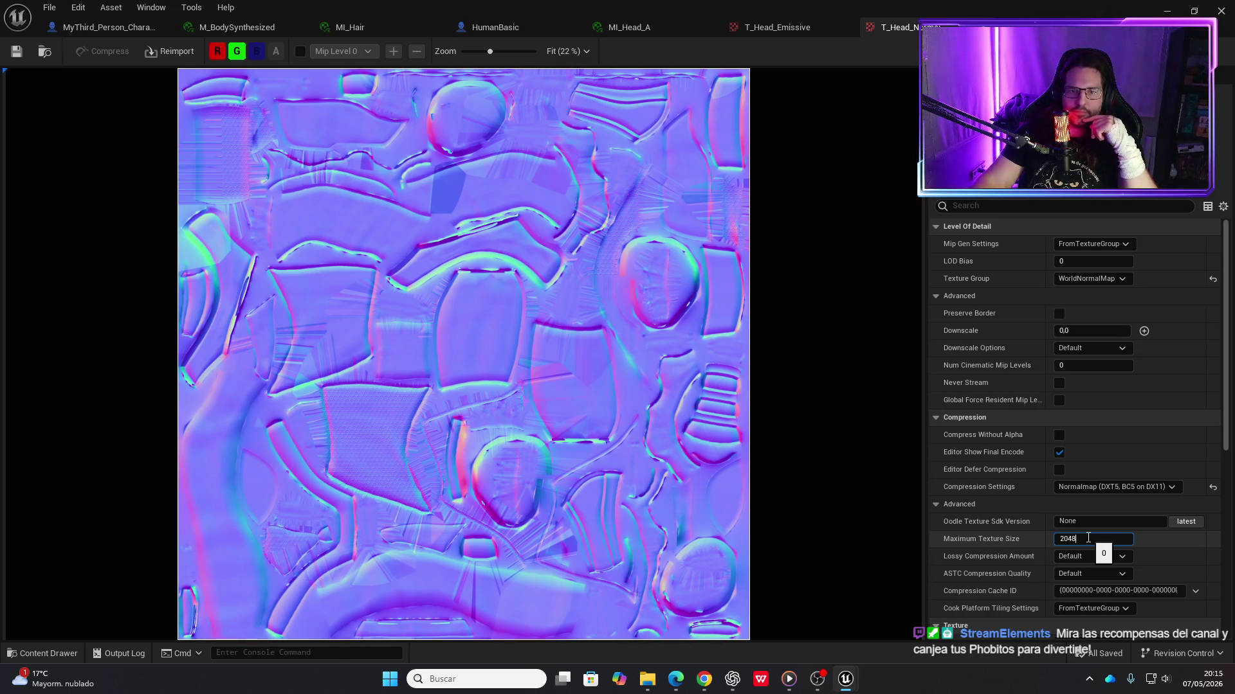
{"action": "key", "text": "Return"}
{"action": "left_click", "coordinate": [16, 51]}
{"action": "left_click", "coordinate": [648, 30]}
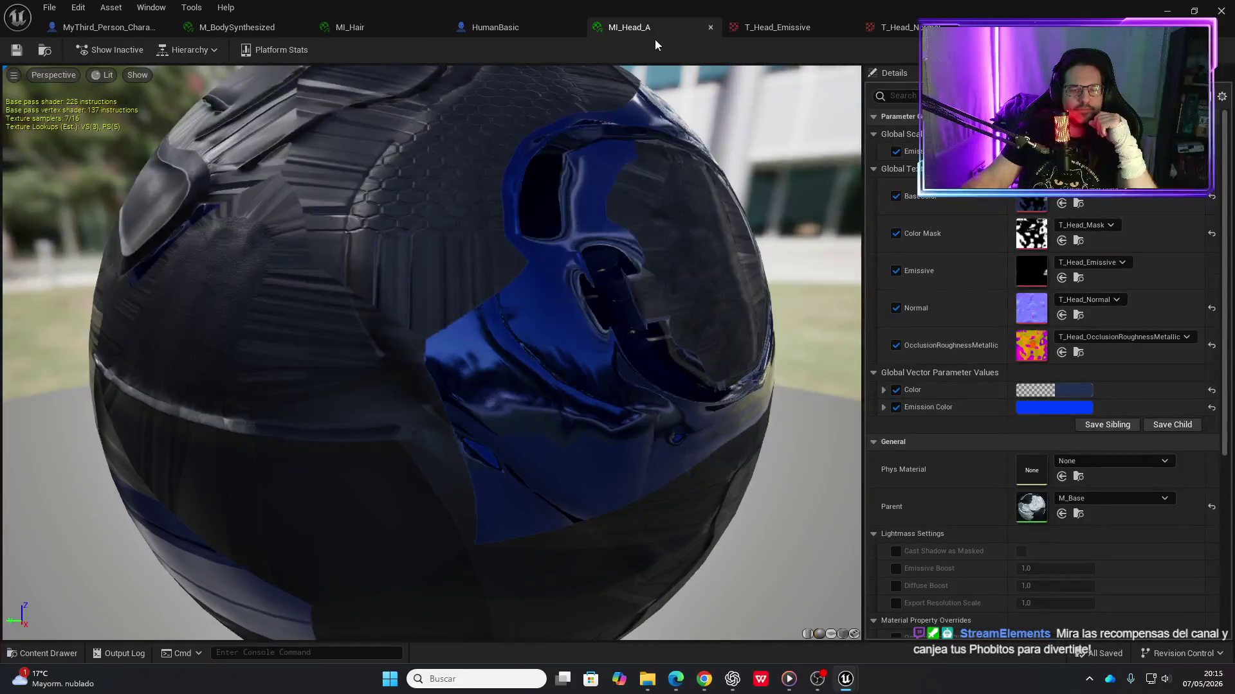
Cap T_Head_OcclusionRoughnessMetallic at 2048, save it, and switch back to the 01_Tutorial level
{"action": "double_click", "coordinate": [1030, 341]}
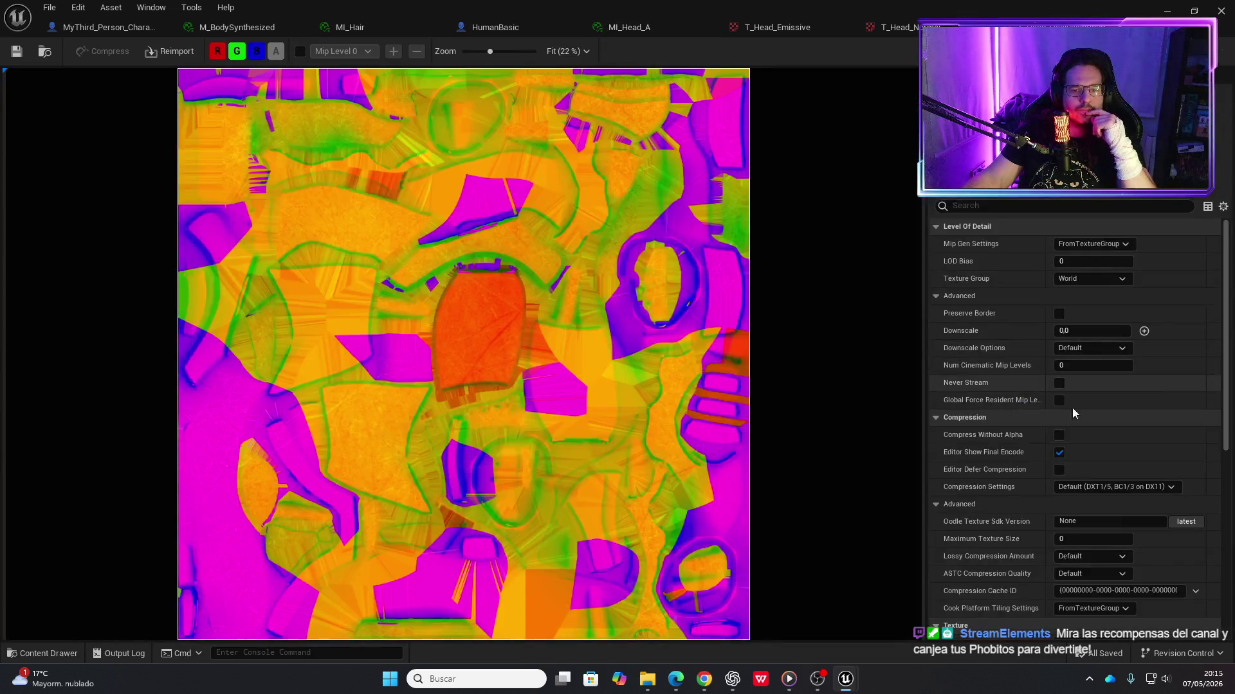
{"action": "left_click", "coordinate": [1078, 539]}
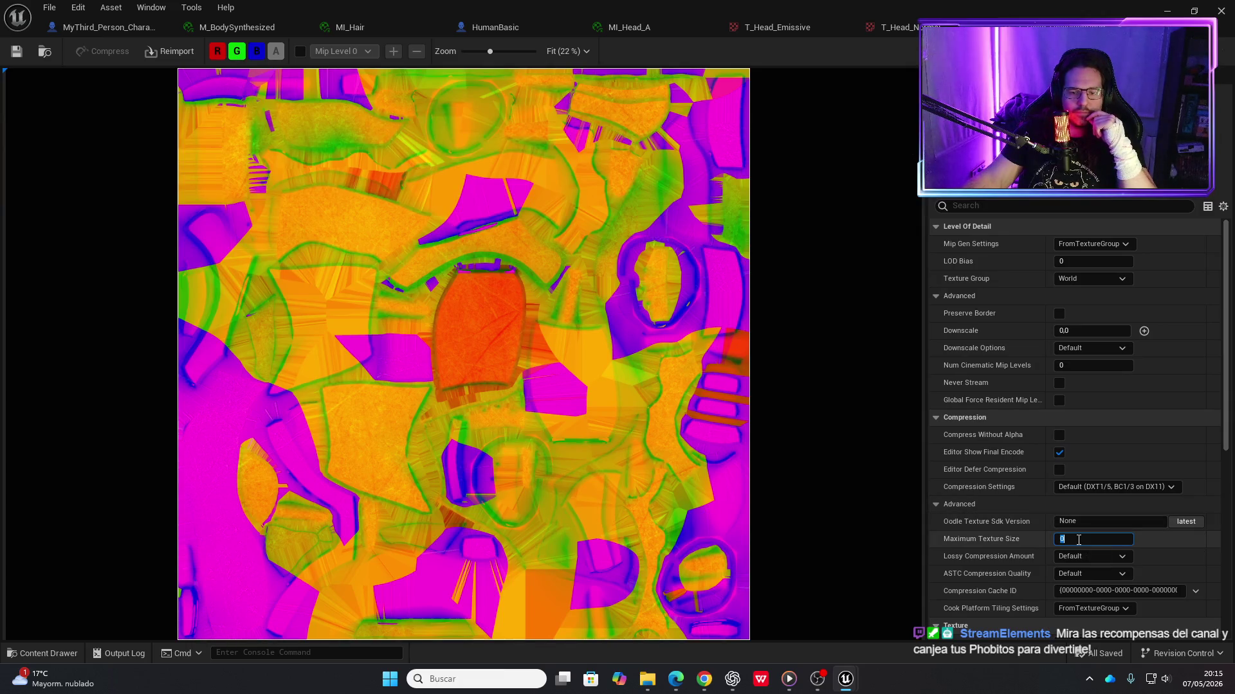
{"action": "type", "text": "2048"}
{"action": "key", "text": "Return"}
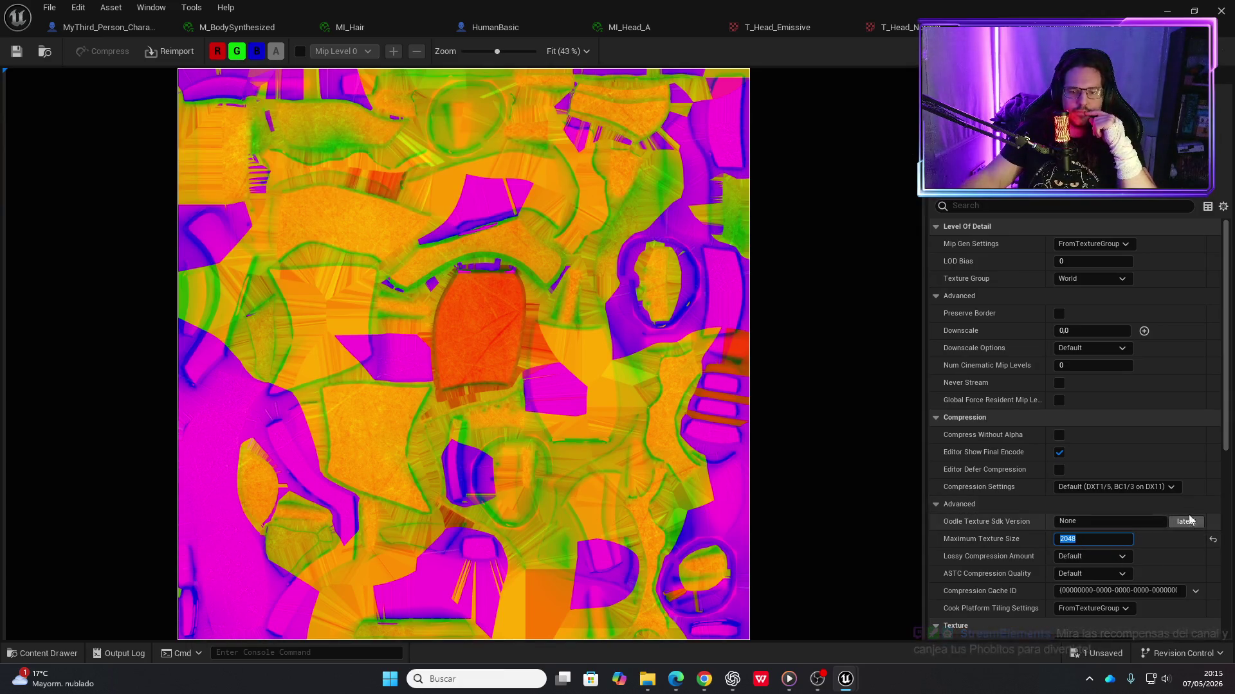
{"action": "left_click", "coordinate": [17, 52]}
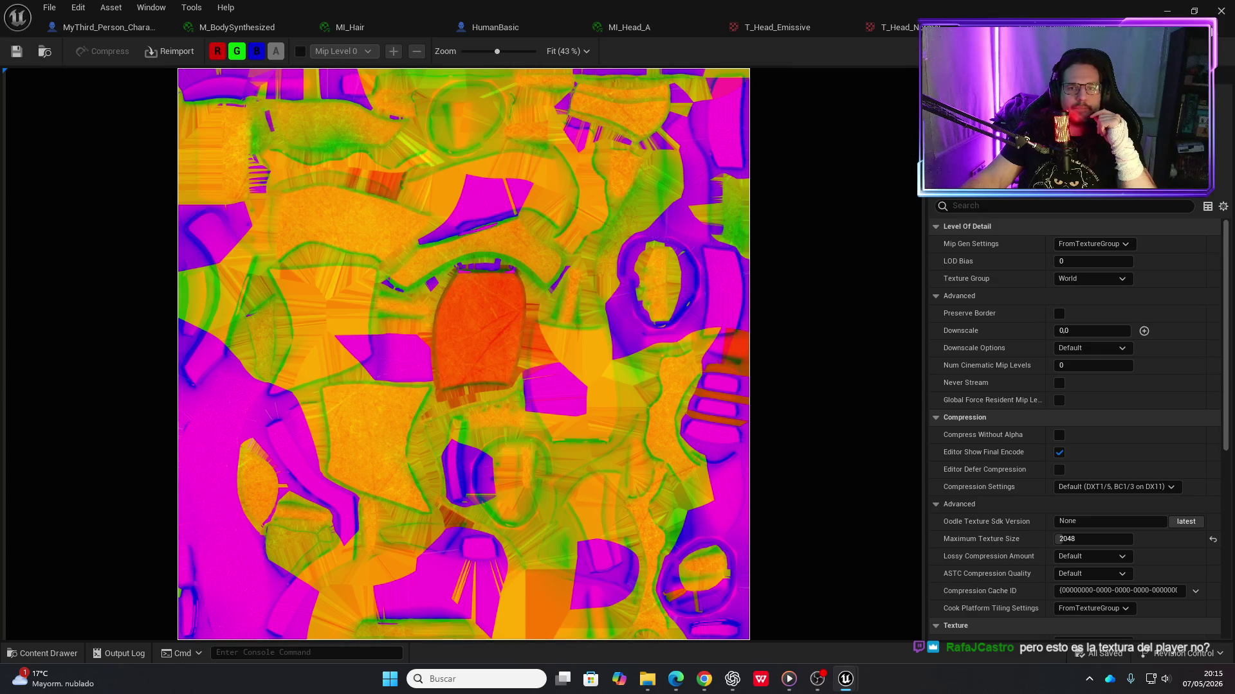
{"action": "key", "text": "alt+Tab"}
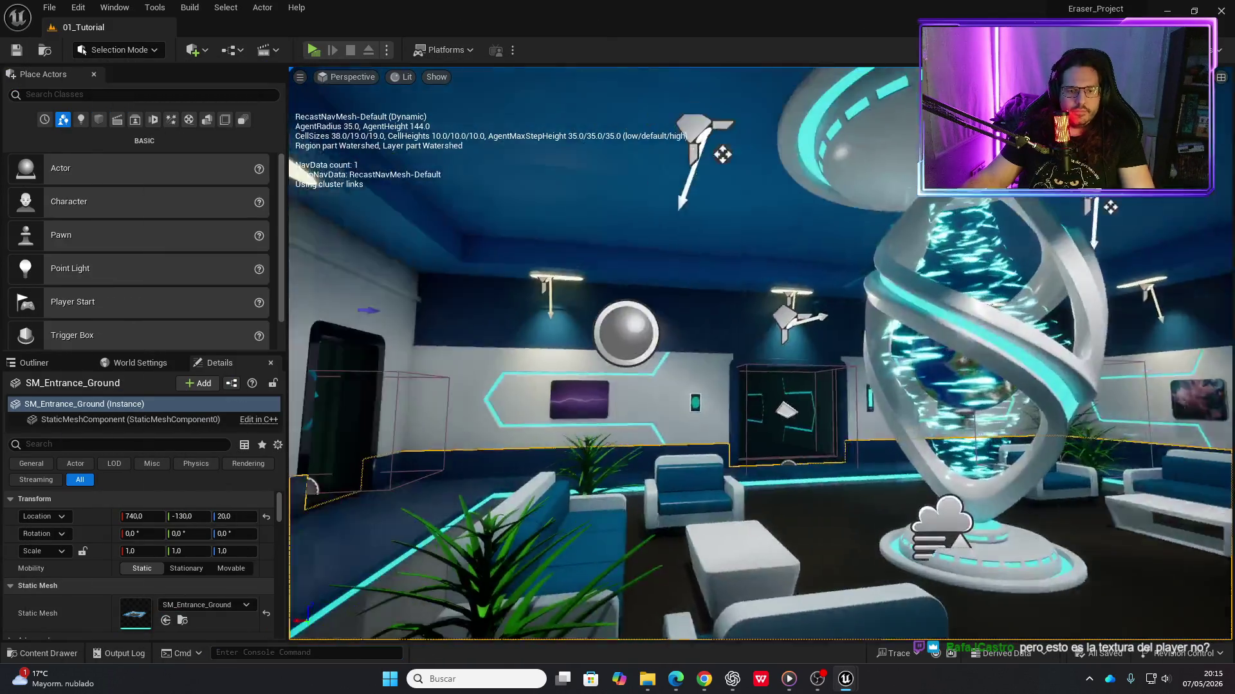
Fly the viewport along the corridor and into the lit room to view the mannequin
{"action": "key", "text": "w"}
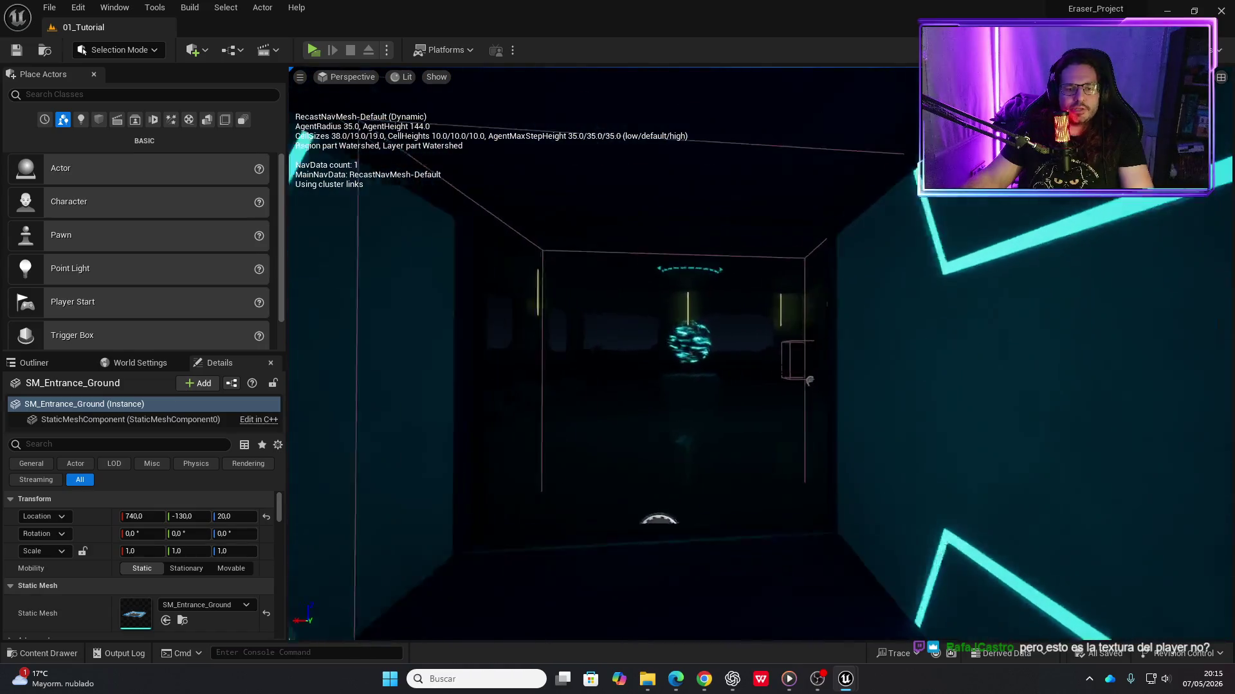
{"action": "key", "text": "s"}
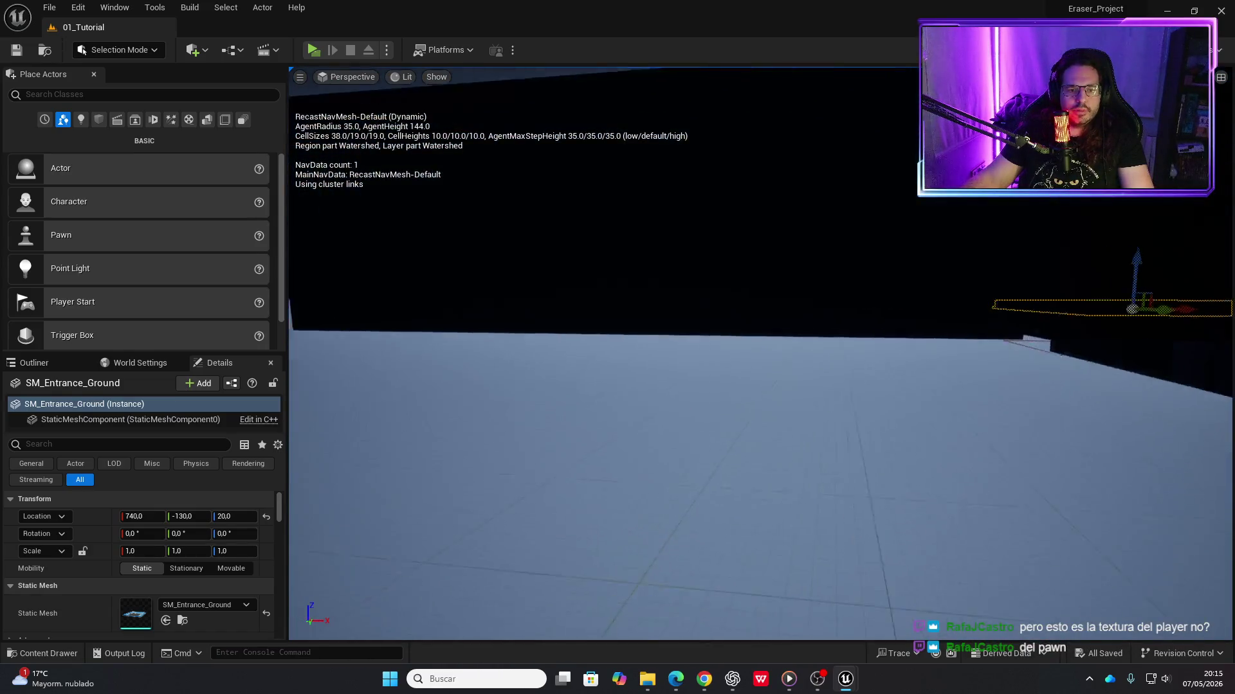
{"action": "key", "text": "w"}
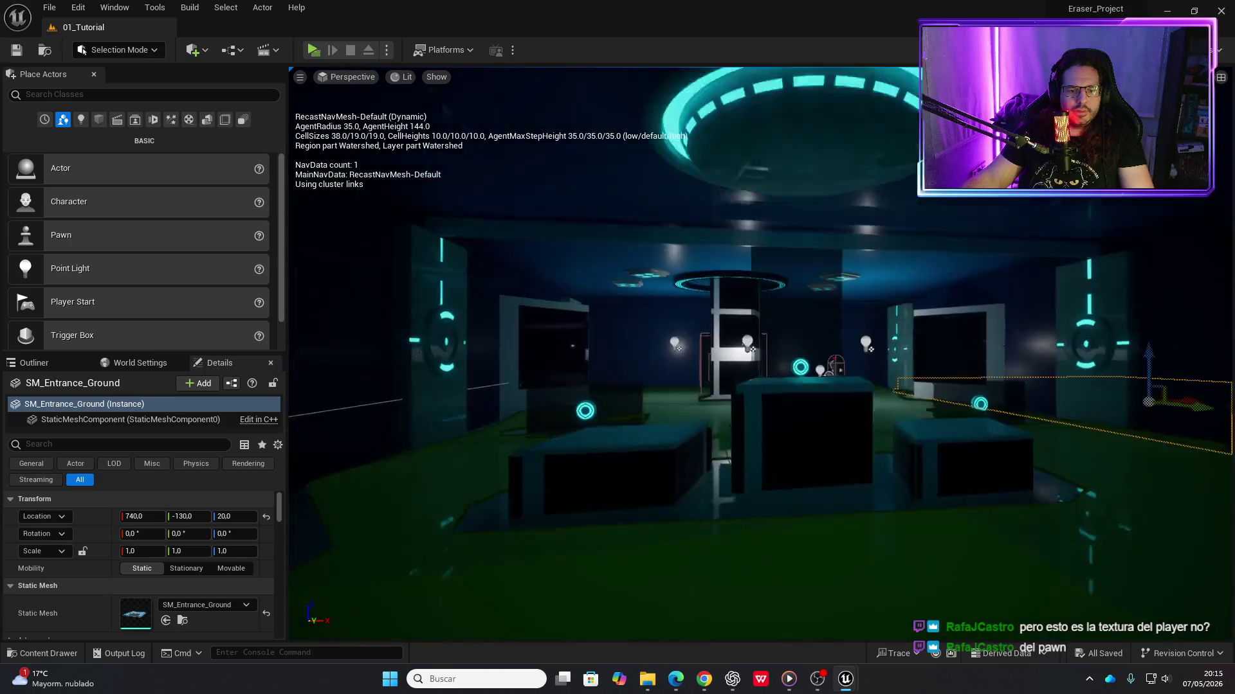
{"action": "key", "text": "w"}
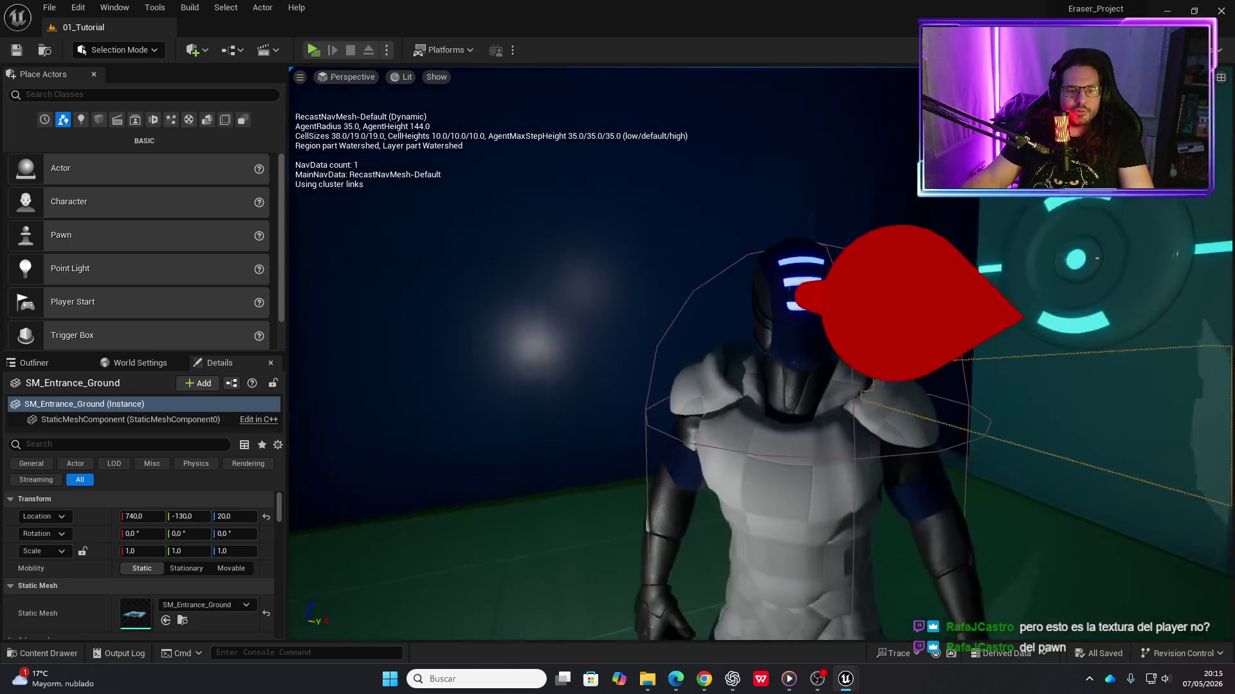
{"action": "key", "text": "s"}
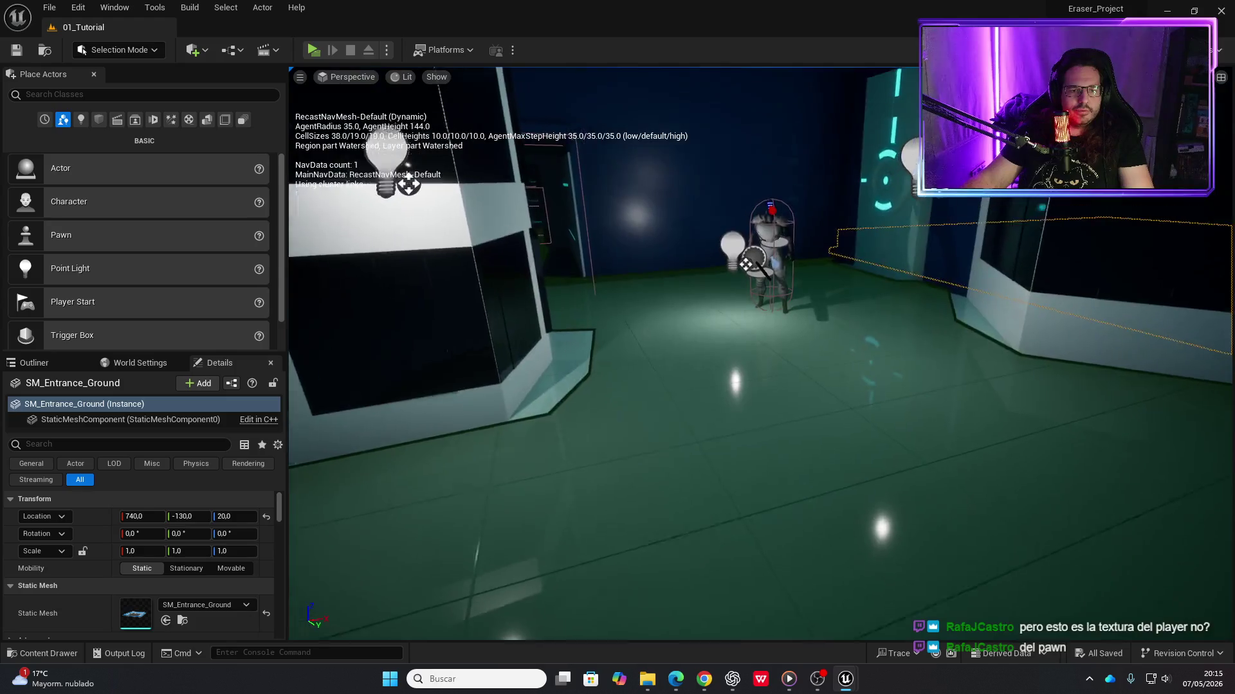
Run and stop a play-test, then move the view closer and select the HumanBasic enemy
{"action": "left_click", "coordinate": [326, 52]}
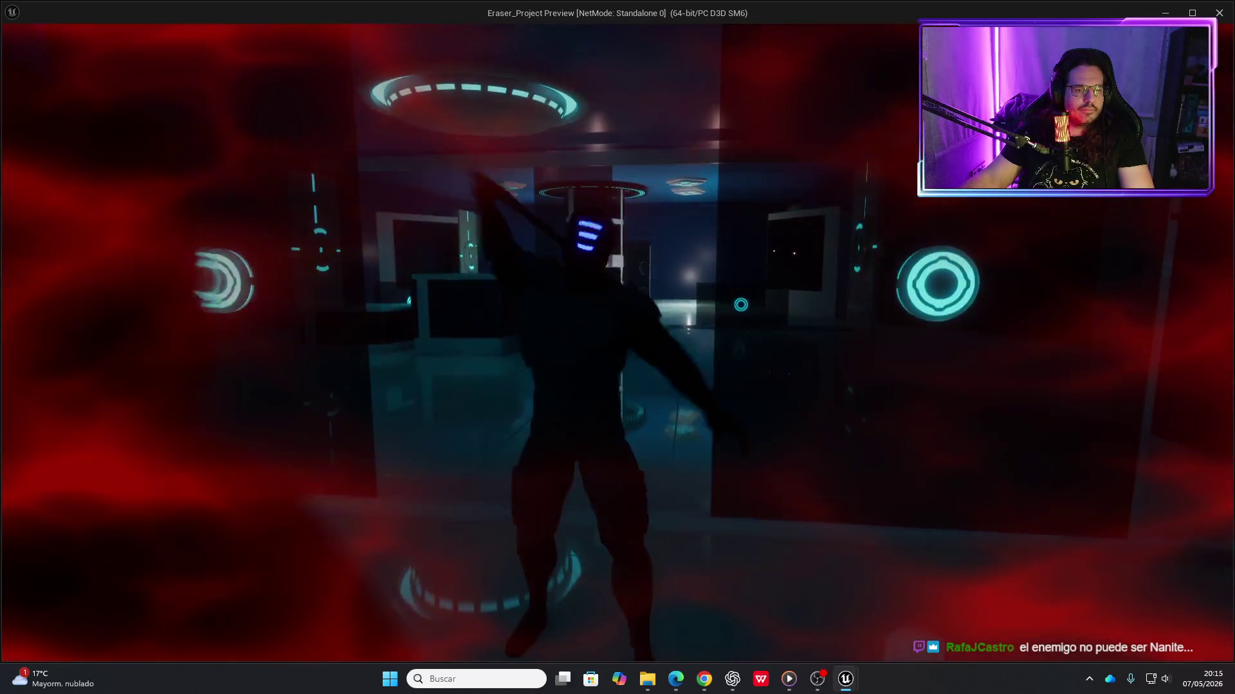
{"action": "key", "text": "Escape"}
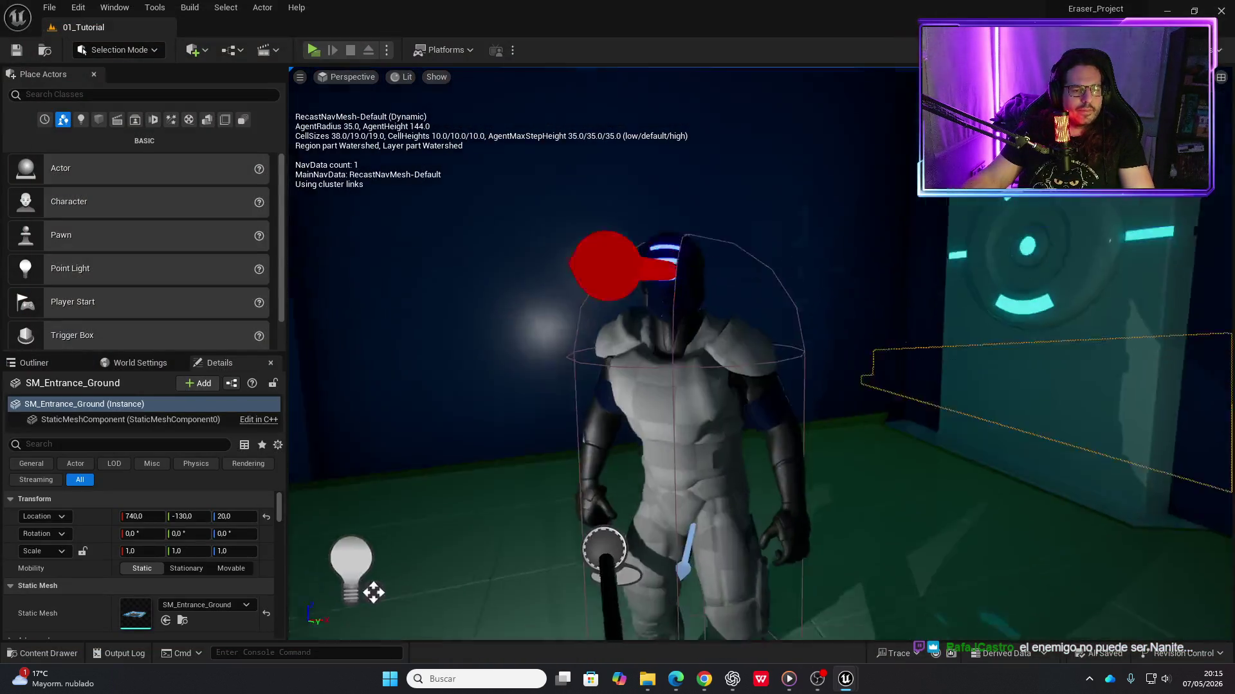
{"action": "left_click_drag", "start_coordinate": [373, 592], "coordinate": [373, 572]}
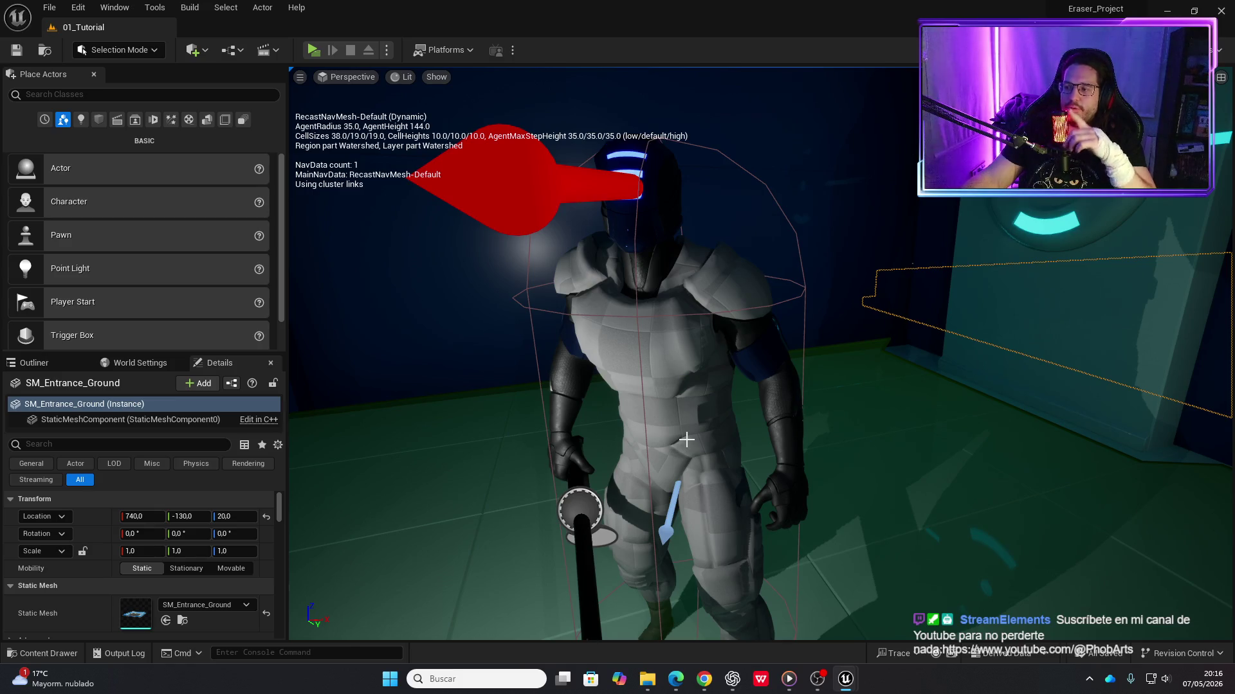
{"action": "left_click", "coordinate": [640, 332]}
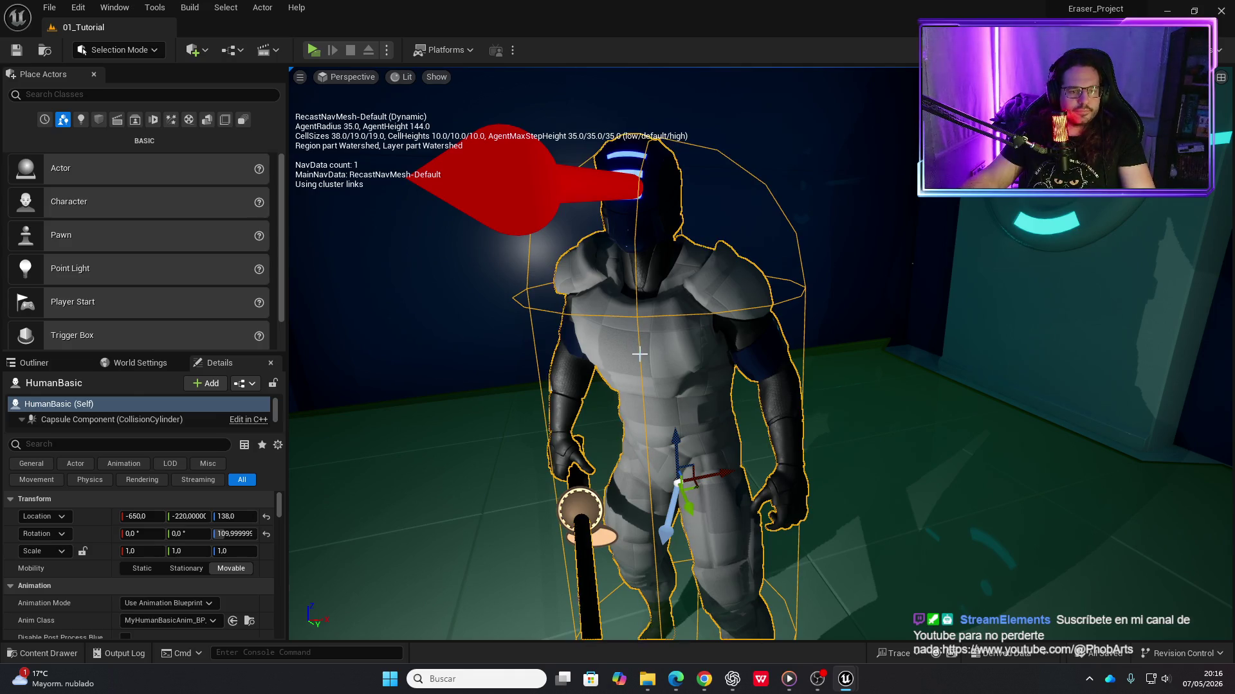
Open the HumanBasic blueprint, its MI_Head_A material and the head base colour texture's Maximum Texture Size
{"action": "key", "text": "ctrl+b"}
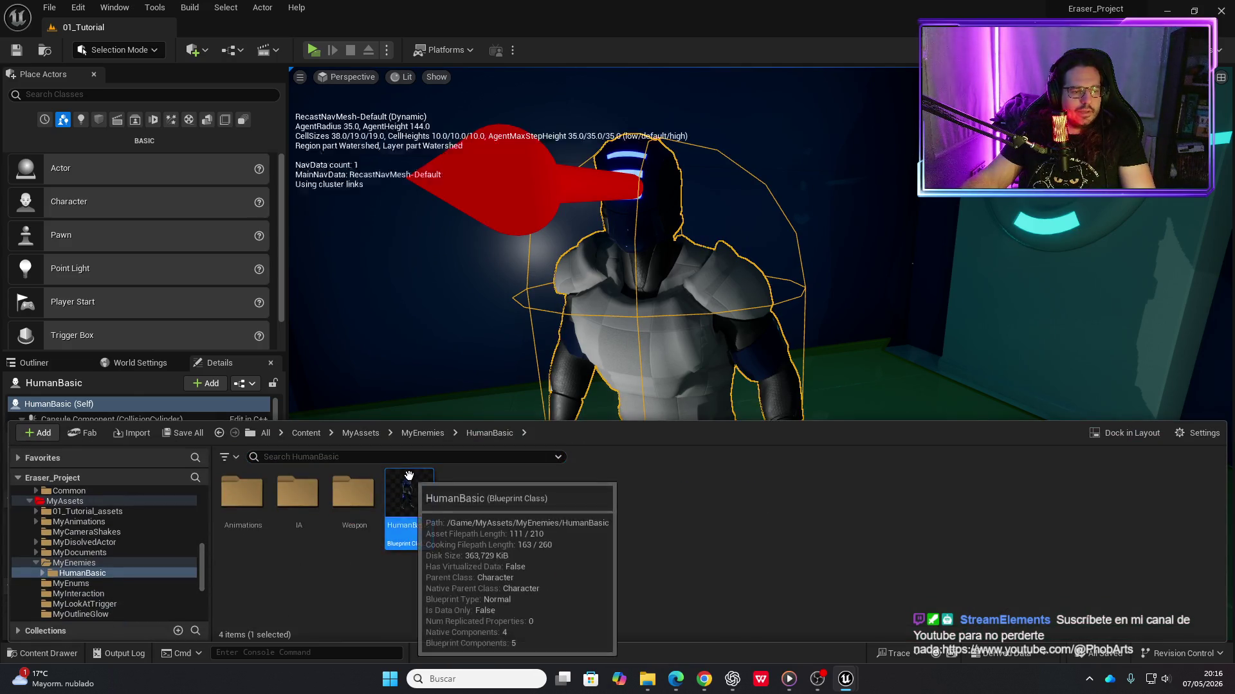
{"action": "double_click", "coordinate": [409, 492]}
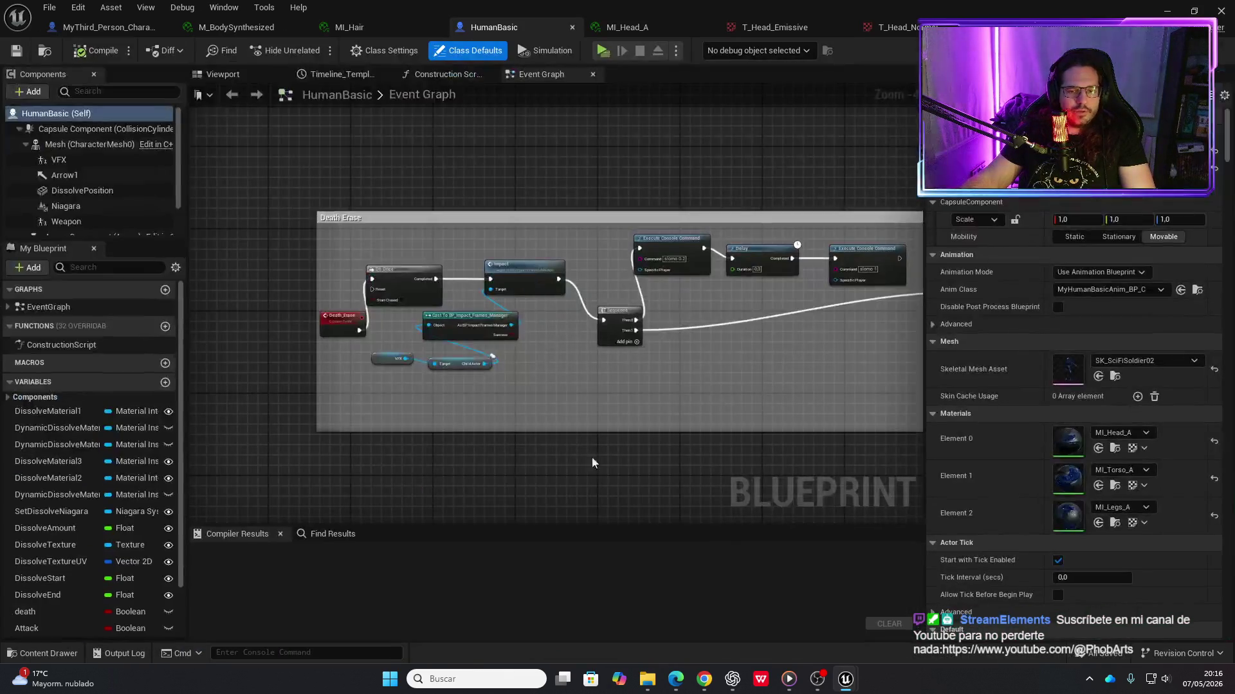
{"action": "double_click", "coordinate": [1072, 437]}
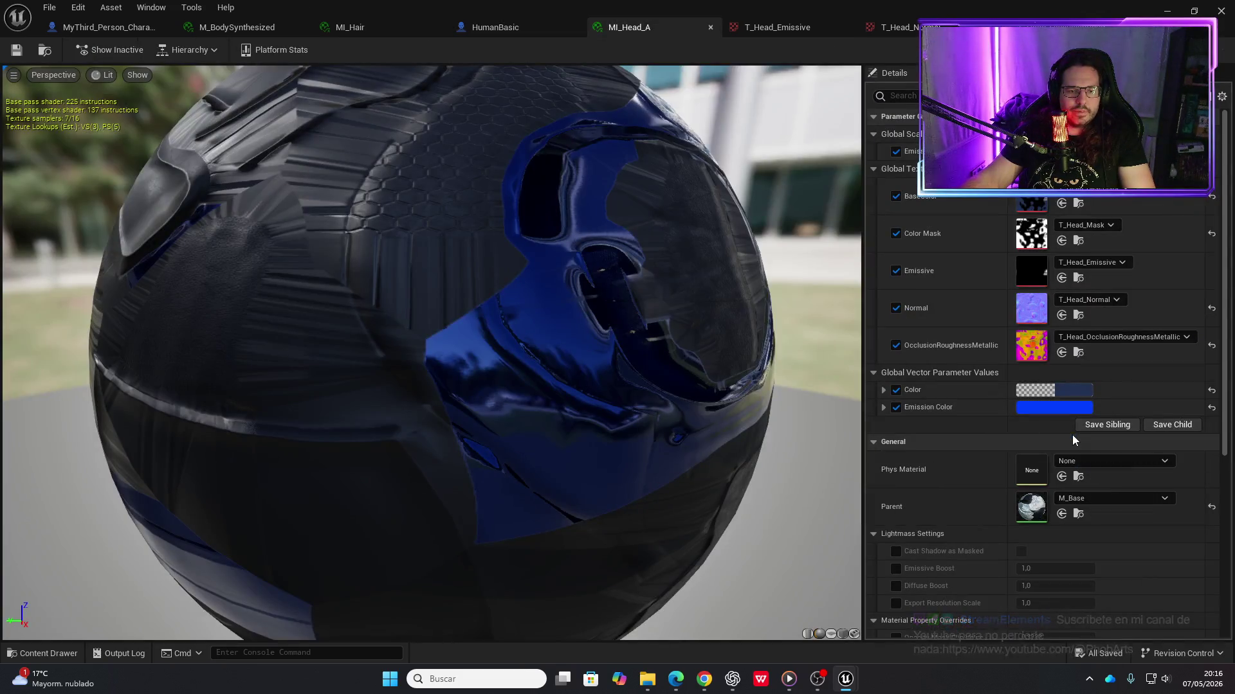
{"action": "double_click", "coordinate": [1023, 199]}
{"action": "left_click", "coordinate": [1074, 538]}
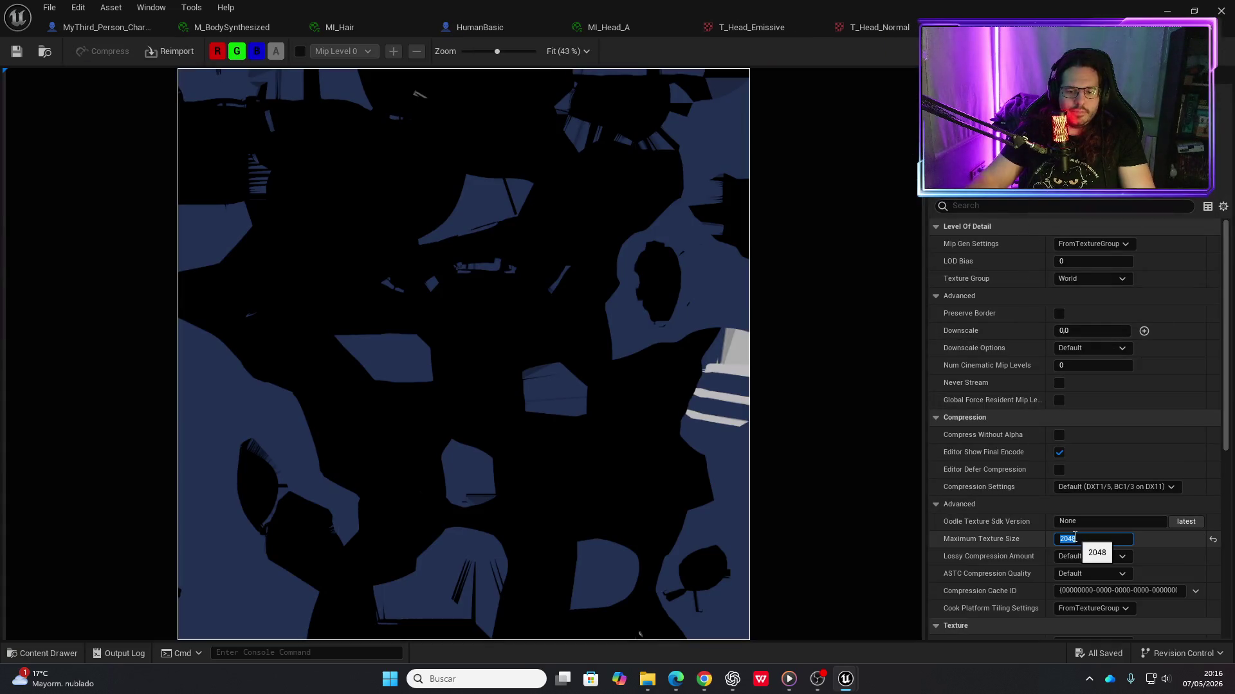
Reset the Maximum Texture Size of the current head texture and T_Head_Normal to 0
{"action": "type", "text": "02048"}
{"action": "key", "text": "Return"}
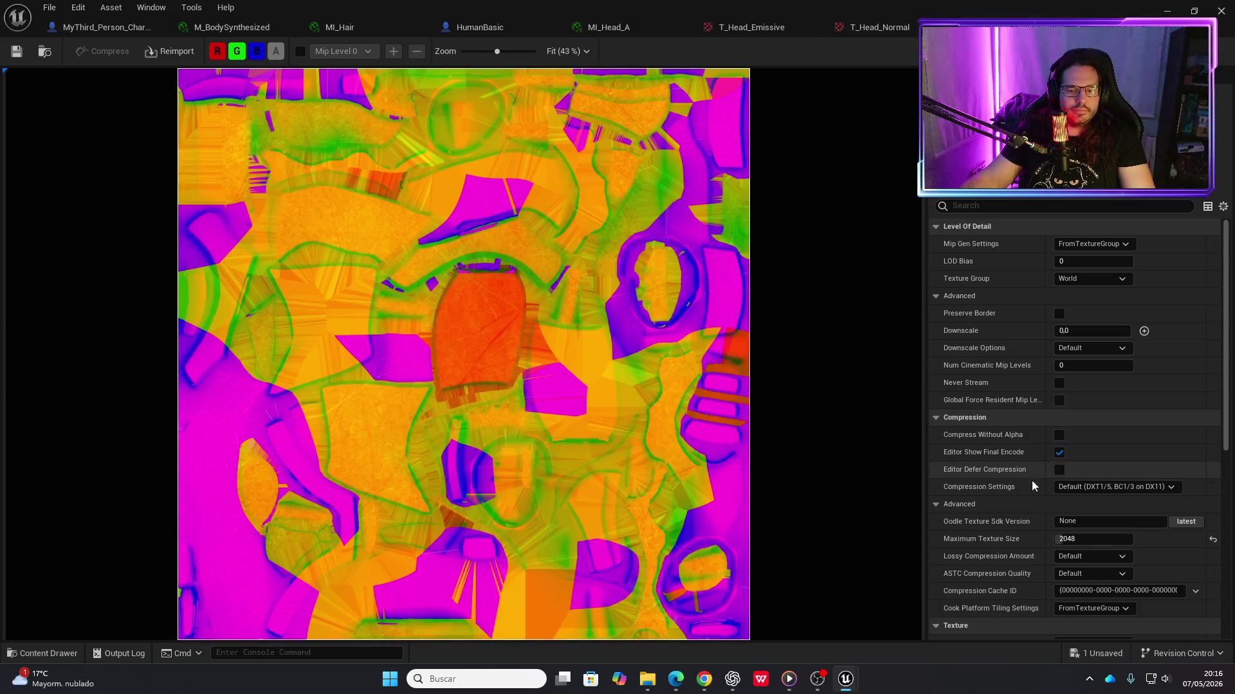
{"action": "left_click", "coordinate": [1077, 540]}
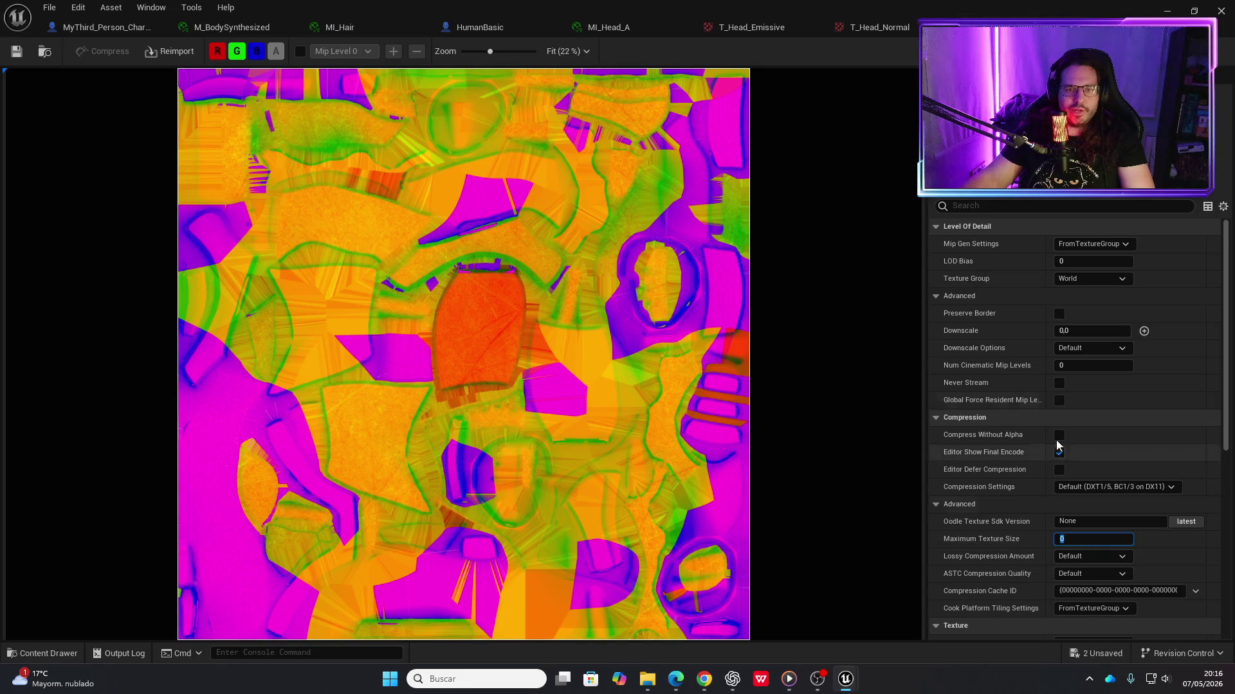
{"action": "left_click", "coordinate": [879, 27]}
{"action": "left_click", "coordinate": [1069, 538]}
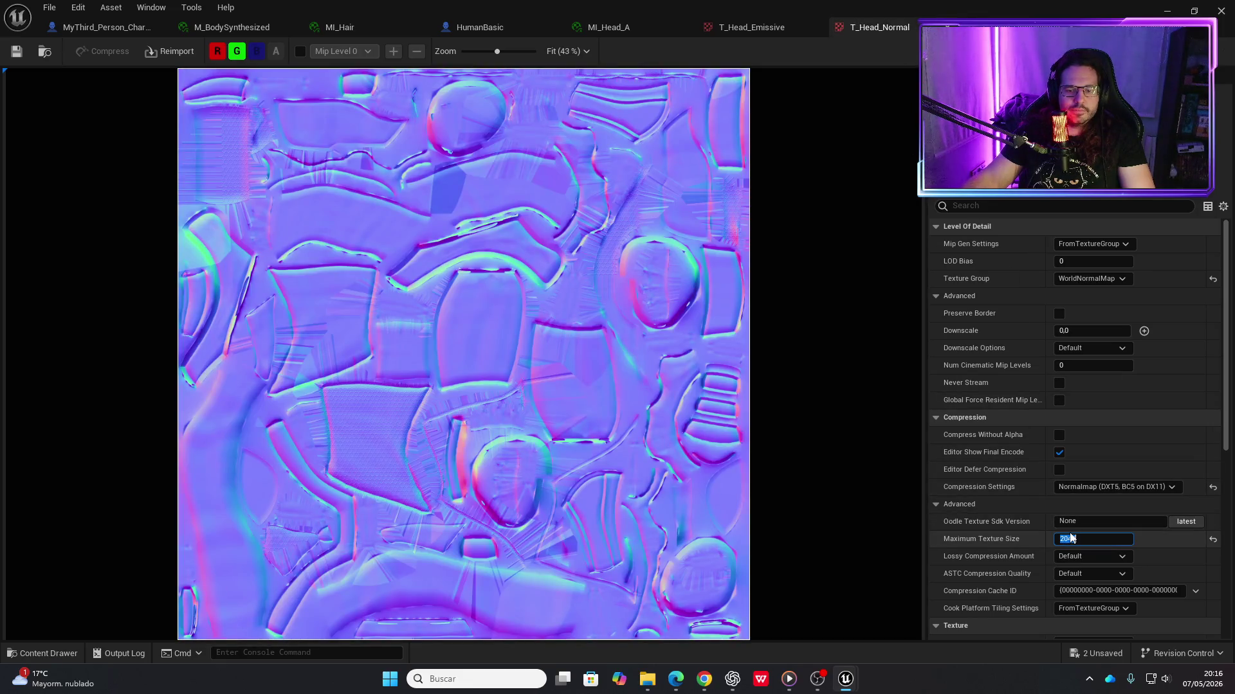
{"action": "key", "text": "Return"}
Set T_Head_Emissive's Maximum Texture Size to 0 and save it
{"action": "left_click", "coordinate": [772, 27]}
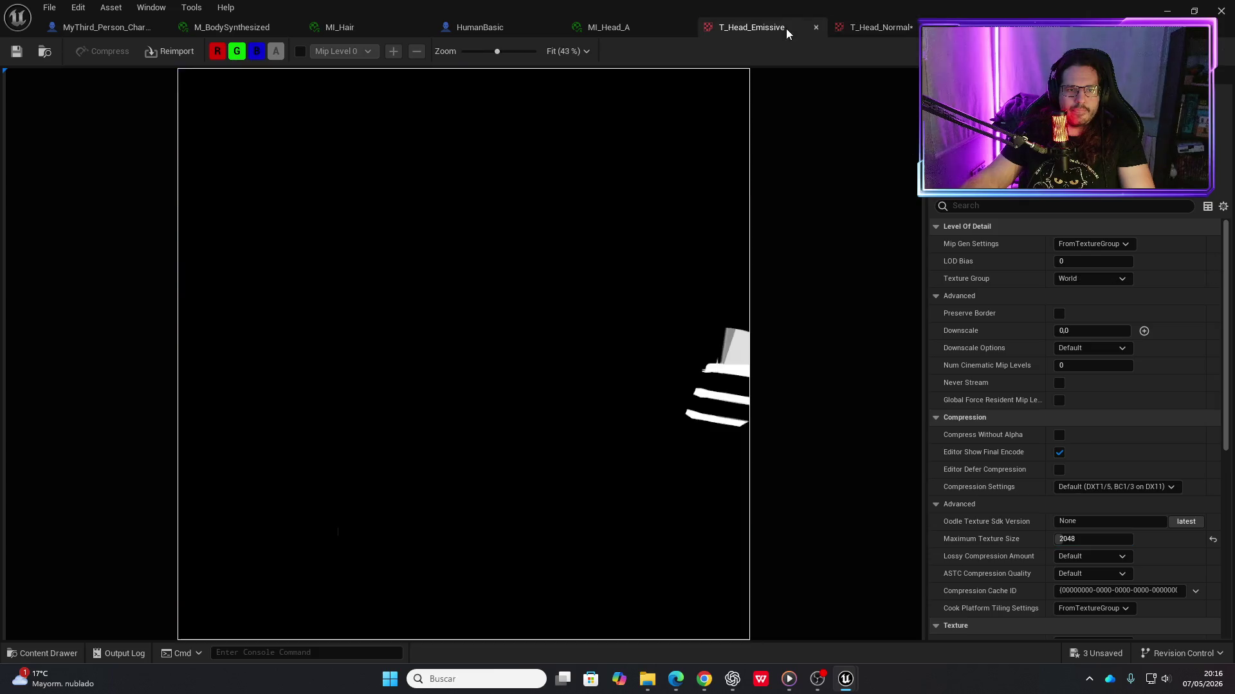
{"action": "left_click", "coordinate": [1074, 541]}
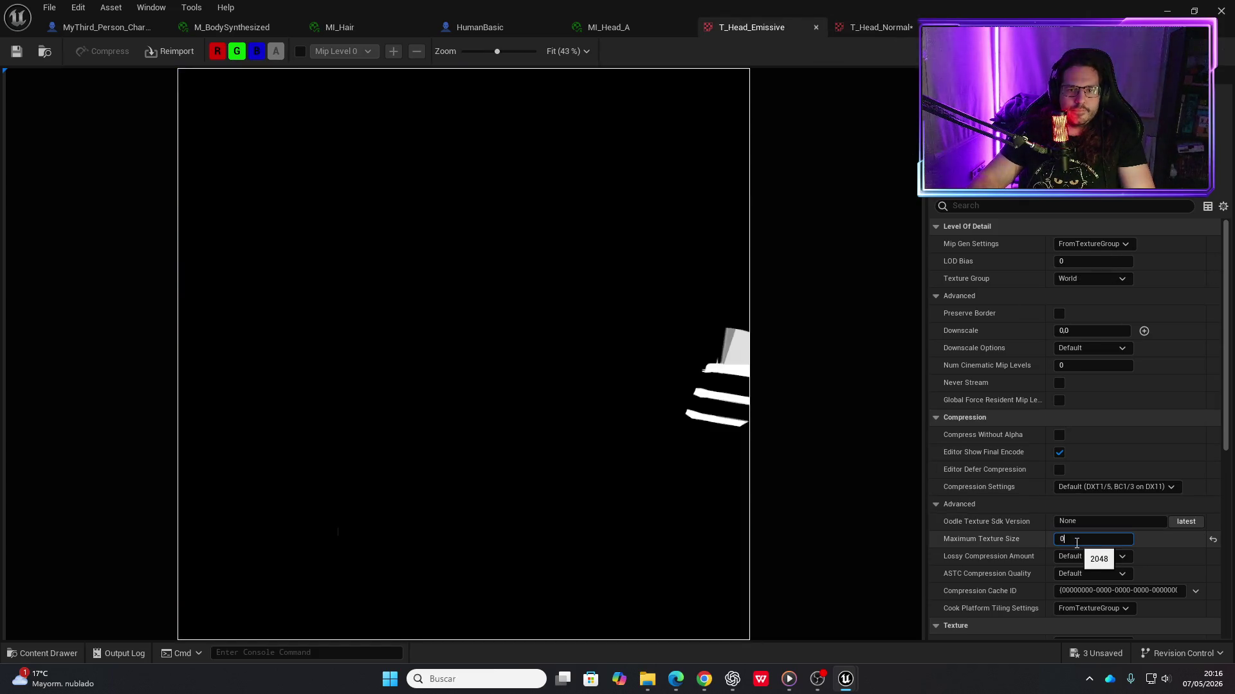
{"action": "key", "text": "Return"}
{"action": "left_click", "coordinate": [17, 51]}
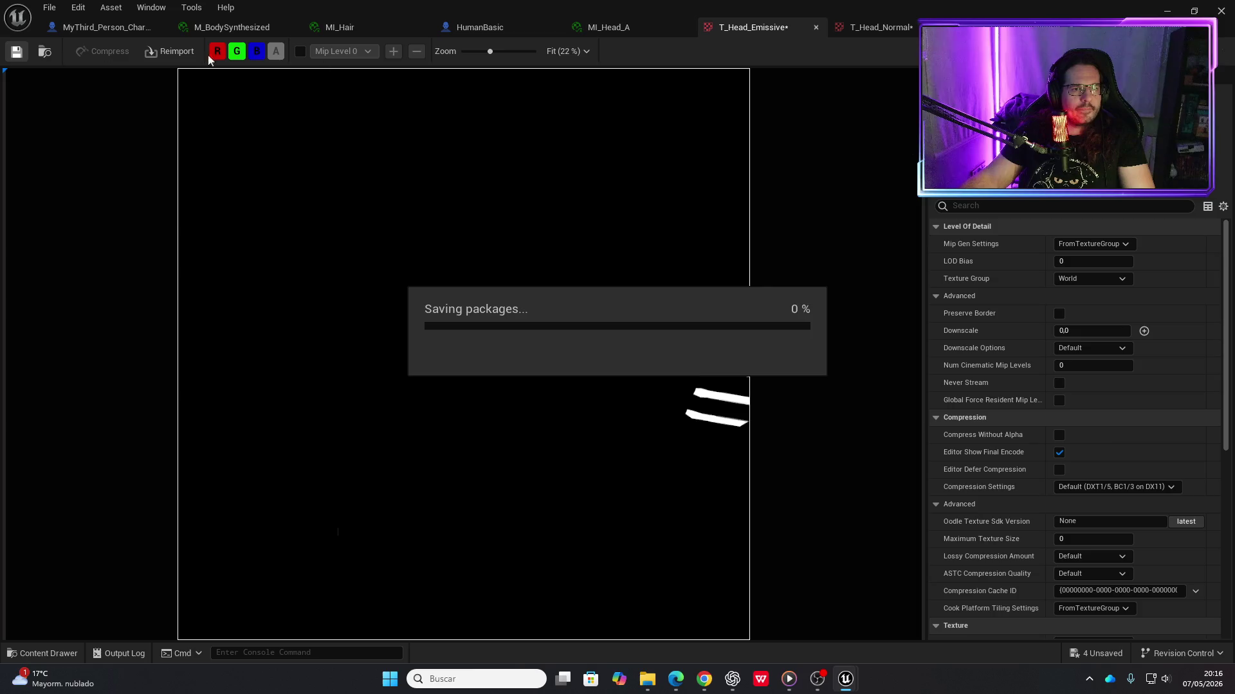
Save T_Head_Normal and the remaining edited head texture, then minimize the texture editor
{"action": "left_click", "coordinate": [619, 28]}
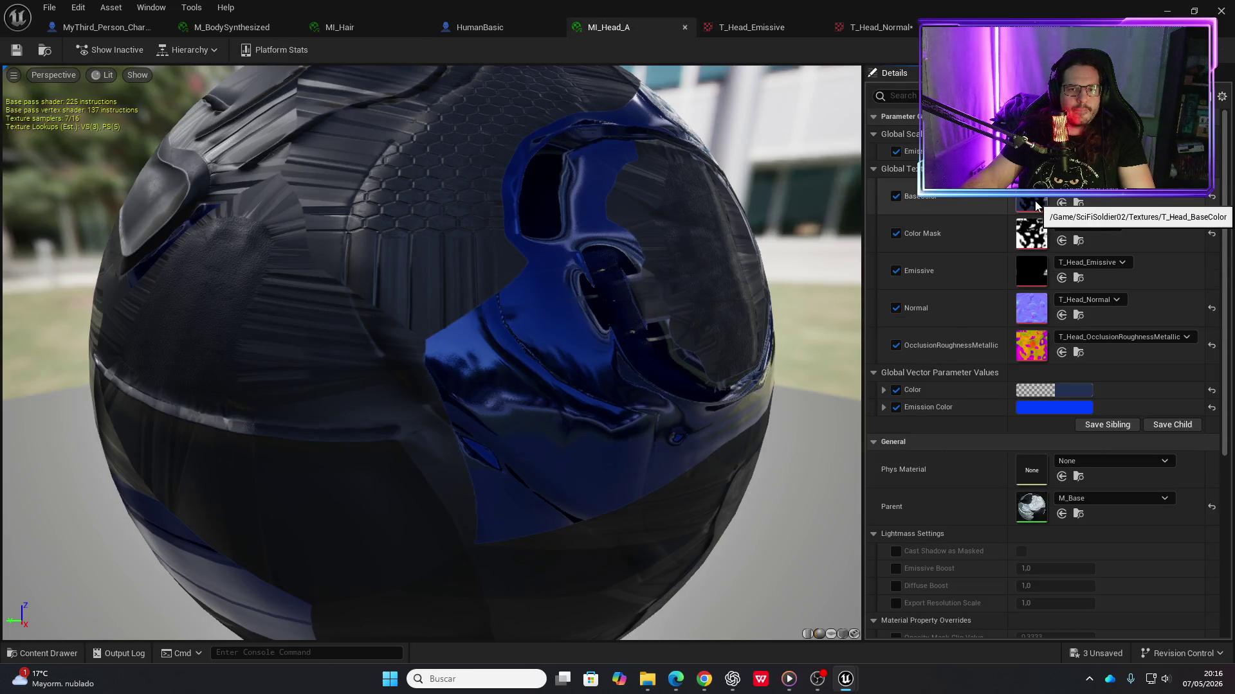
{"action": "left_click", "coordinate": [883, 28]}
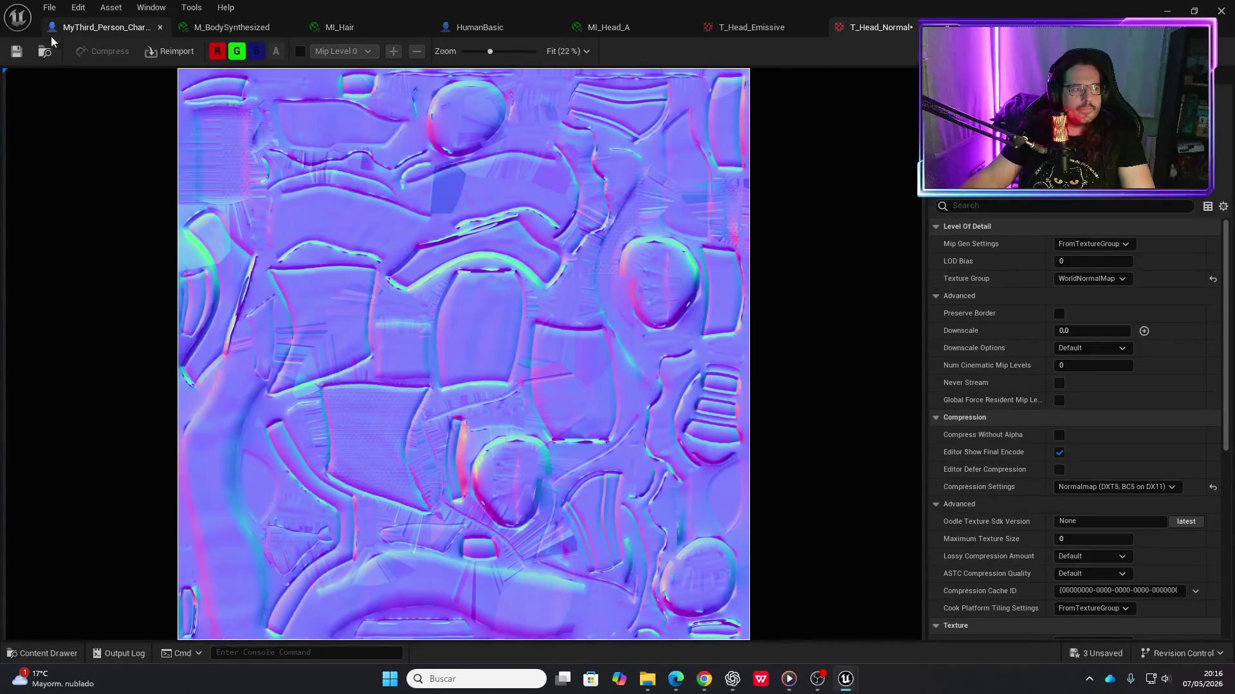
{"action": "key", "text": "ctrl+s"}
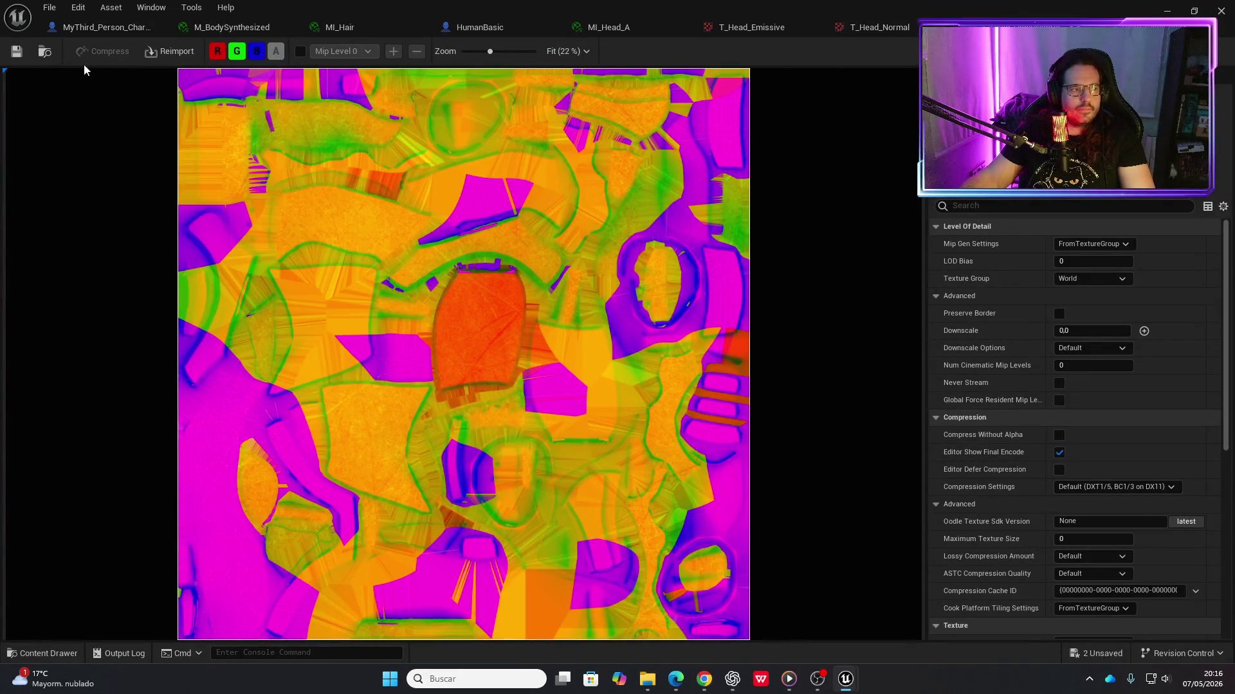
{"action": "left_click", "coordinate": [17, 51]}
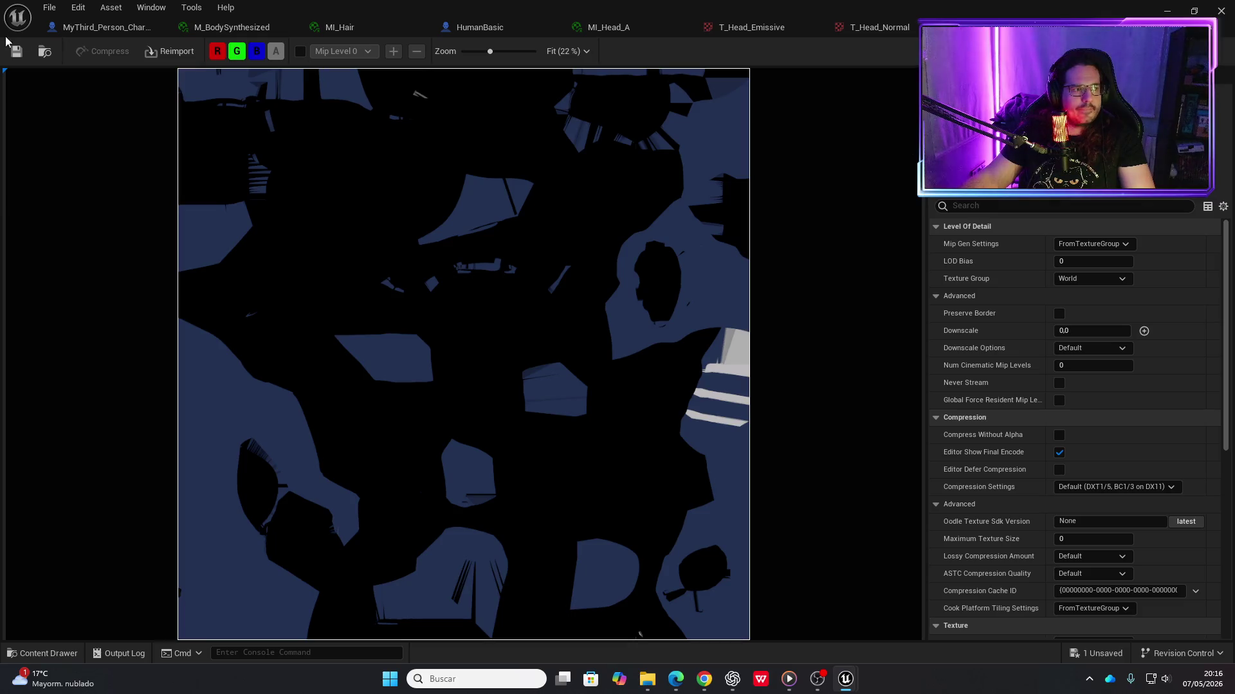
{"action": "left_click", "coordinate": [1167, 11]}
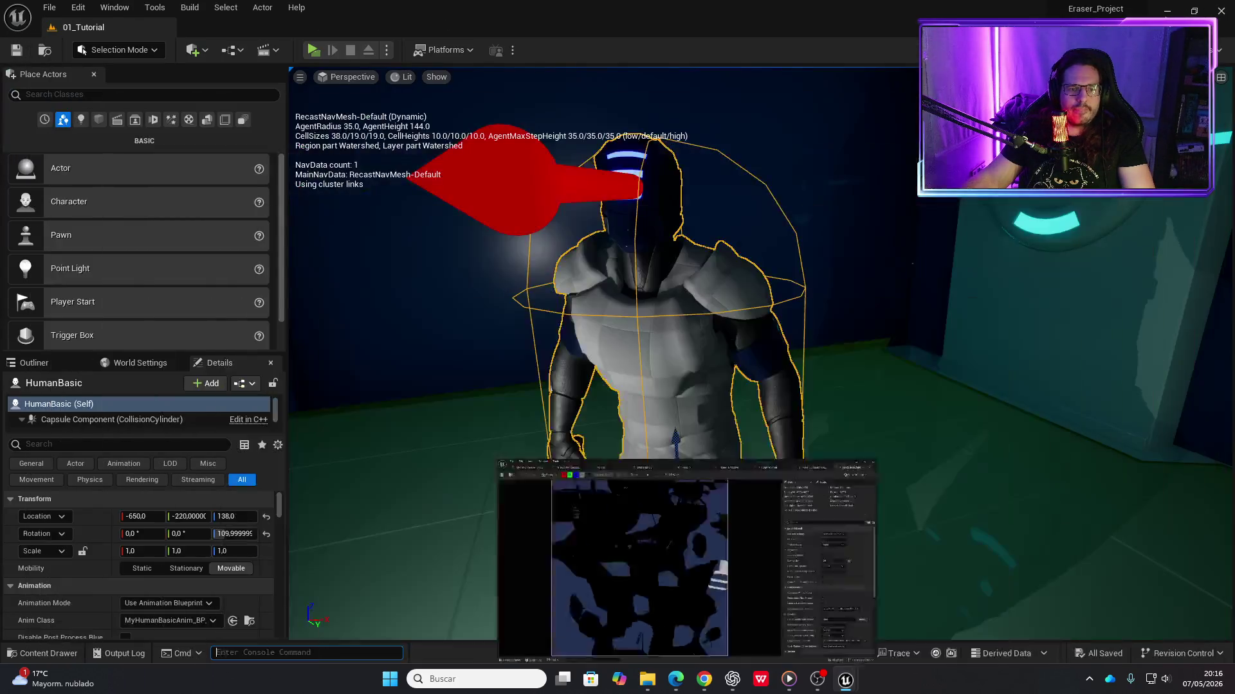
Orbit and zoom the viewport around the HumanBasic enemy and locate it with Ctrl+B
{"action": "mouse_move", "coordinate": [887, 238]}
{"action": "left_mouse_down"}
{"action": "mouse_move", "coordinate": [418, 514]}
{"action": "mouse_move", "coordinate": [569, 450]}
{"action": "left_mouse_up"}
{"action": "scroll", "coordinate": [569, 450], "scroll_direction": "up", "scroll_amount": 5}
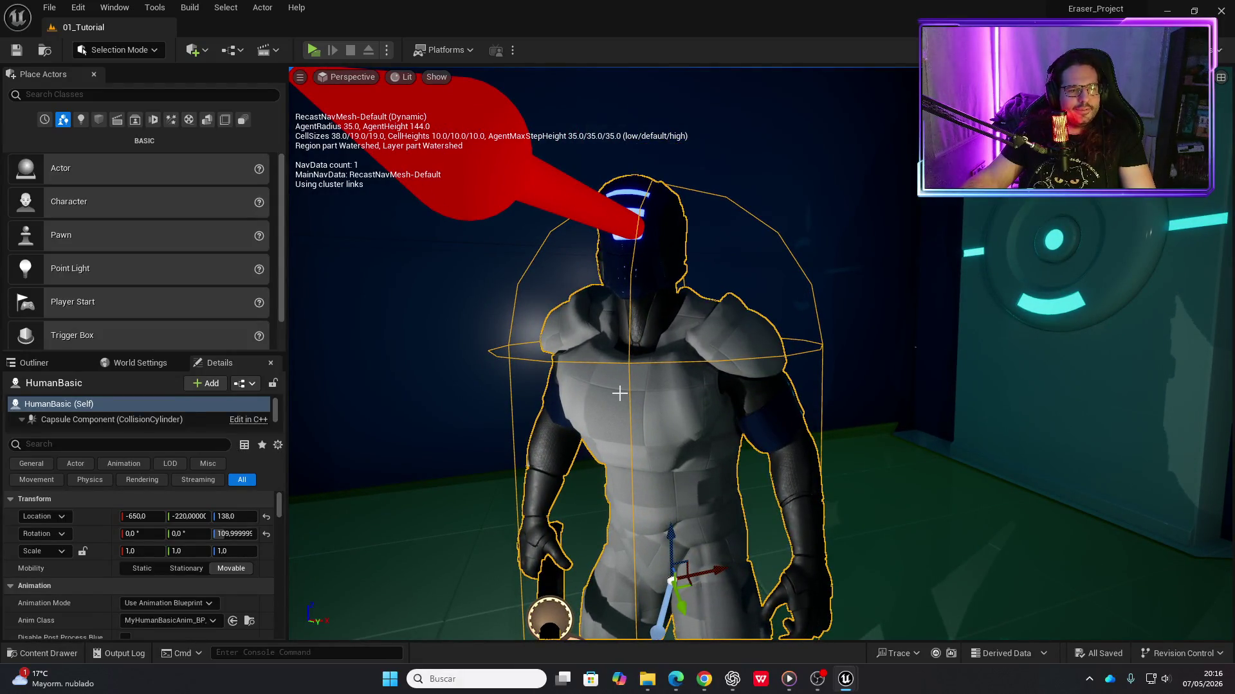
{"action": "key", "text": "ctrl+b"}
{"action": "mouse_move", "coordinate": [489, 321]}
{"action": "left_mouse_down"}
{"action": "mouse_move", "coordinate": [501, 360]}
{"action": "mouse_move", "coordinate": [450, 399]}
{"action": "mouse_move", "coordinate": [308, 360]}
{"action": "mouse_move", "coordinate": [386, 360]}
{"action": "mouse_move", "coordinate": [606, 455]}
{"action": "left_mouse_up"}
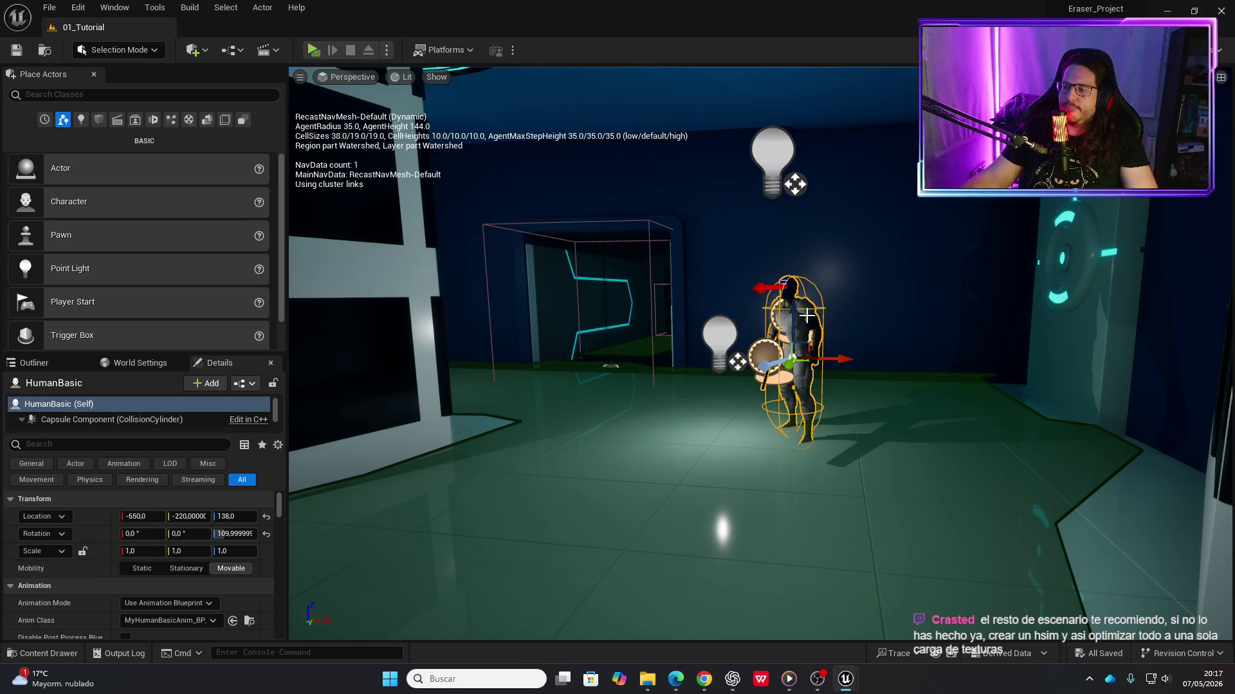
{"action": "scroll", "coordinate": [807, 315], "scroll_direction": "up", "scroll_amount": 6}
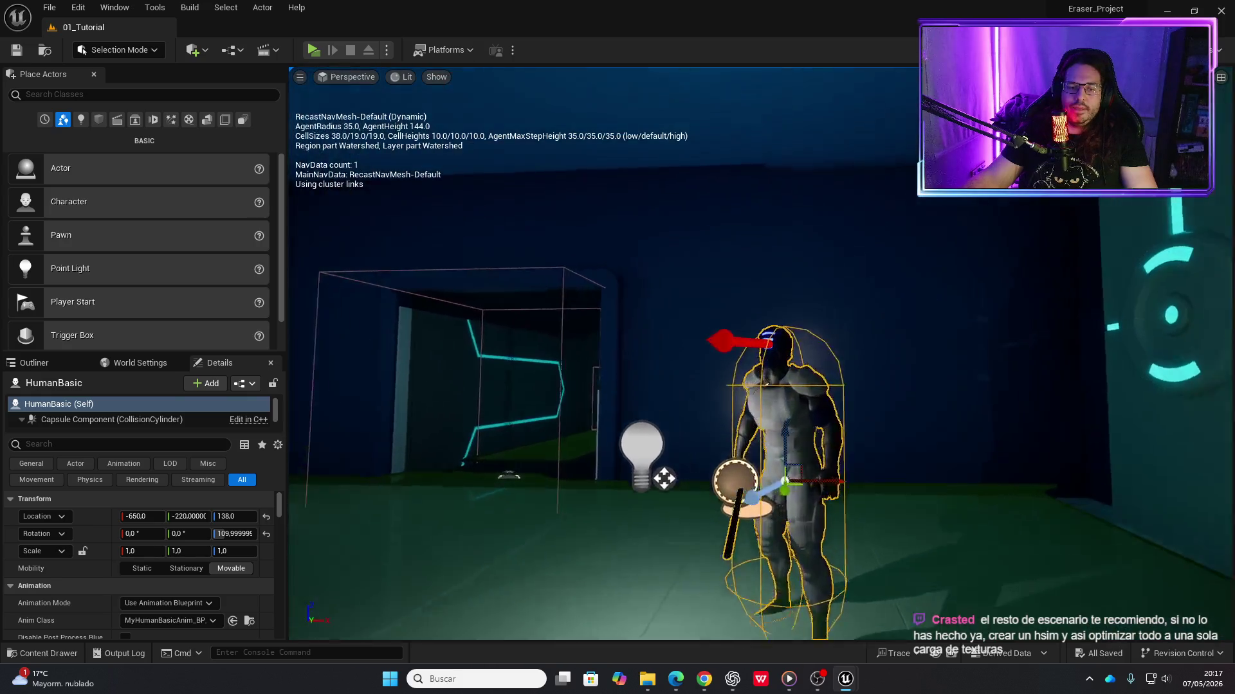
{"action": "scroll", "coordinate": [807, 315], "scroll_direction": "down", "scroll_amount": 2}
{"action": "scroll", "coordinate": [784, 389], "scroll_direction": "down", "scroll_amount": 1}
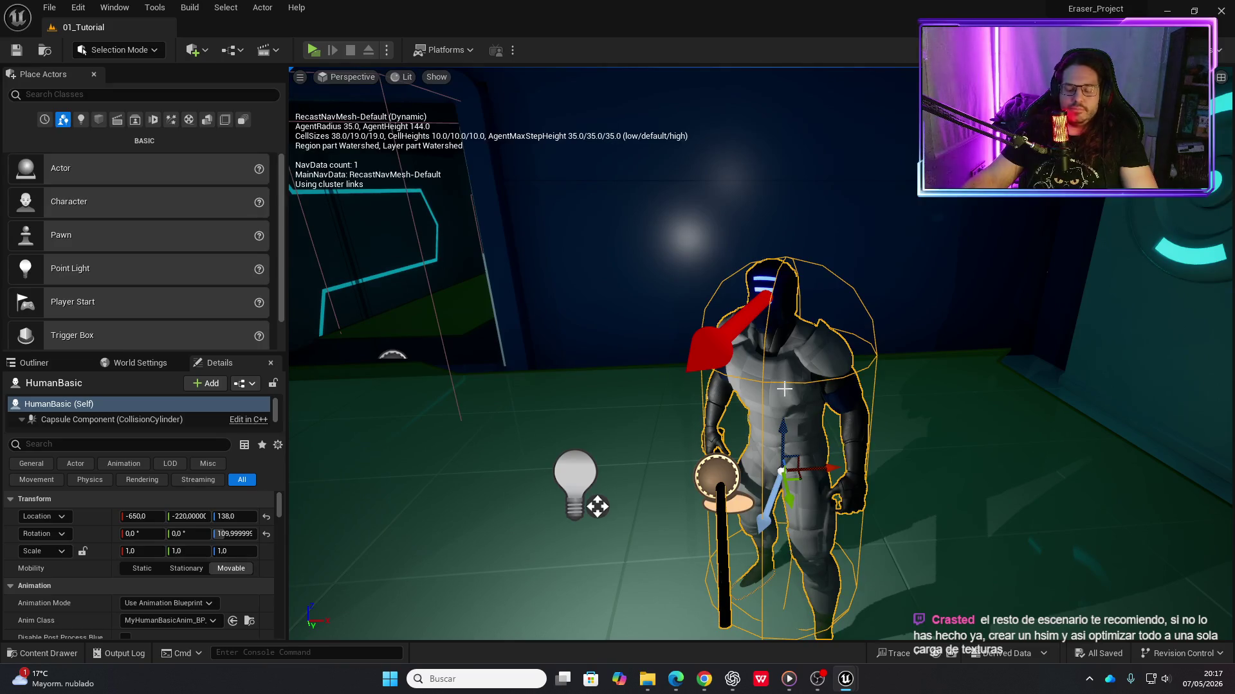
{"action": "scroll", "coordinate": [784, 389], "scroll_direction": "up", "scroll_amount": 4}
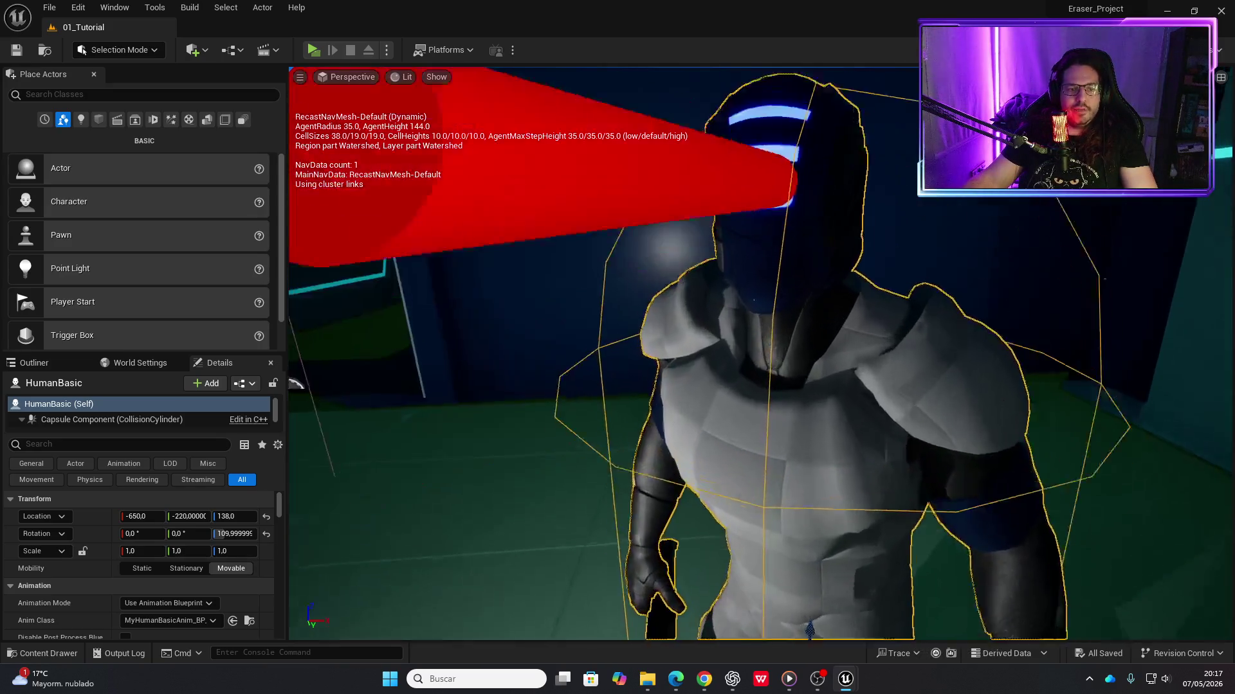
{"action": "scroll", "coordinate": [783, 388], "scroll_direction": "down", "scroll_amount": 5}
{"action": "scroll", "coordinate": [784, 388], "scroll_direction": "up", "scroll_amount": 5}
{"action": "scroll", "coordinate": [785, 389], "scroll_direction": "down", "scroll_amount": 3}
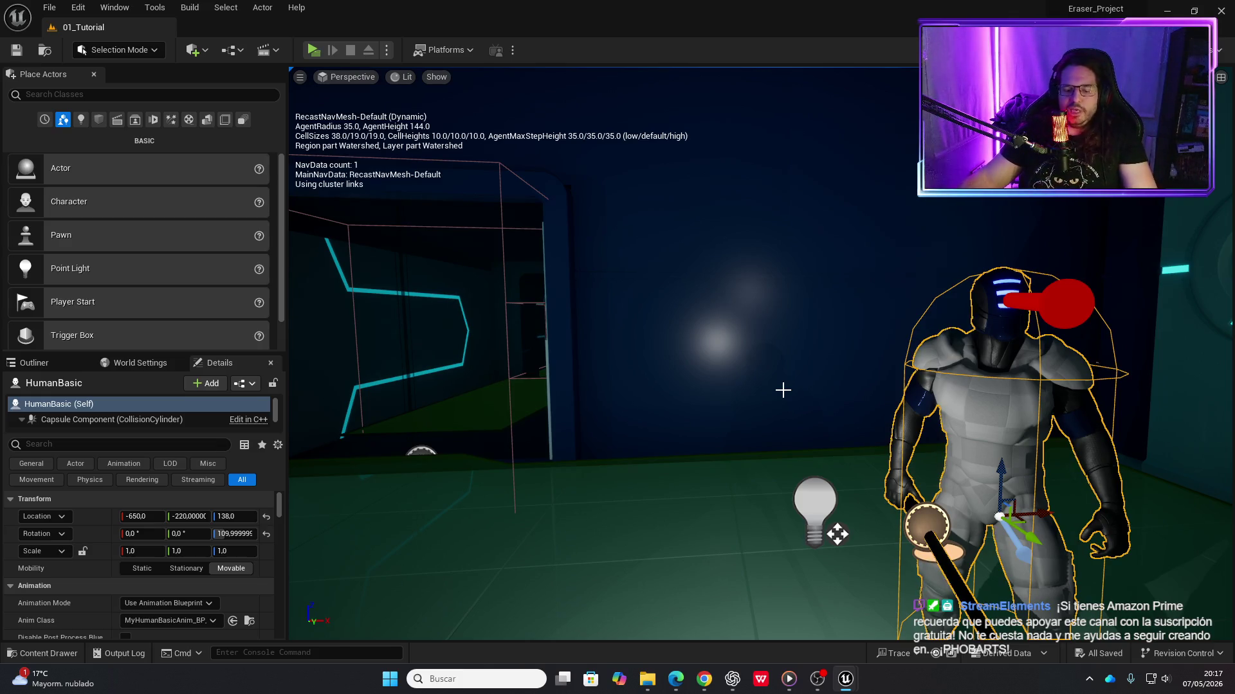
Frame the HumanBasic enemy in the viewport and bring up its blueprint asset
{"action": "key", "text": "f"}
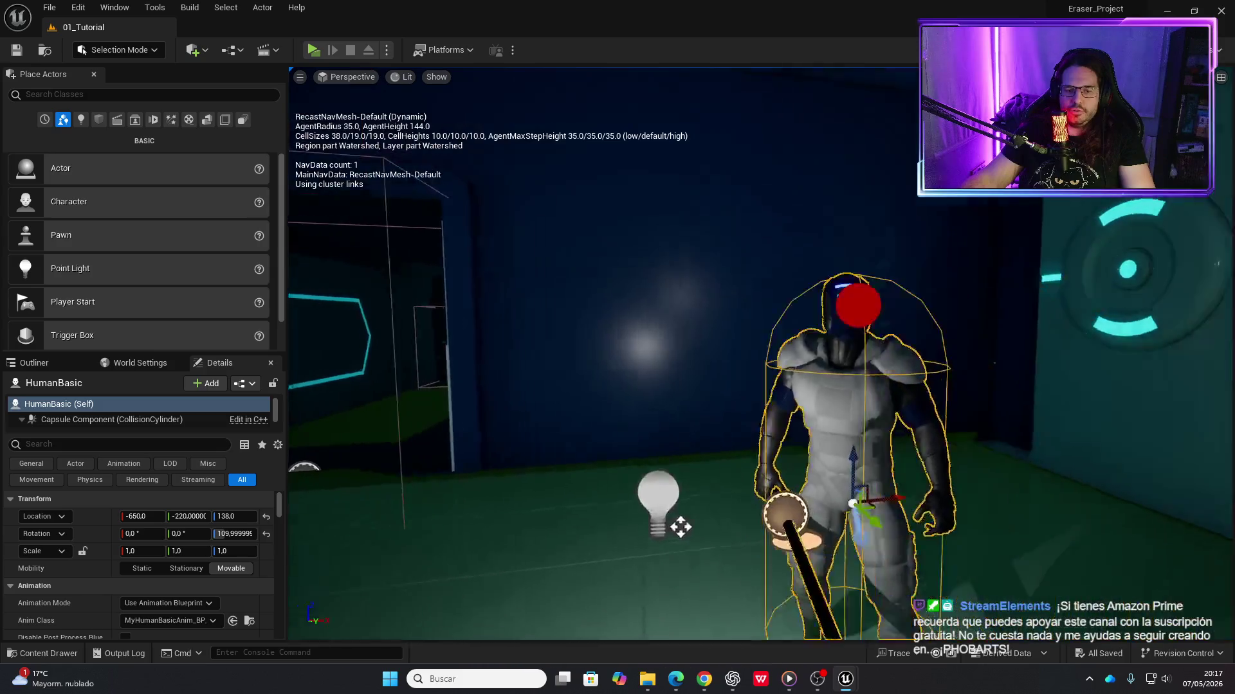
{"action": "scroll", "coordinate": [573, 490], "scroll_direction": "down", "scroll_amount": 5}
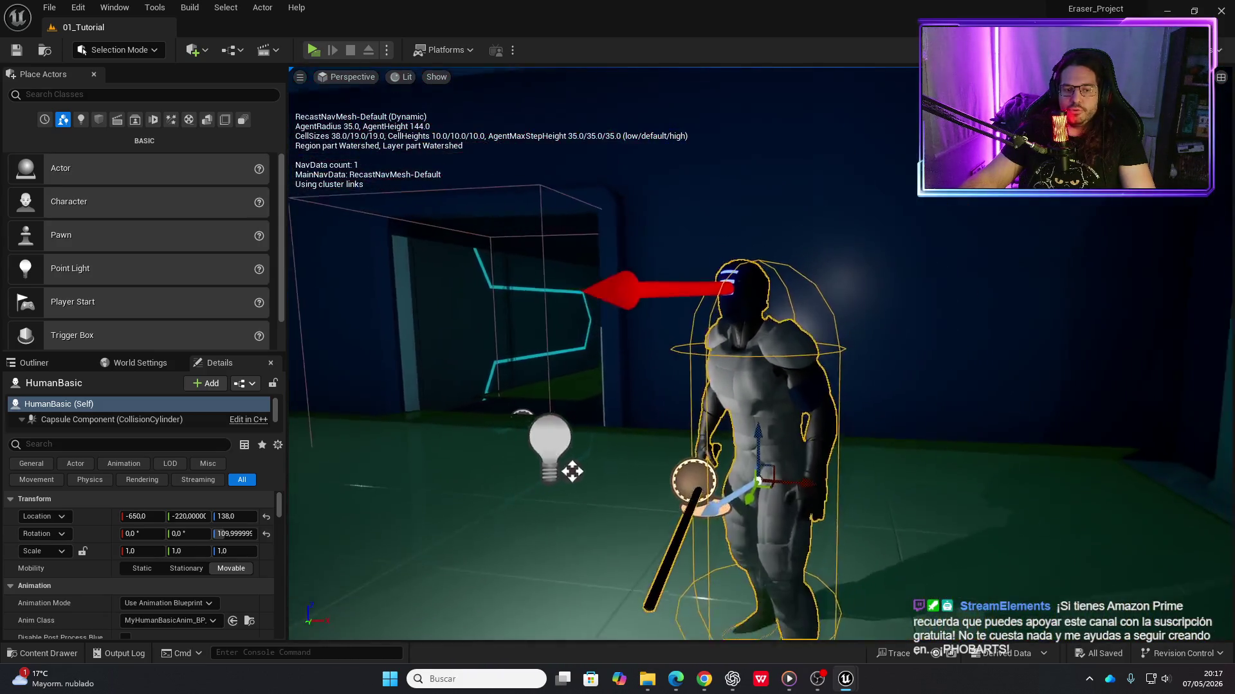
{"action": "scroll", "coordinate": [553, 486], "scroll_direction": "up", "scroll_amount": 5}
{"action": "scroll", "coordinate": [530, 482], "scroll_direction": "down", "scroll_amount": 5}
{"action": "scroll", "coordinate": [783, 389], "scroll_direction": "up", "scroll_amount": 5}
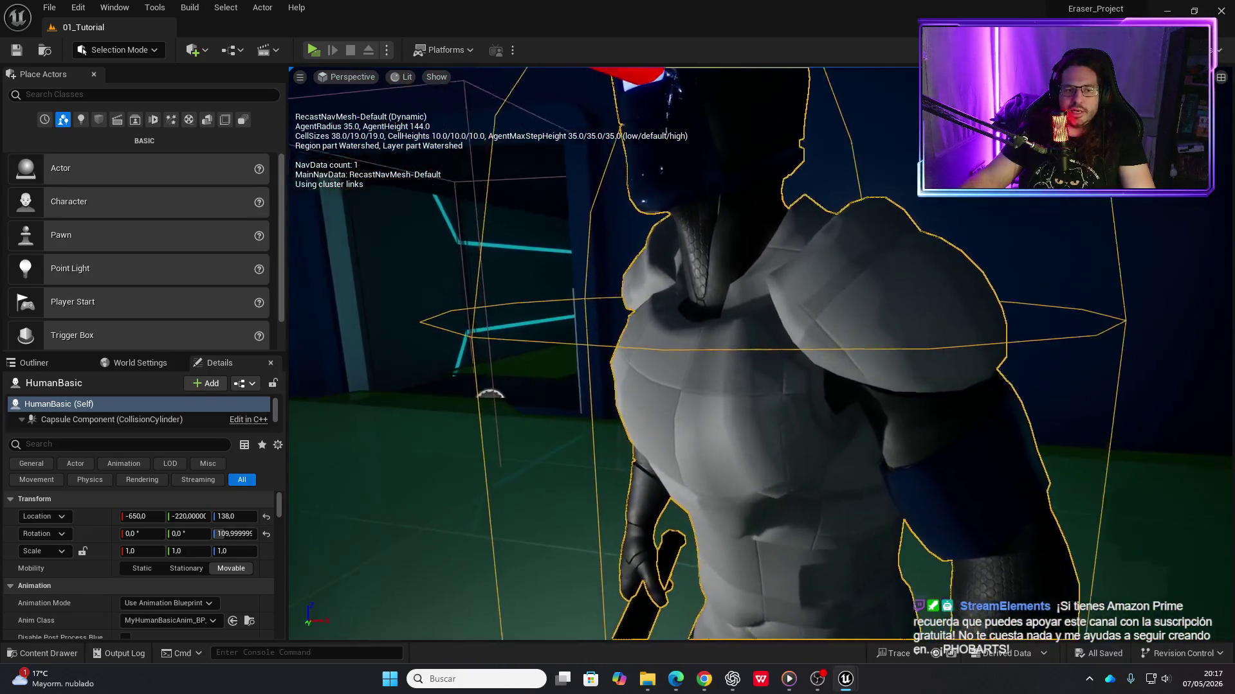
{"action": "scroll", "coordinate": [784, 383], "scroll_direction": "down", "scroll_amount": 4}
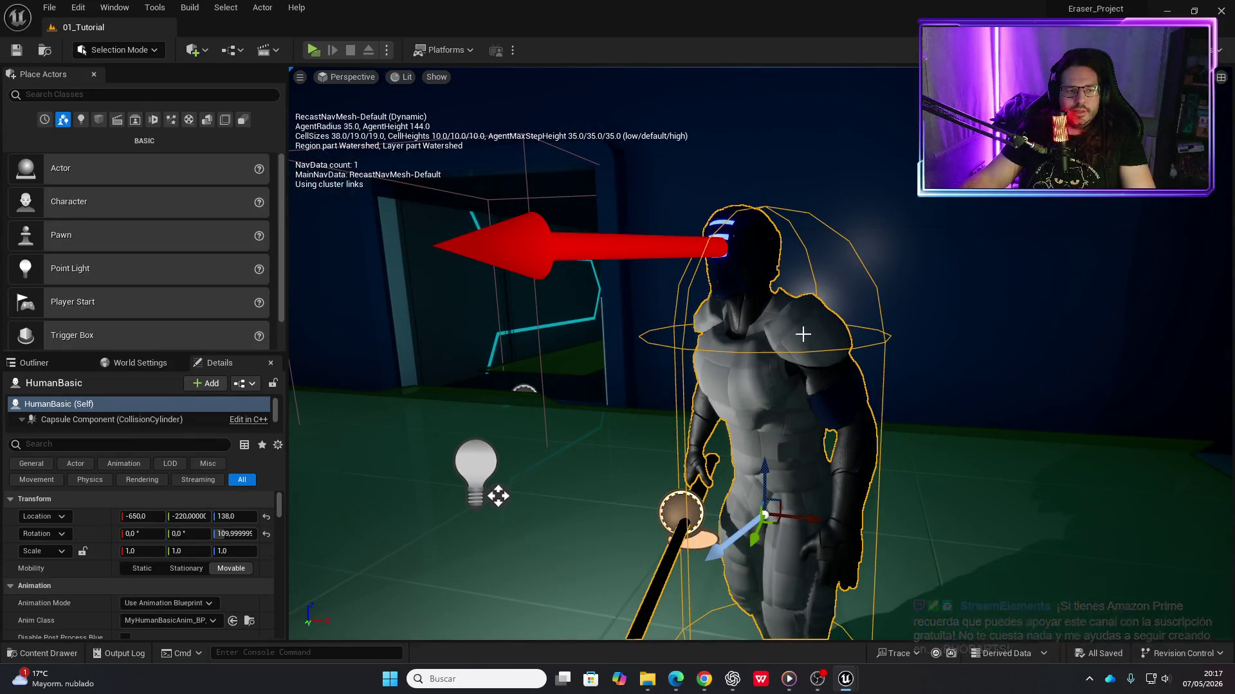
{"action": "key", "text": "ctrl+space"}
From HumanBasic's MI_Torso_A, cap the torso colour mask texture at 2048 and save it
{"action": "double_click", "coordinate": [414, 508]}
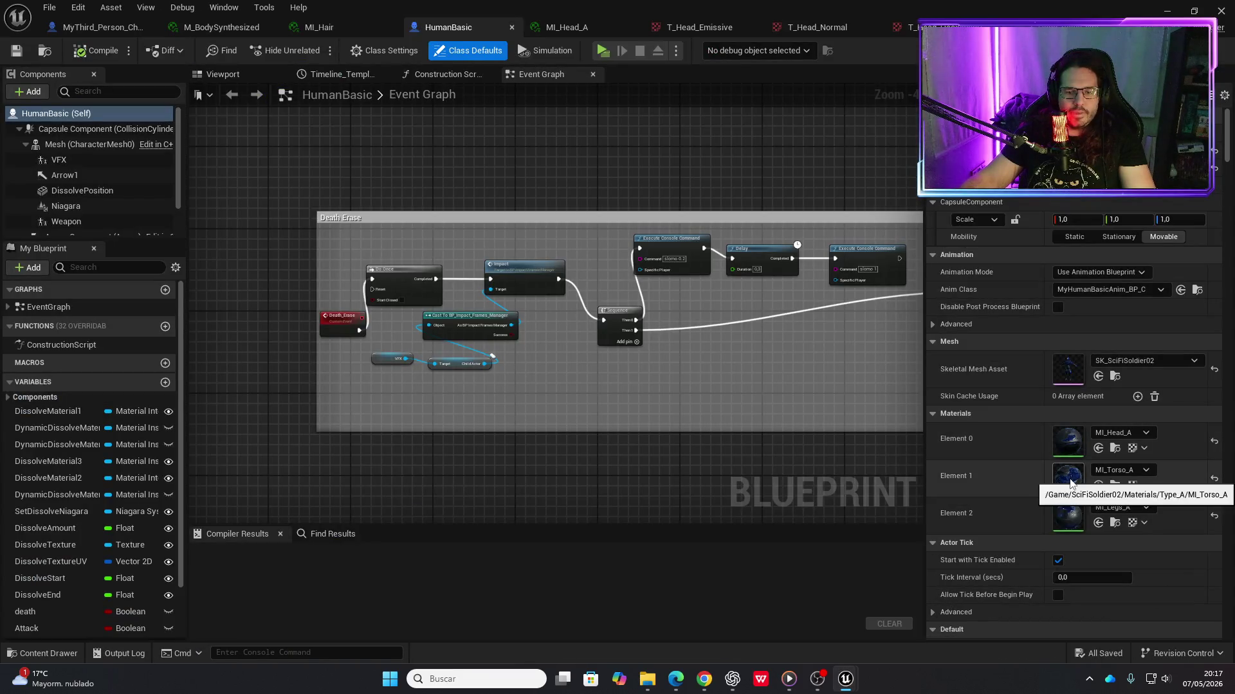
{"action": "double_click", "coordinate": [1069, 481]}
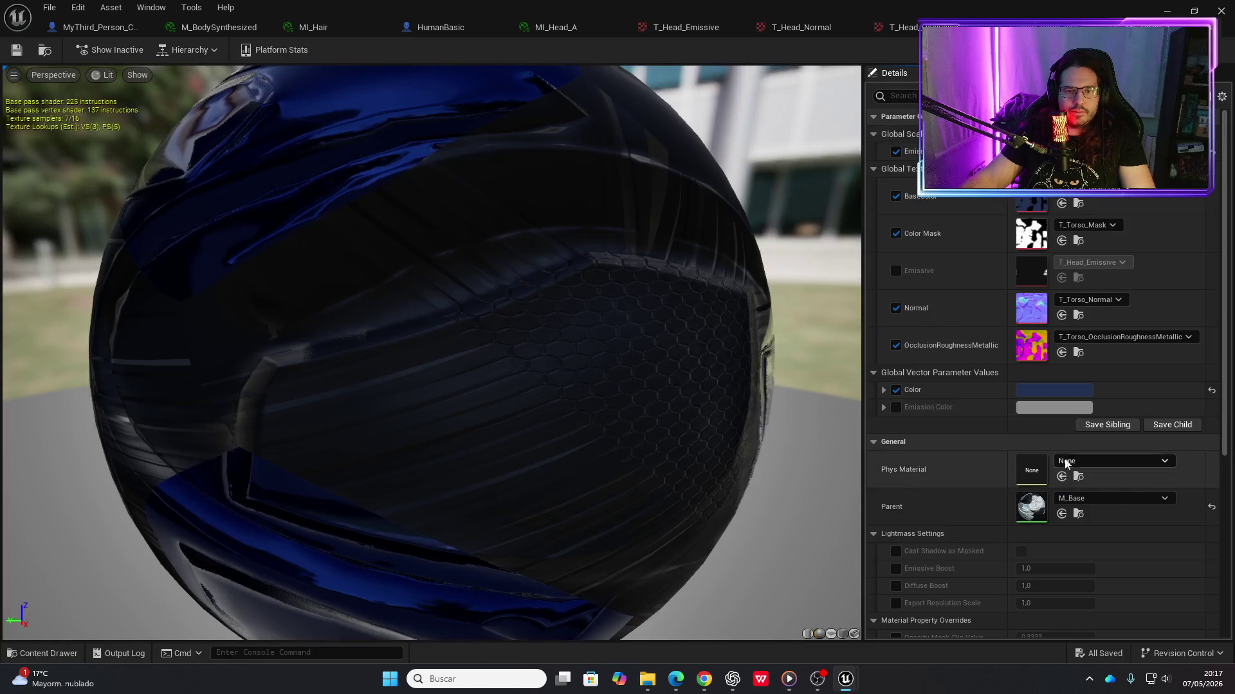
{"action": "double_click", "coordinate": [1035, 202]}
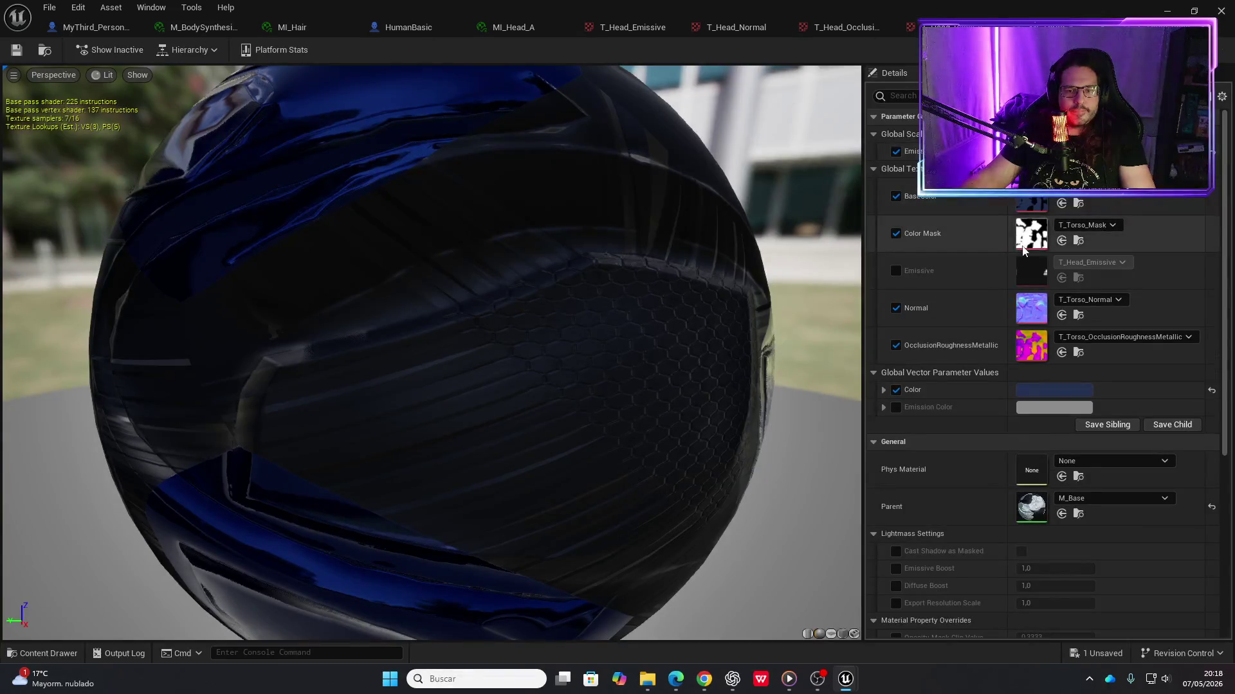
{"action": "double_click", "coordinate": [959, 220]}
{"action": "left_click", "coordinate": [1075, 539]}
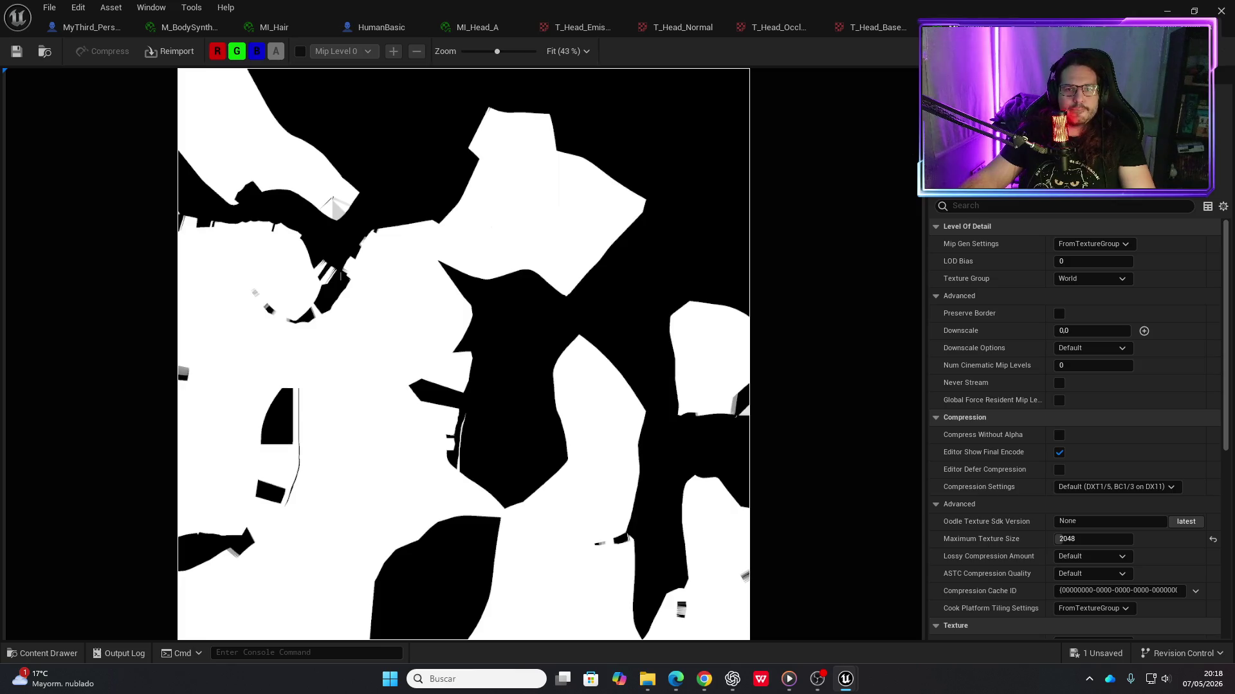
{"action": "left_click", "coordinate": [17, 50]}
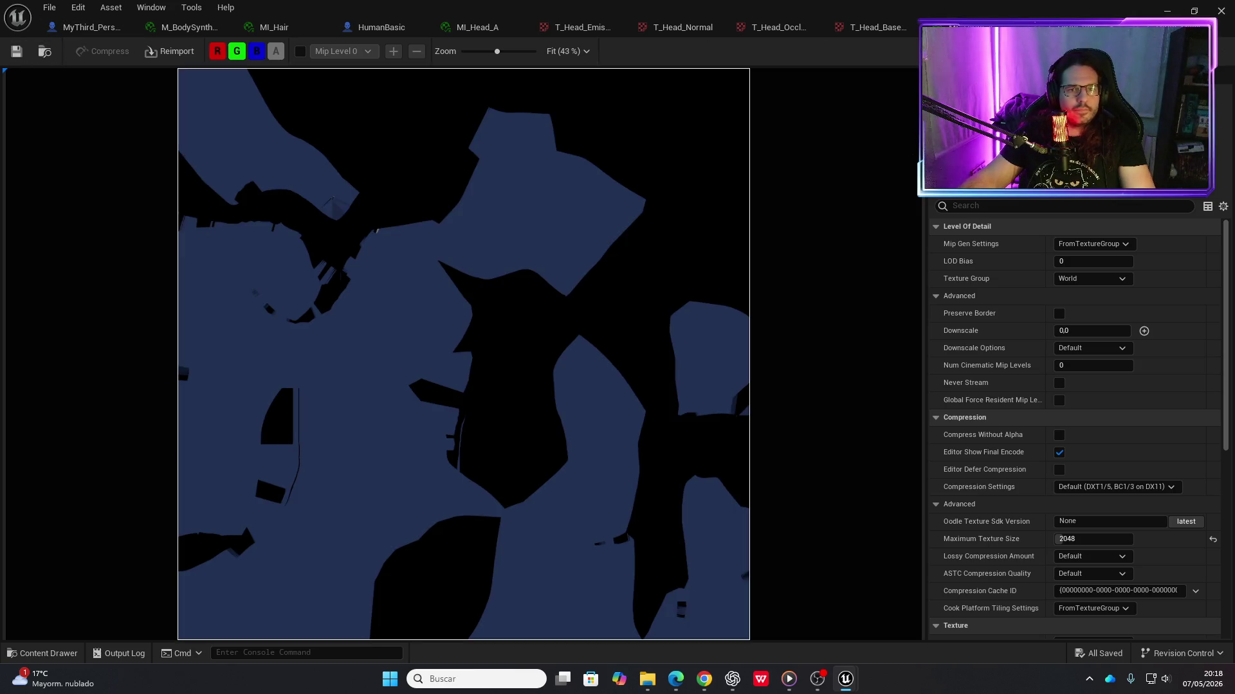
Cap the torso normal map at a 2048 maximum texture size and save it
{"action": "left_click", "coordinate": [978, 27]}
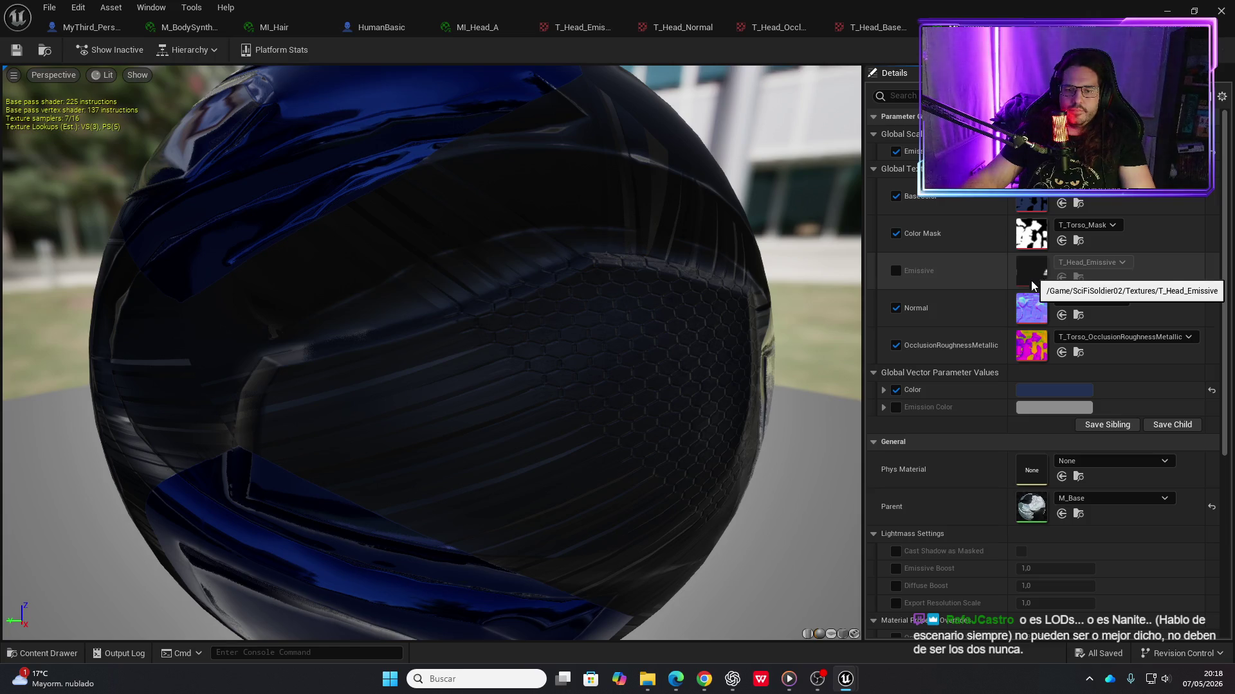
{"action": "double_click", "coordinate": [1031, 307]}
{"action": "left_click", "coordinate": [1068, 539]}
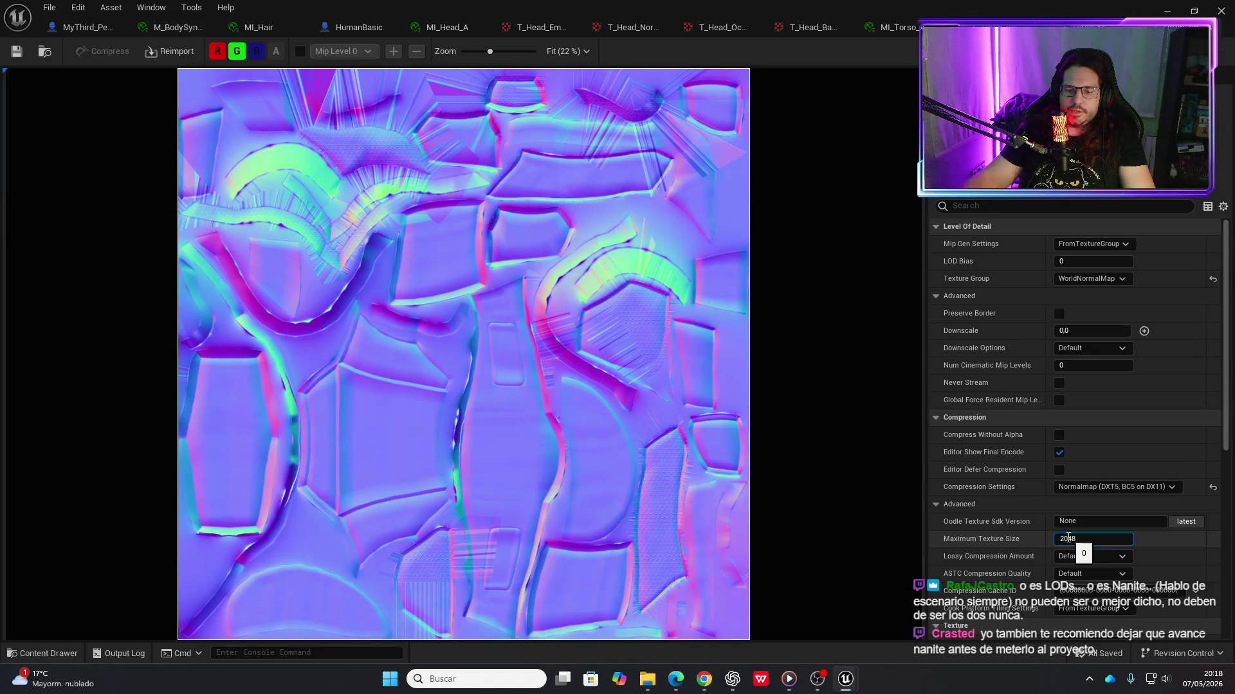
{"action": "key", "text": "Return"}
{"action": "left_click", "coordinate": [19, 52]}
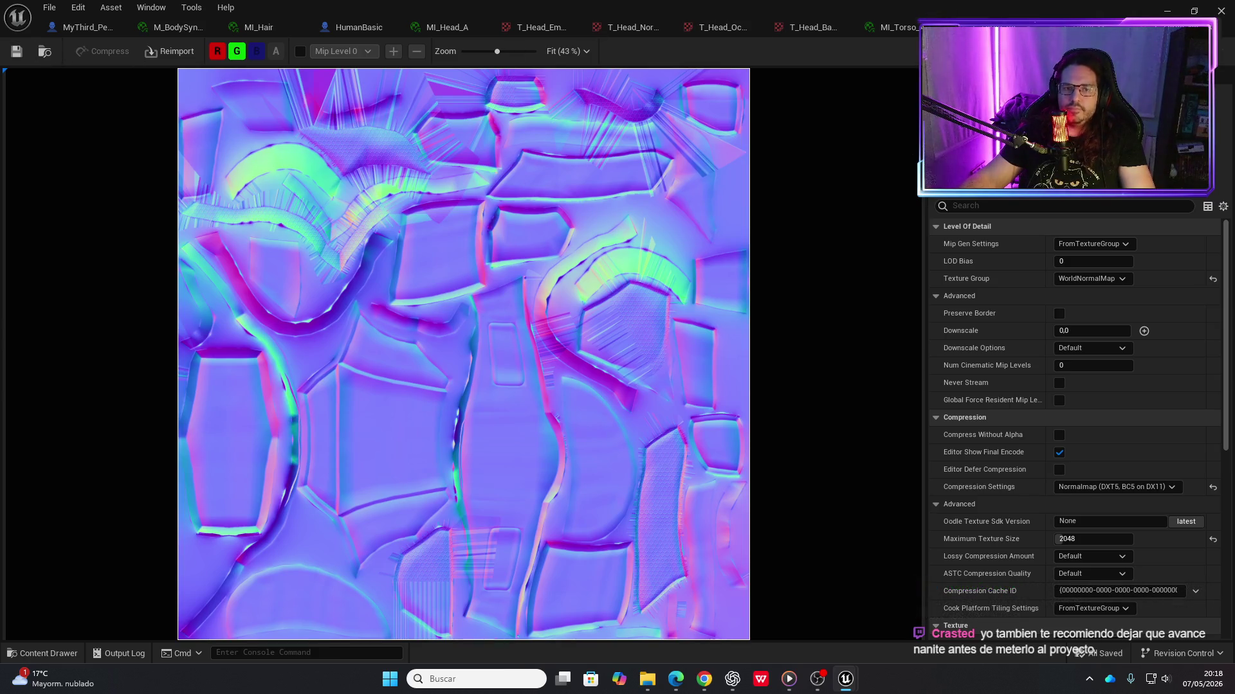
Cap the torso occlusion-roughness-metallic texture at 2048 and save it
{"action": "left_click", "coordinate": [897, 27]}
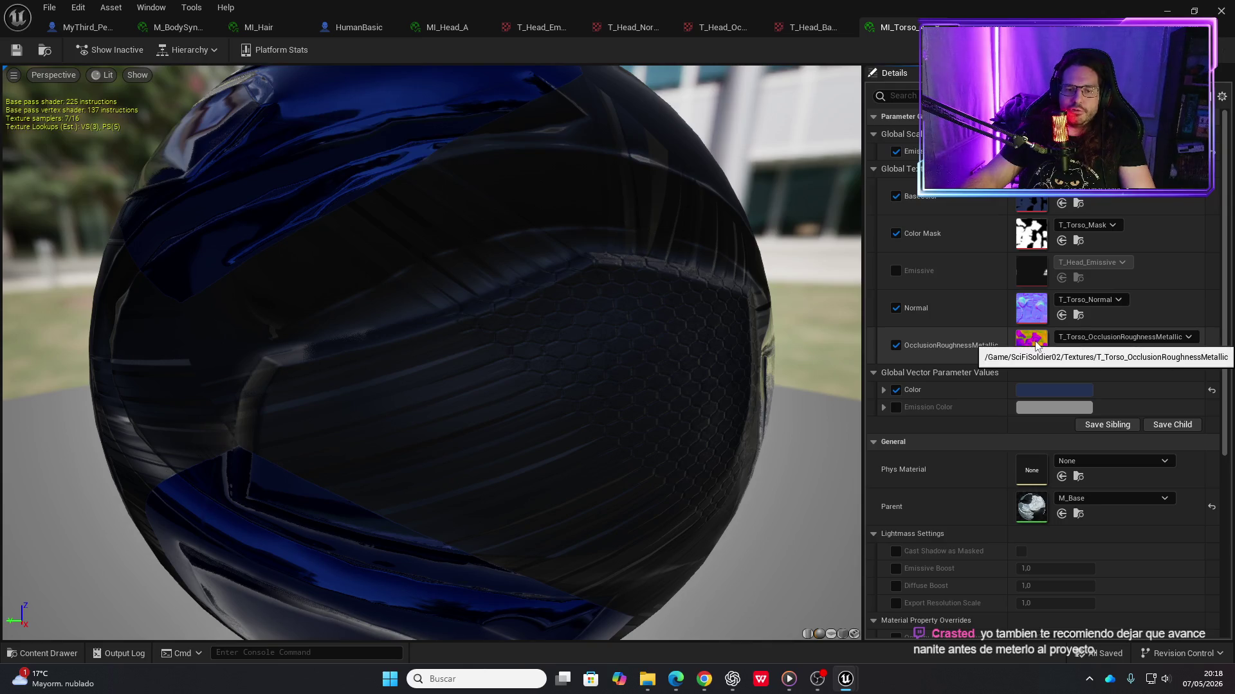
{"action": "double_click", "coordinate": [1034, 341]}
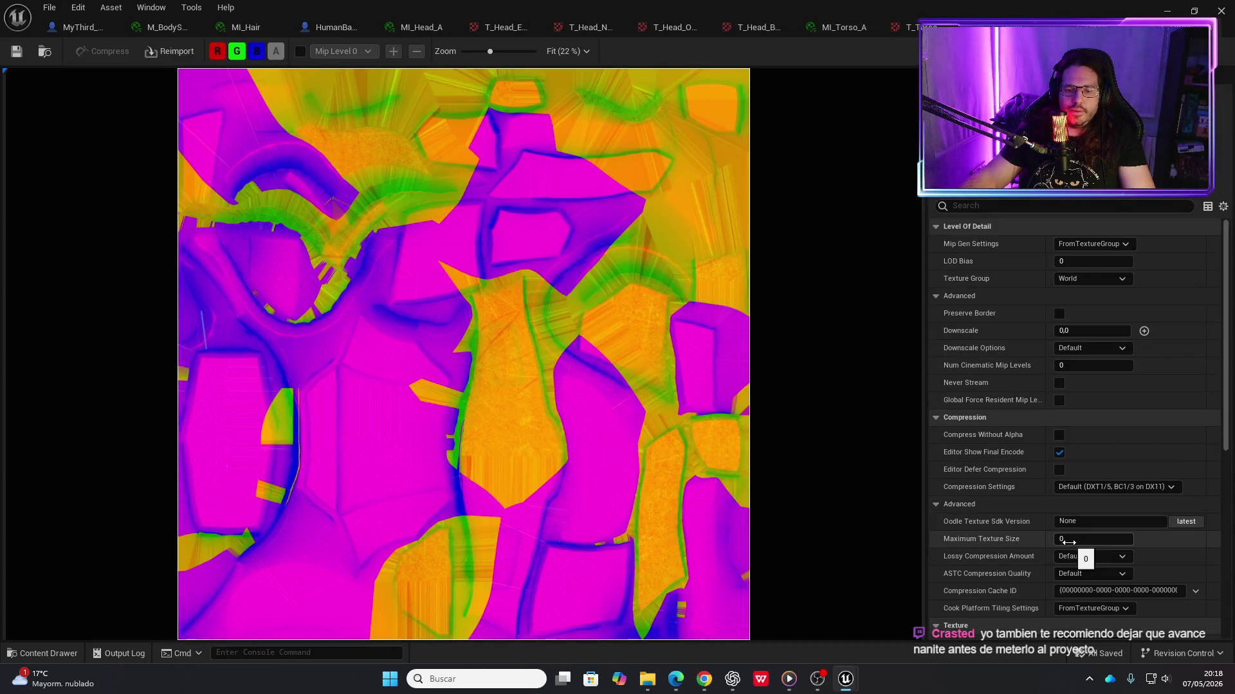
{"action": "type", "text": "2048"}
{"action": "key", "text": "Return"}
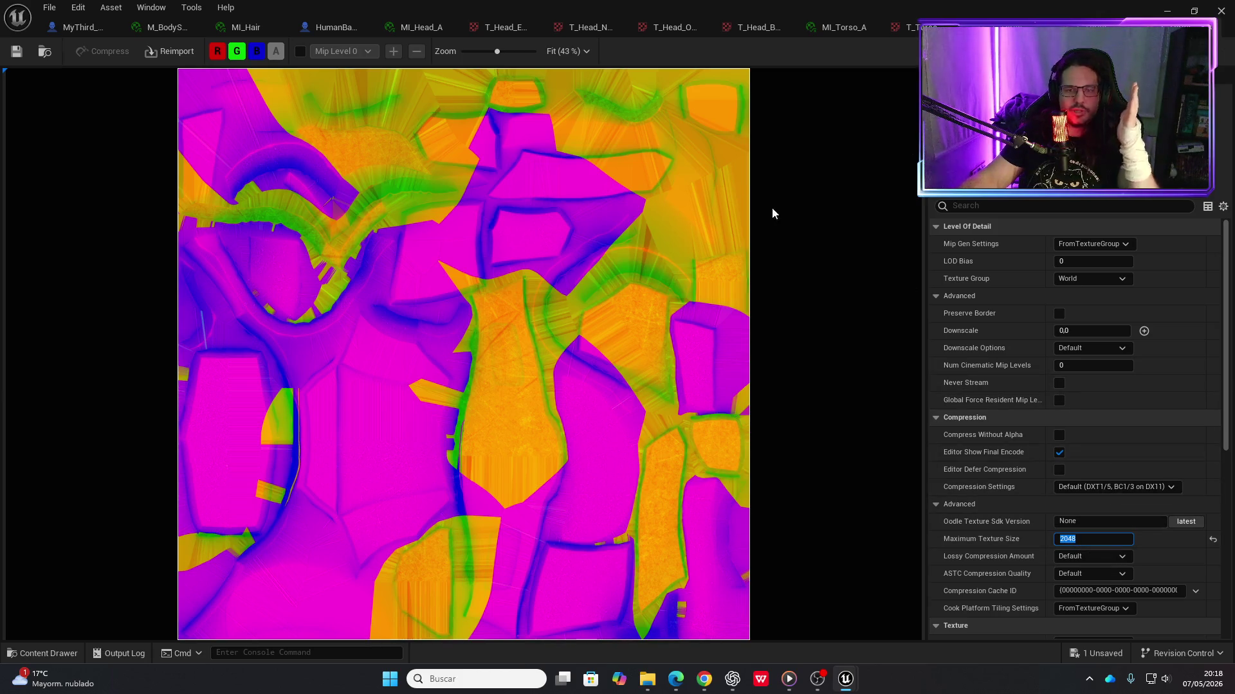
{"action": "left_click", "coordinate": [16, 51]}
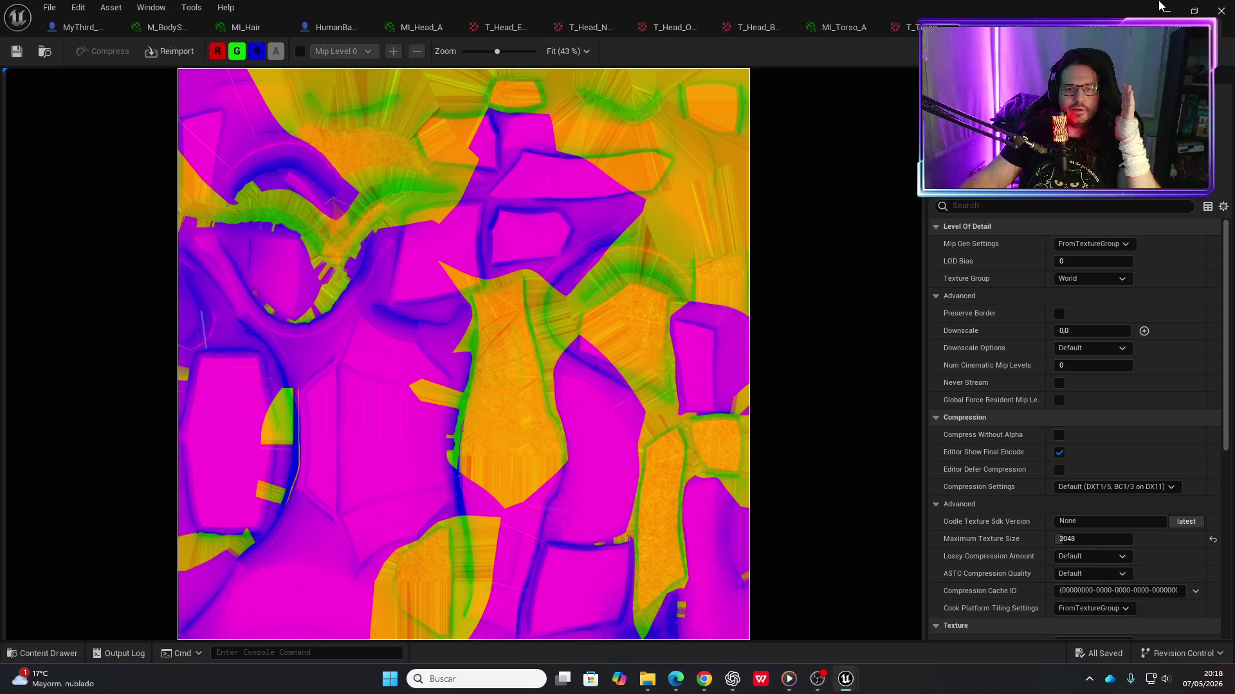
Return to the level, orbit and dolly around HumanBasic, then open the Content Drawer
{"action": "left_click", "coordinate": [1165, 11]}
{"action": "left_click_drag", "start_coordinate": [1003, 328], "coordinate": [1080, 296]}
{"action": "left_click_drag", "start_coordinate": [1005, 331], "coordinate": [926, 322]}
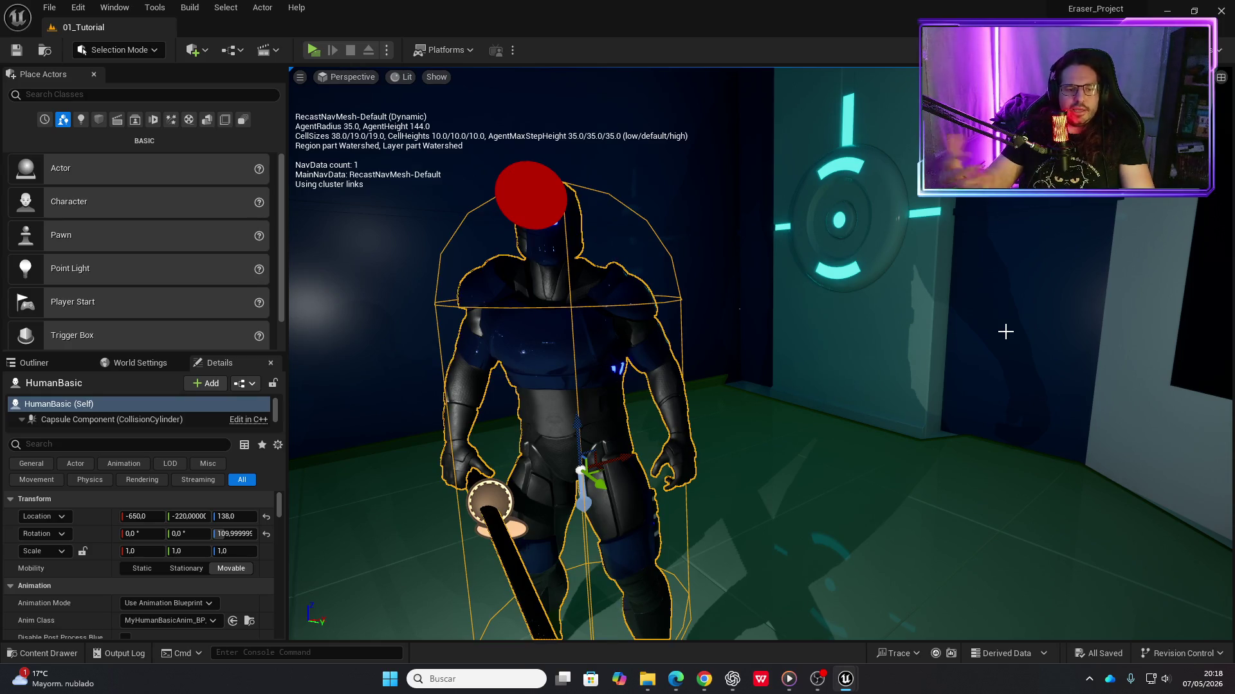
{"action": "mouse_move", "coordinate": [1006, 332]}
{"action": "left_mouse_down"}
{"action": "mouse_move", "coordinate": [532, 463]}
{"action": "mouse_move", "coordinate": [628, 403]}
{"action": "mouse_move", "coordinate": [598, 406]}
{"action": "left_mouse_up"}
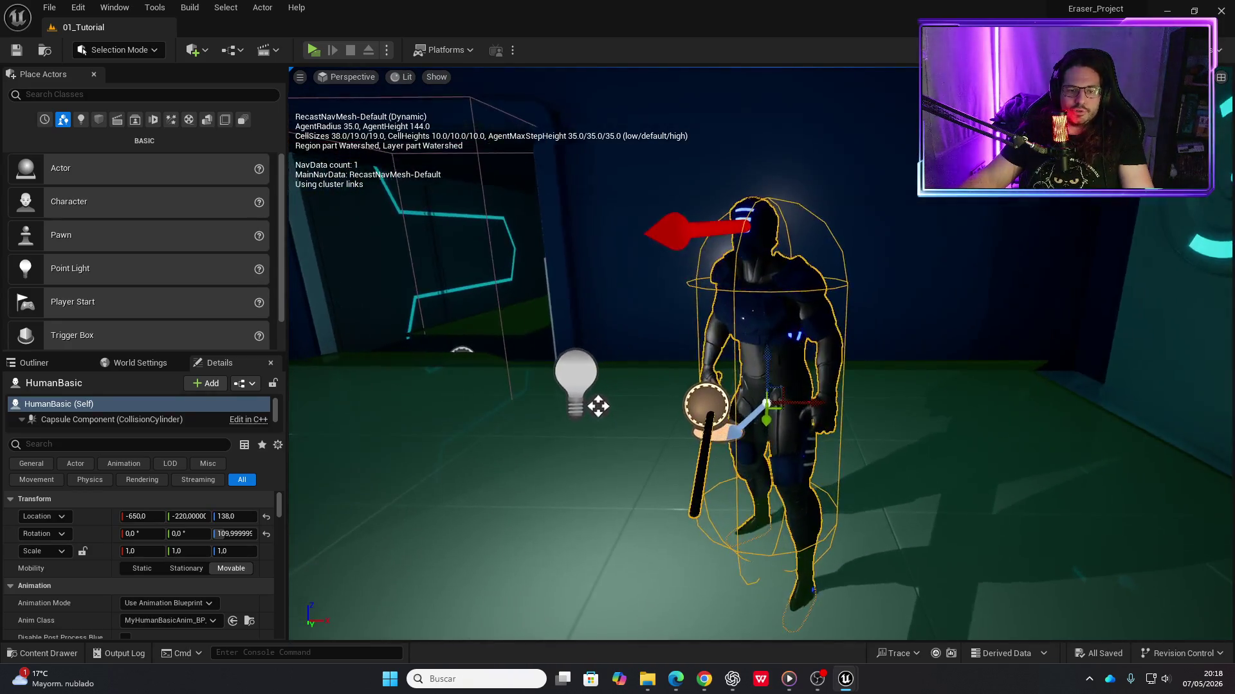
{"action": "scroll", "coordinate": [765, 353], "scroll_direction": "up", "scroll_amount": 5}
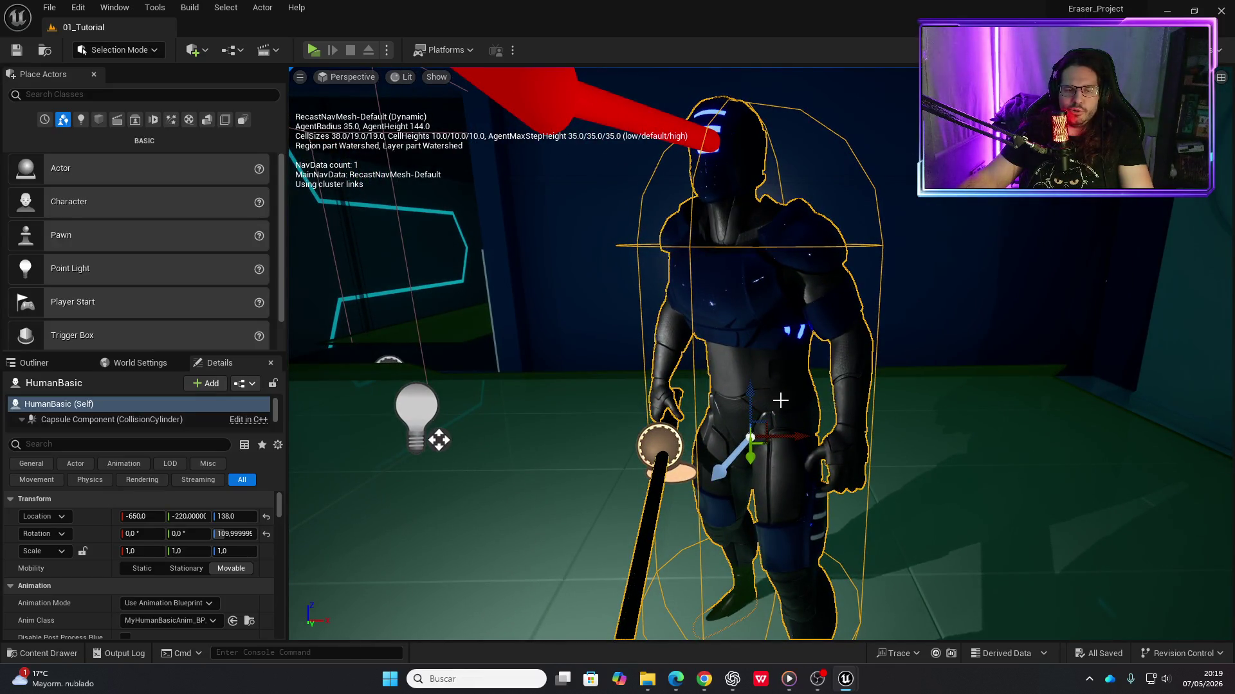
{"action": "scroll", "coordinate": [937, 331], "scroll_direction": "down", "scroll_amount": 5}
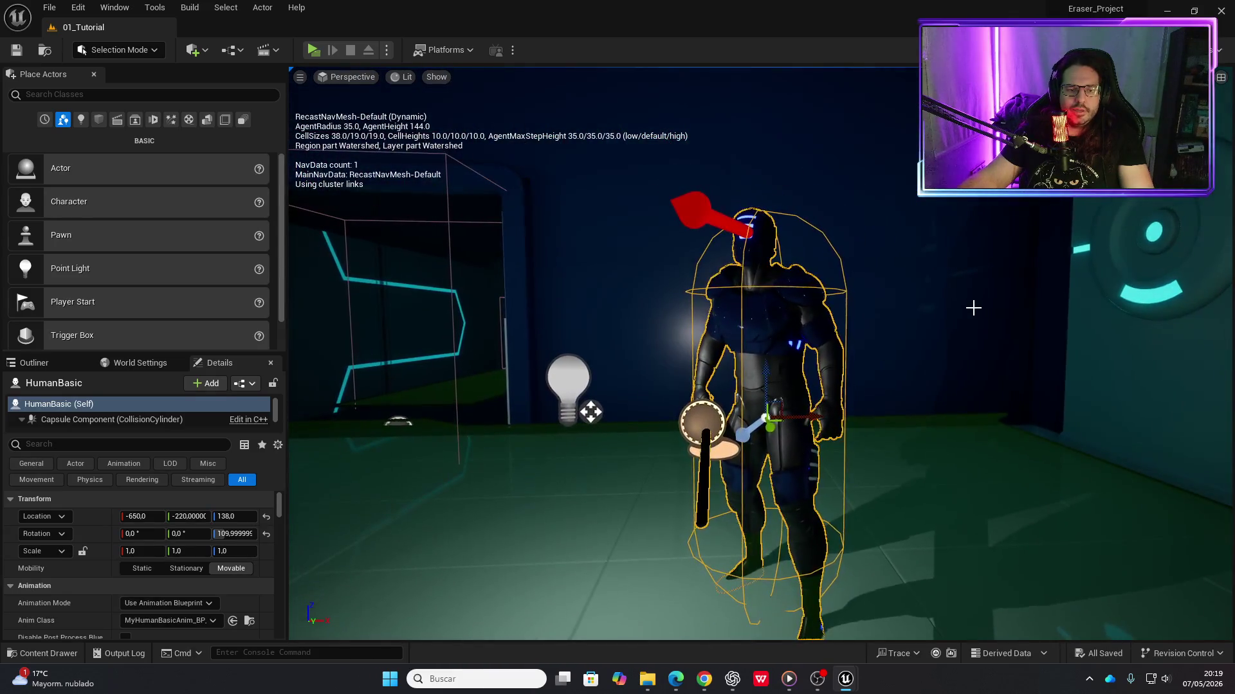
{"action": "key", "text": "ctrl+space"}
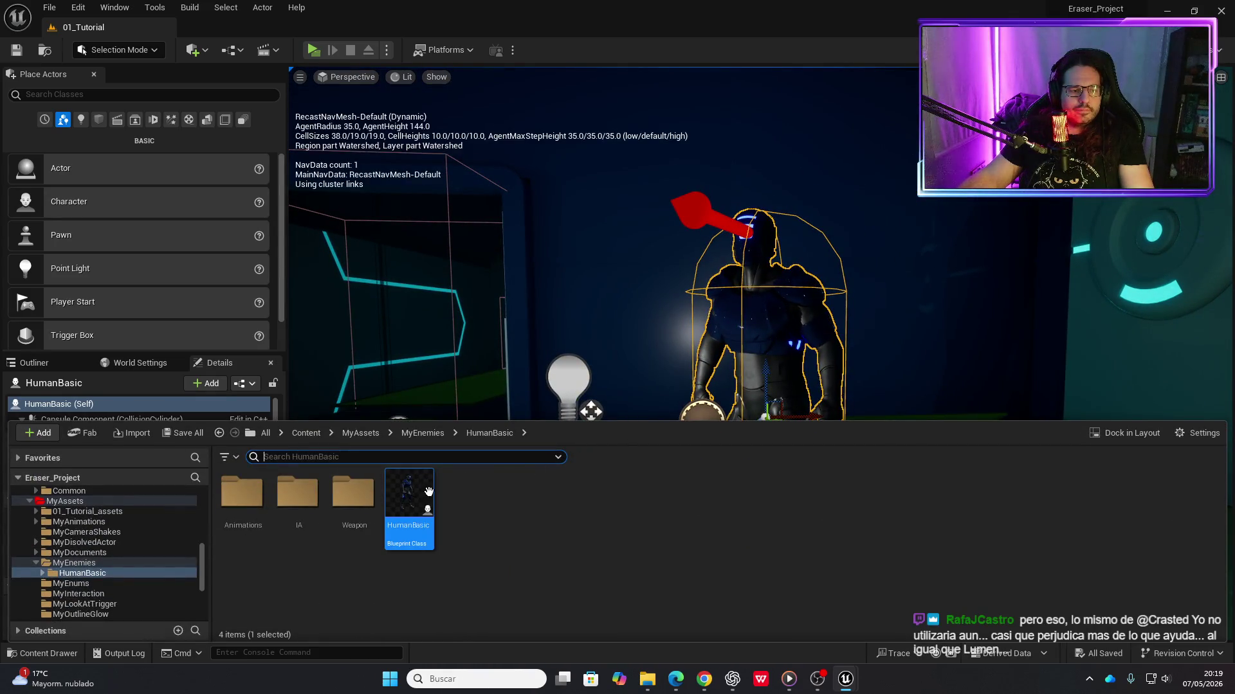
Open HumanBasic's legs material instance and cap the legs base colour texture at 2048, saving it
{"action": "double_click", "coordinate": [414, 496]}
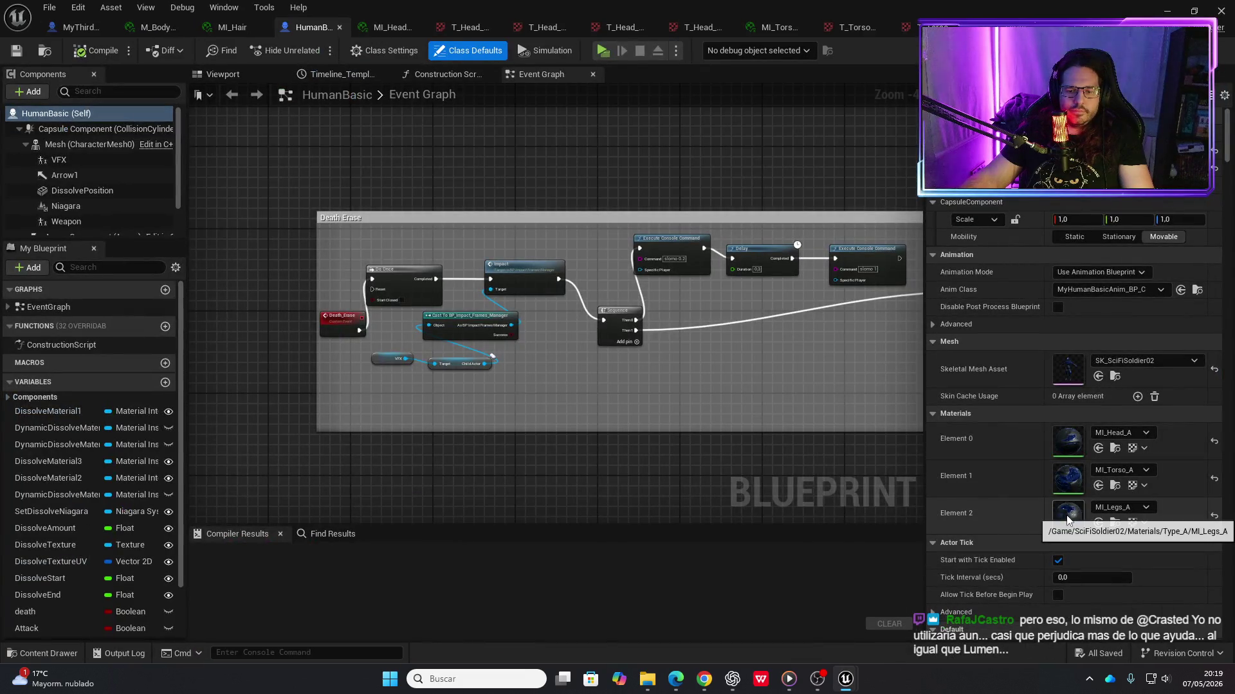
{"action": "double_click", "coordinate": [1067, 515]}
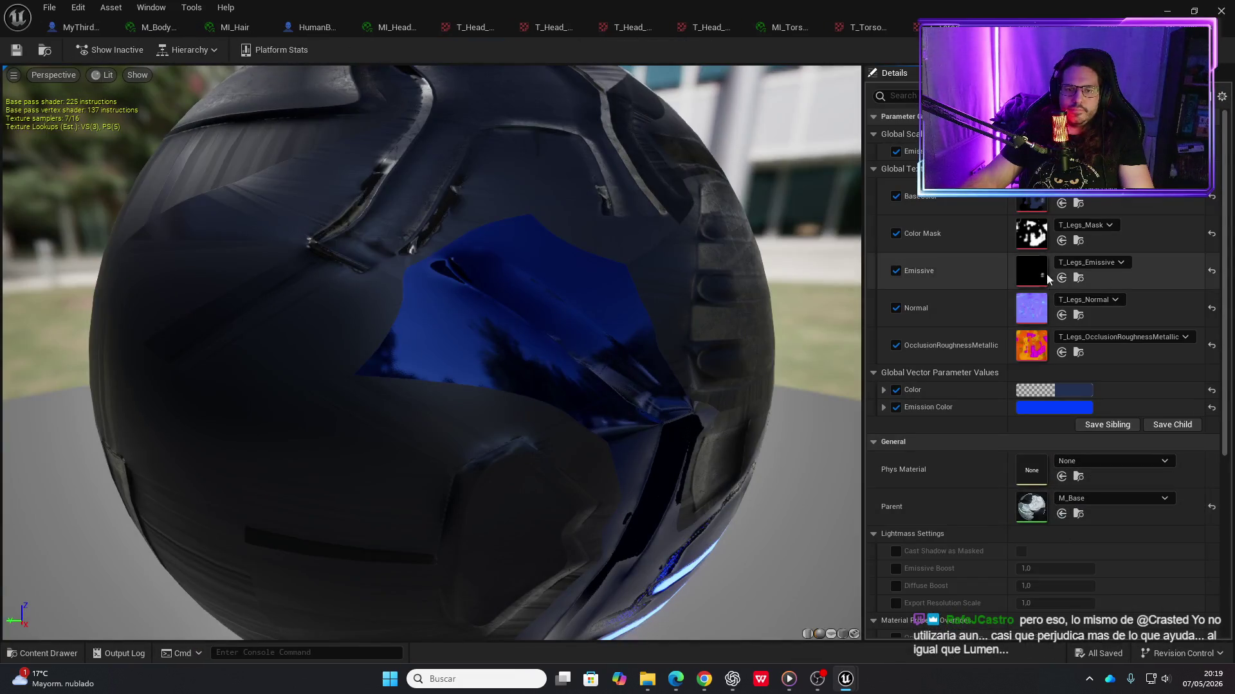
{"action": "double_click", "coordinate": [1029, 195]}
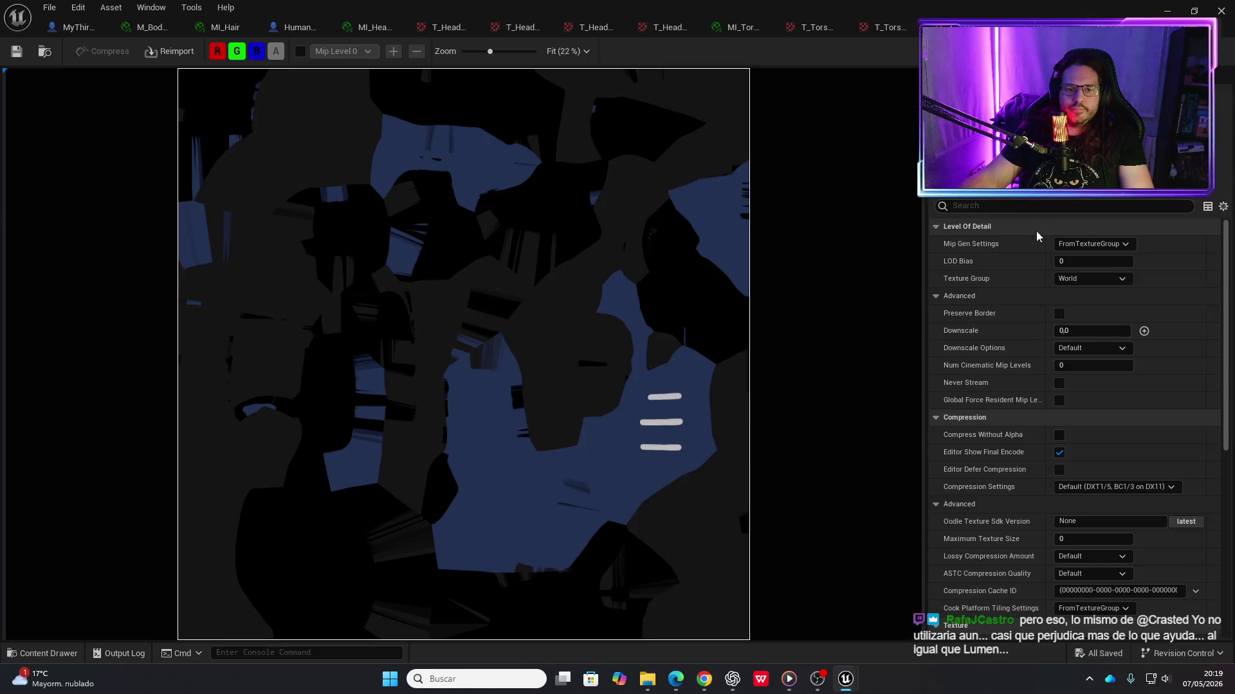
{"action": "left_click", "coordinate": [1077, 539]}
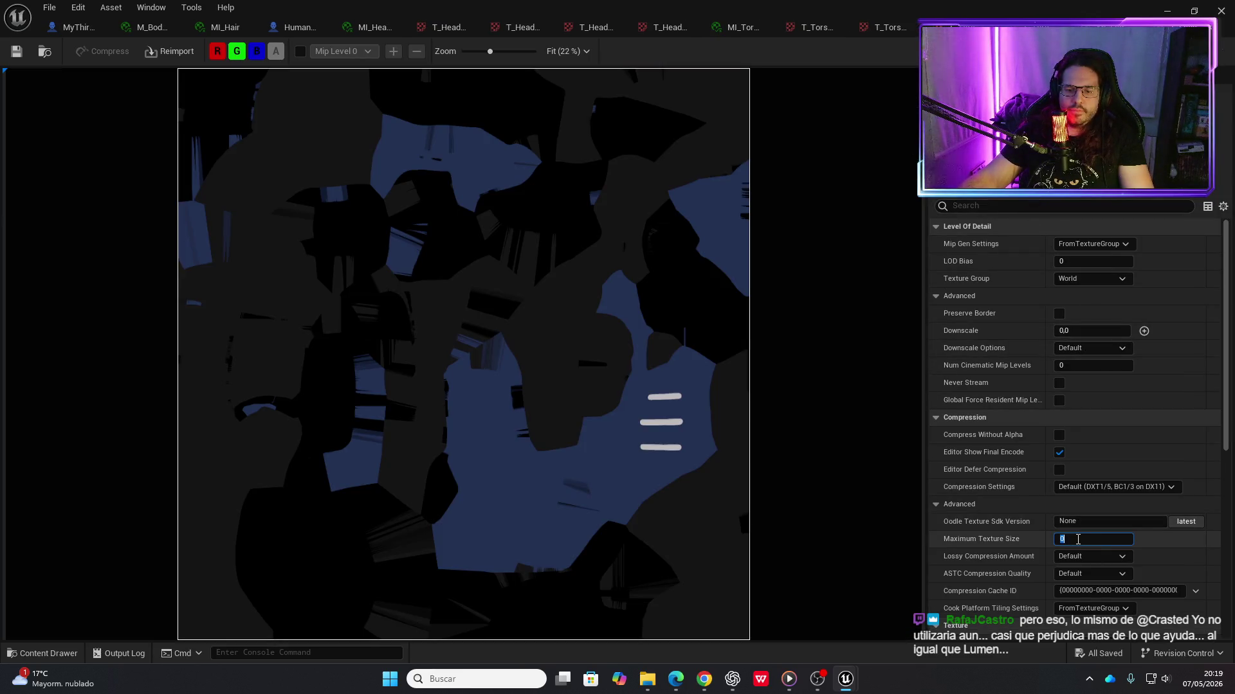
{"action": "type", "text": "2048"}
{"action": "key", "text": "Return"}
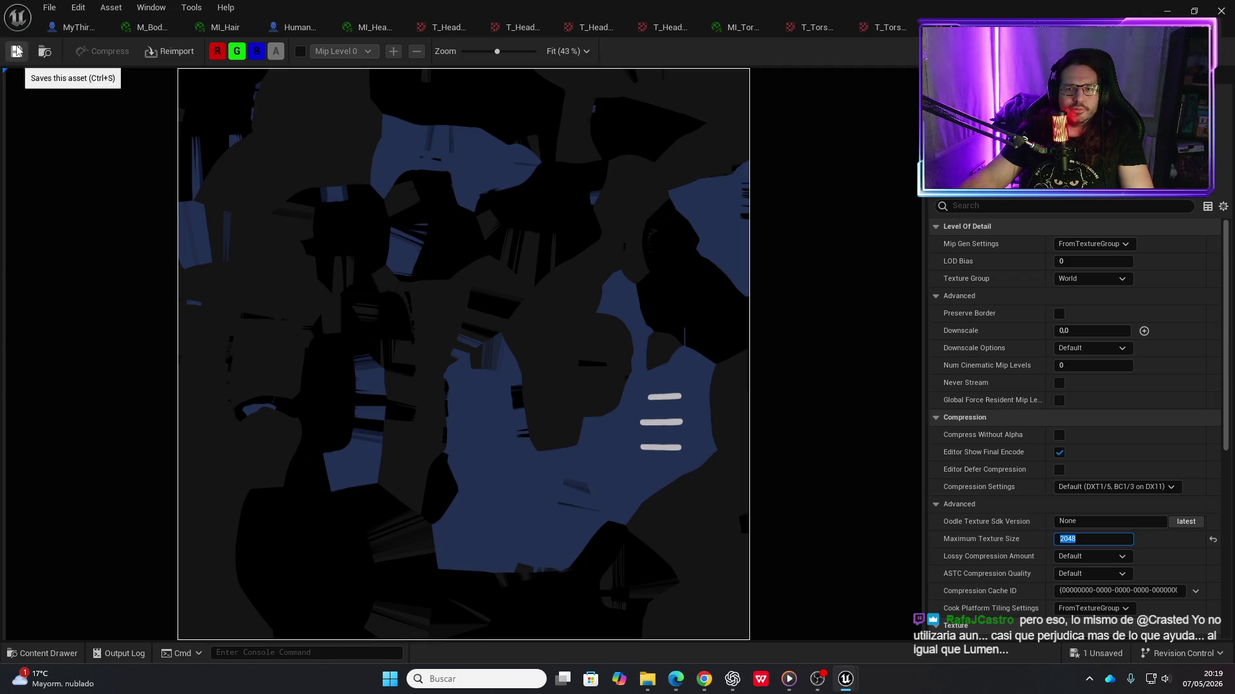
{"action": "left_click", "coordinate": [16, 50]}
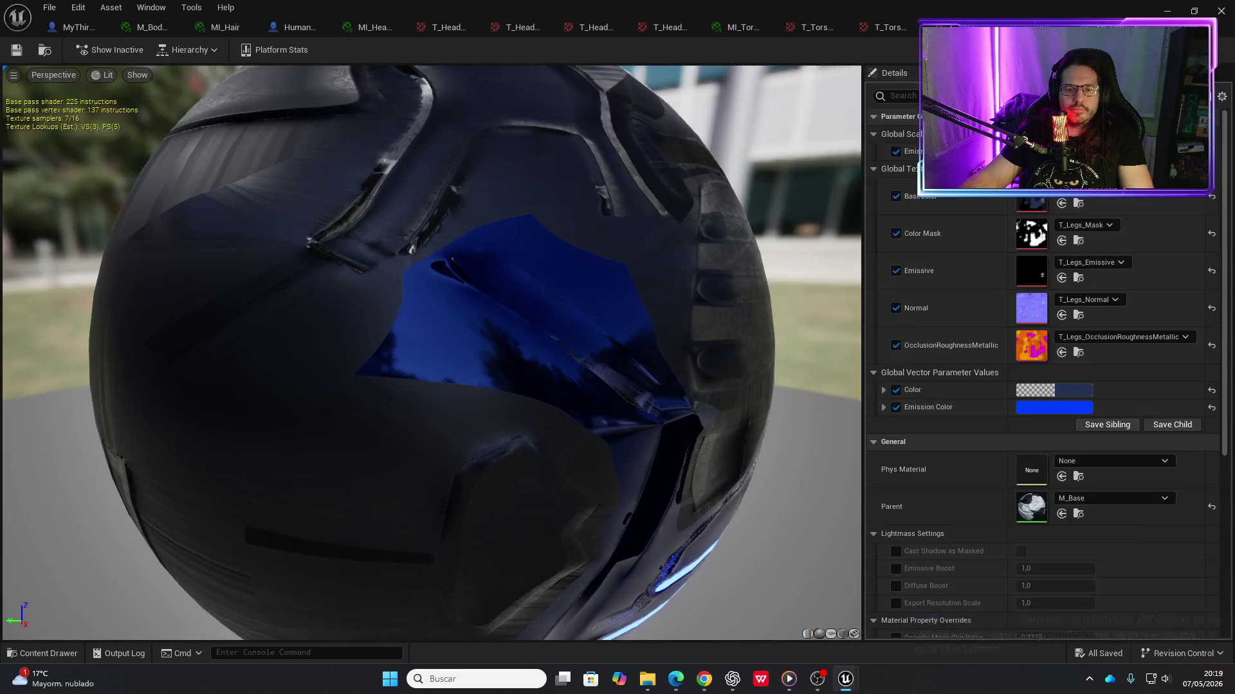
Cap the legs mask and emissive textures at 2048 and save both
{"action": "double_click", "coordinate": [1031, 233]}
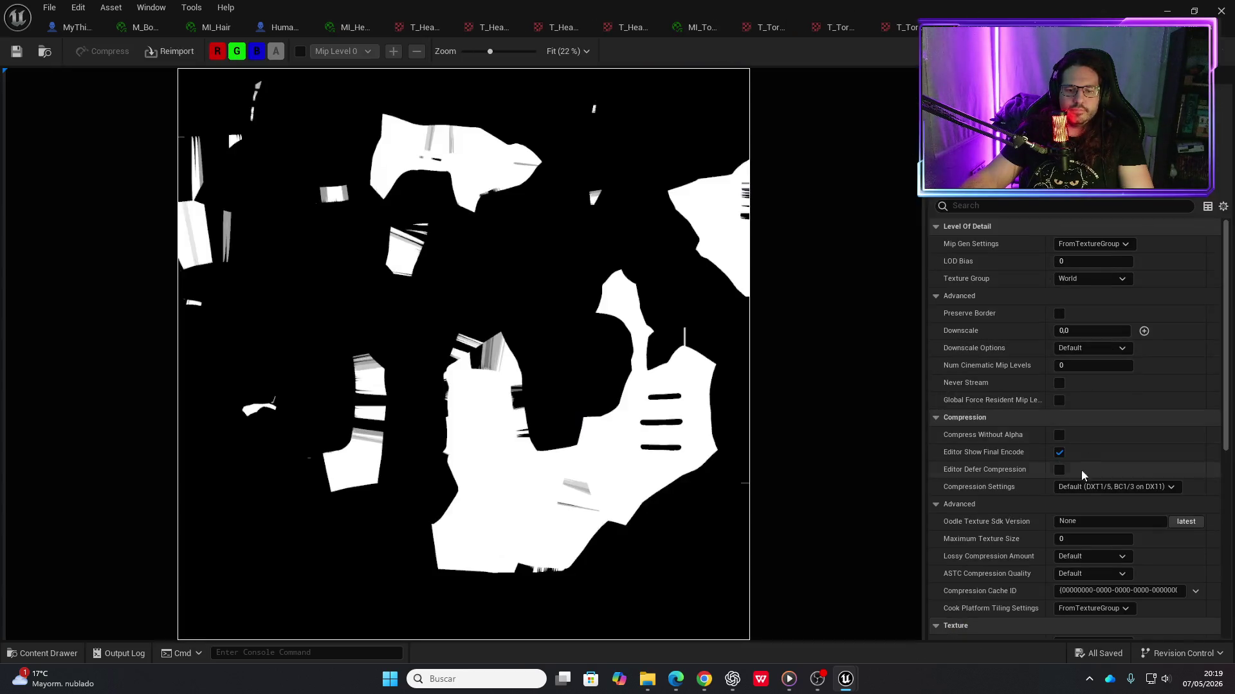
{"action": "type", "text": "2048"}
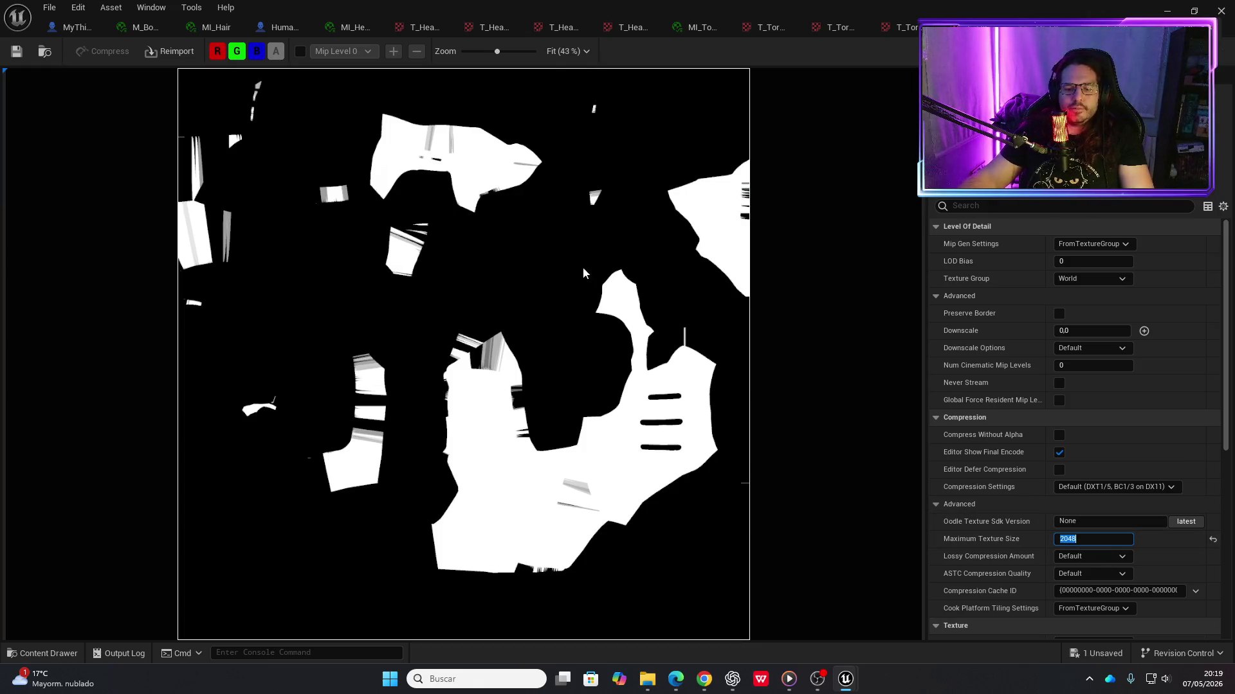
{"action": "left_click", "coordinate": [17, 51]}
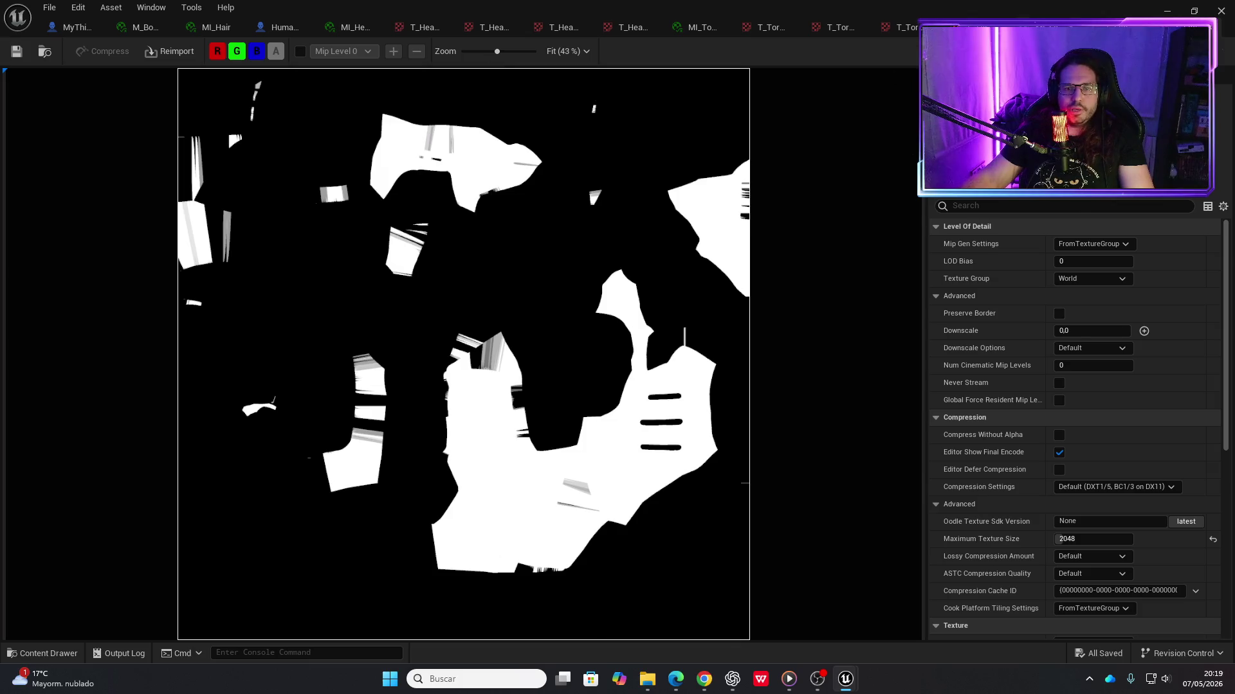
{"action": "left_click", "coordinate": [1028, 27]}
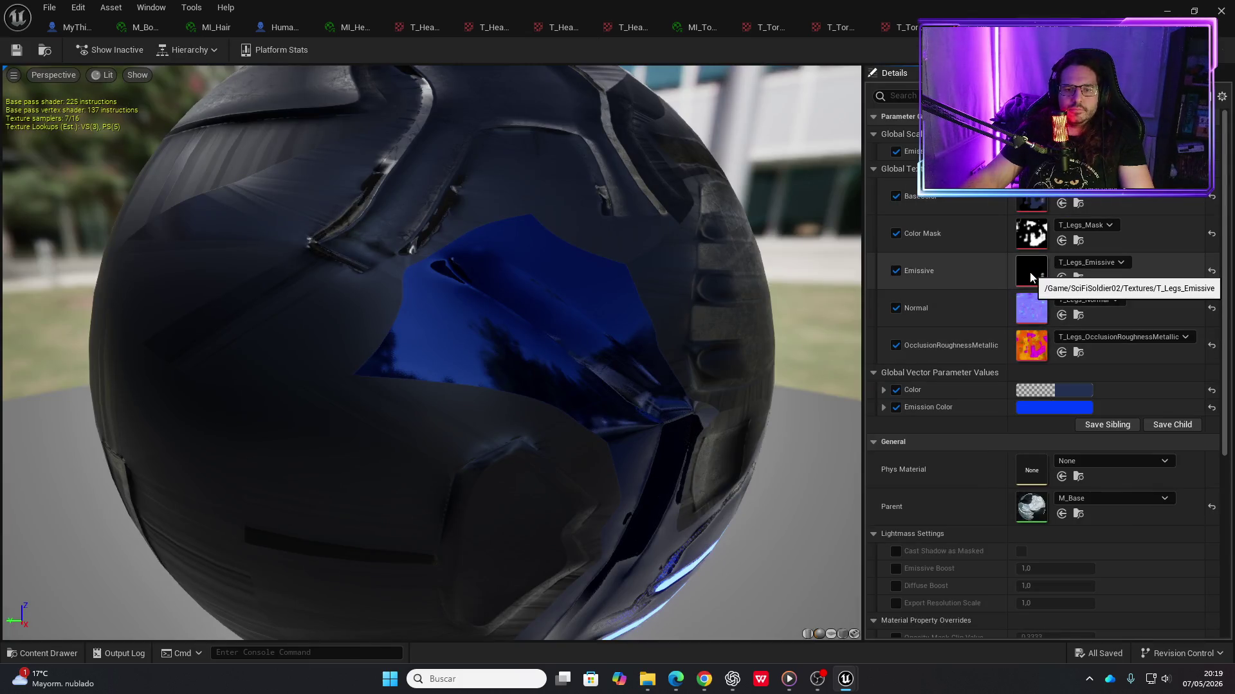
{"action": "double_click", "coordinate": [1030, 277]}
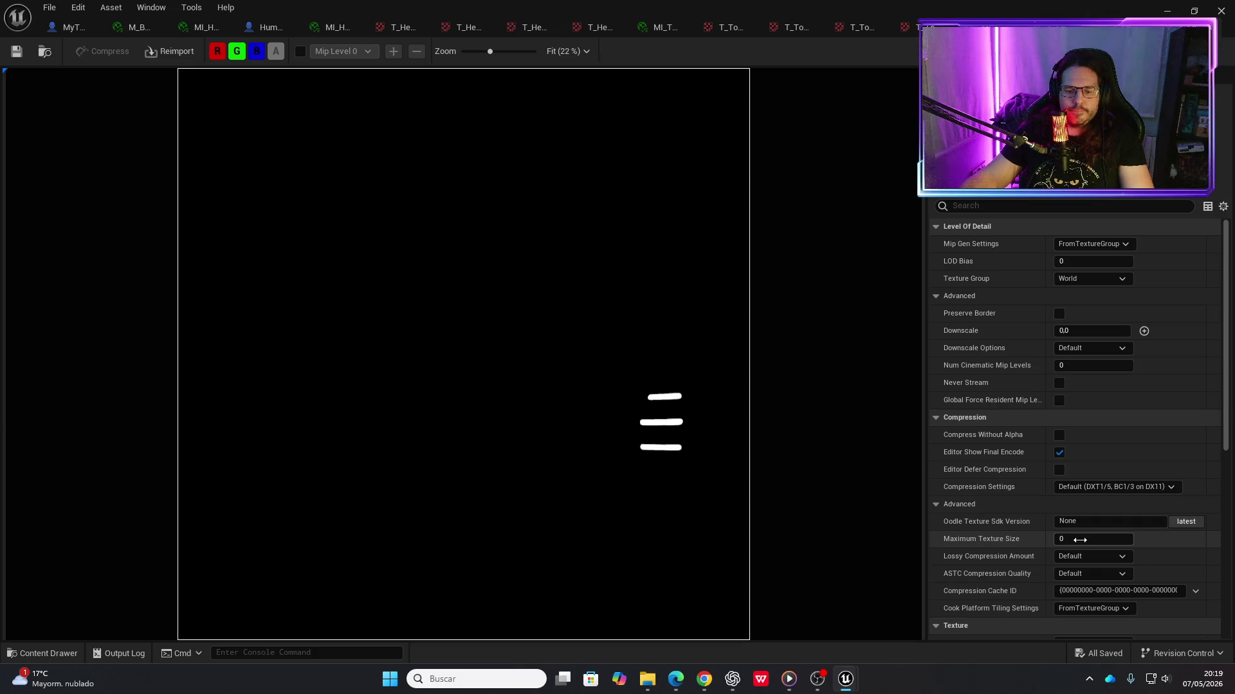
{"action": "type", "text": "2048"}
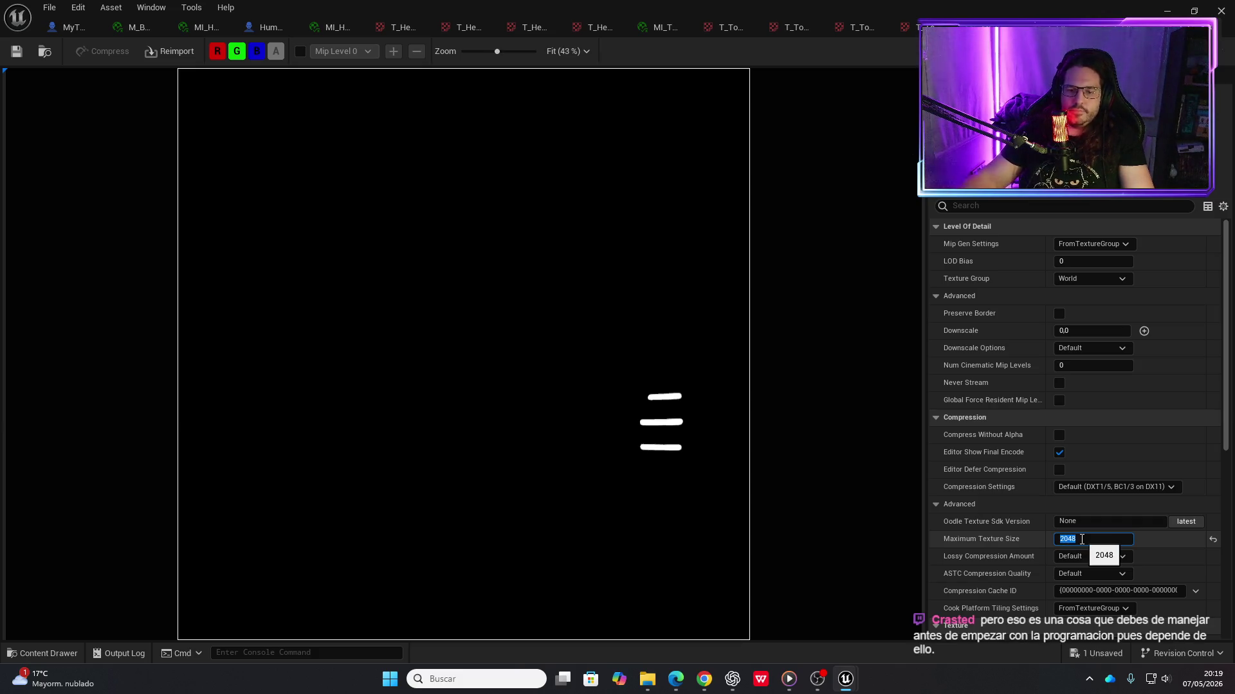
{"action": "left_click", "coordinate": [19, 52]}
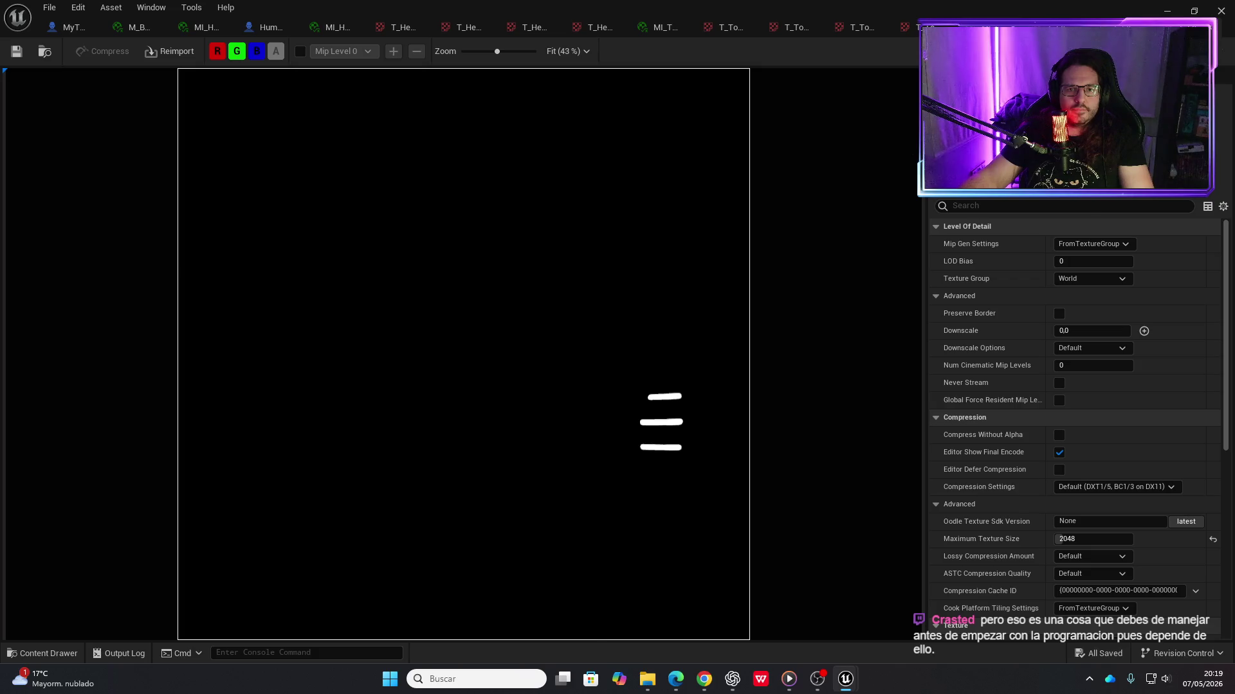
Cap T_Legs_Normal and T_Legs_OcclusionRoughnessMetallic at 2048, save them, and return to the level
{"action": "left_click", "coordinate": [939, 27]}
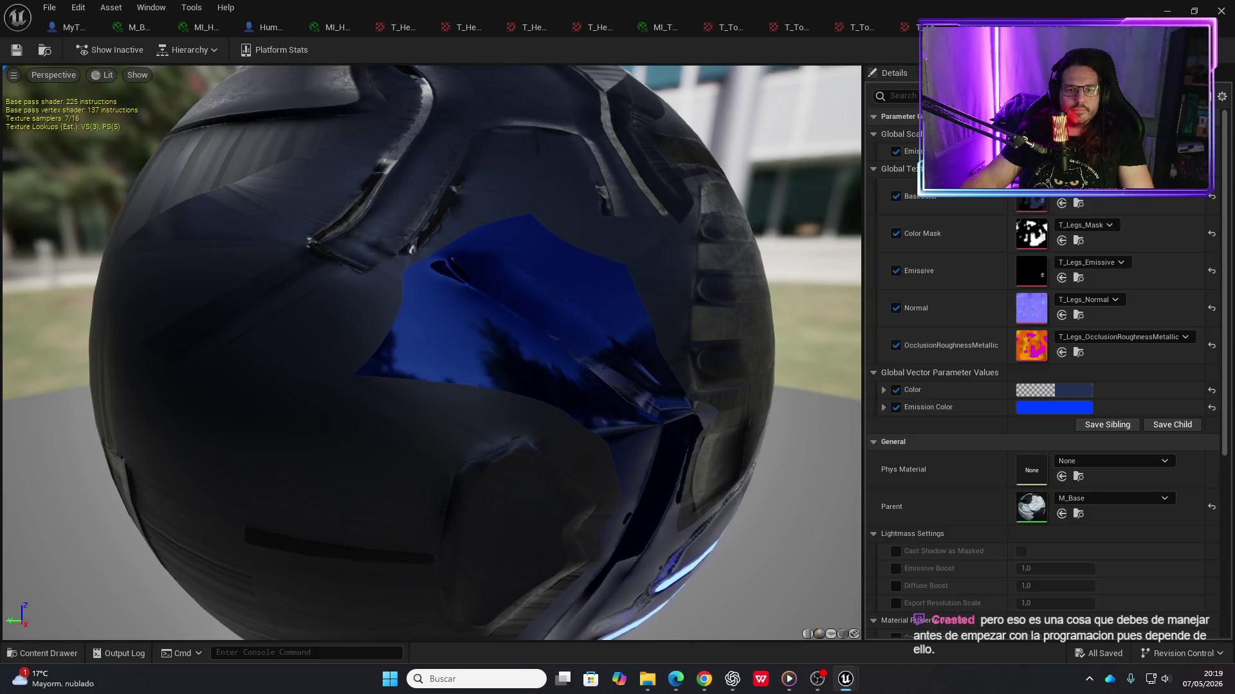
{"action": "double_click", "coordinate": [1025, 303]}
{"action": "type", "text": "2048"}
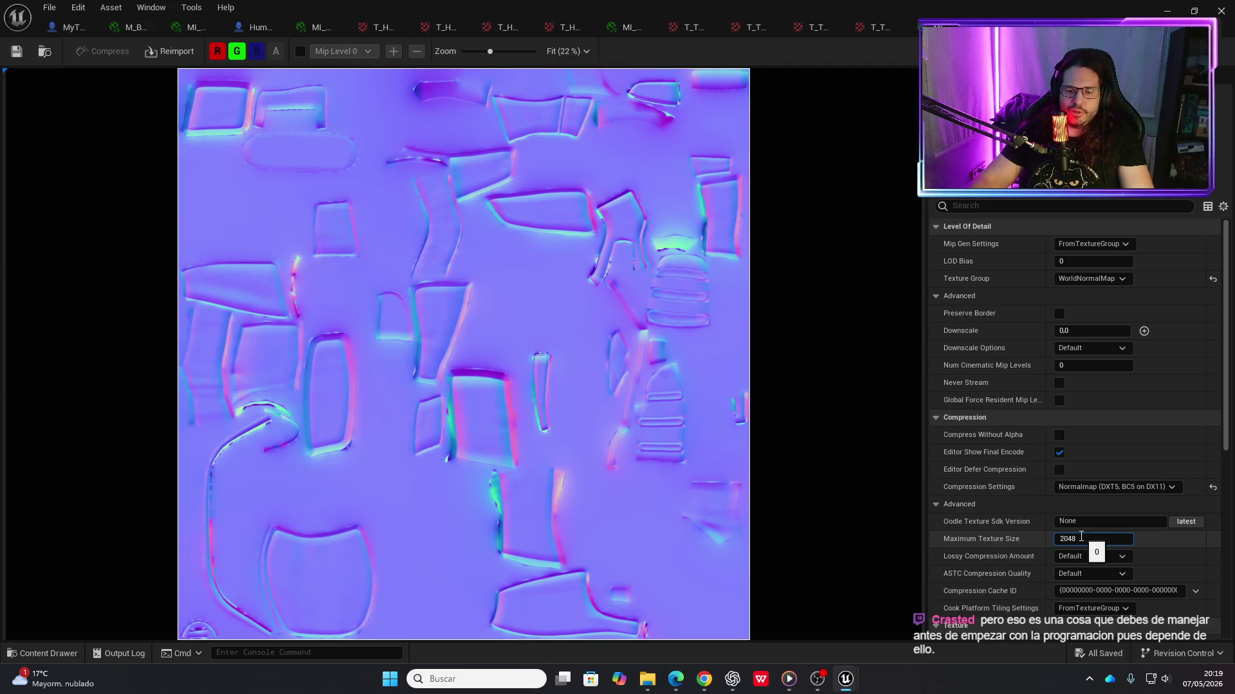
{"action": "left_click", "coordinate": [20, 58]}
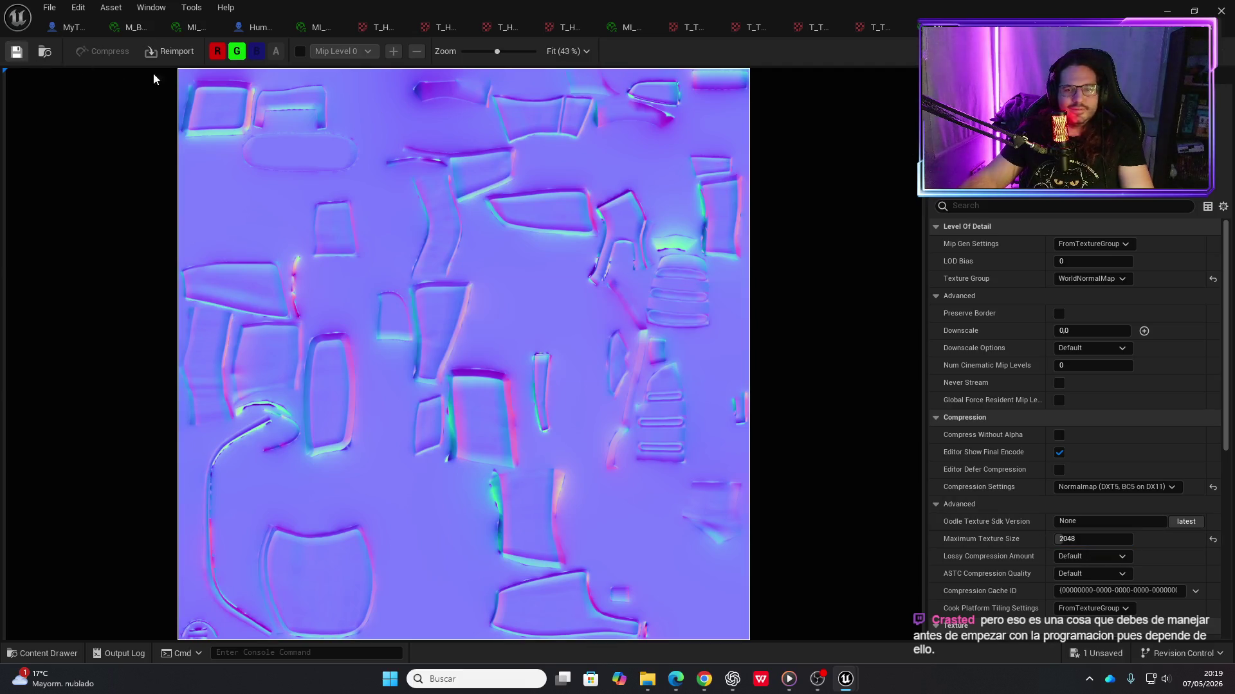
{"action": "left_click", "coordinate": [918, 27]}
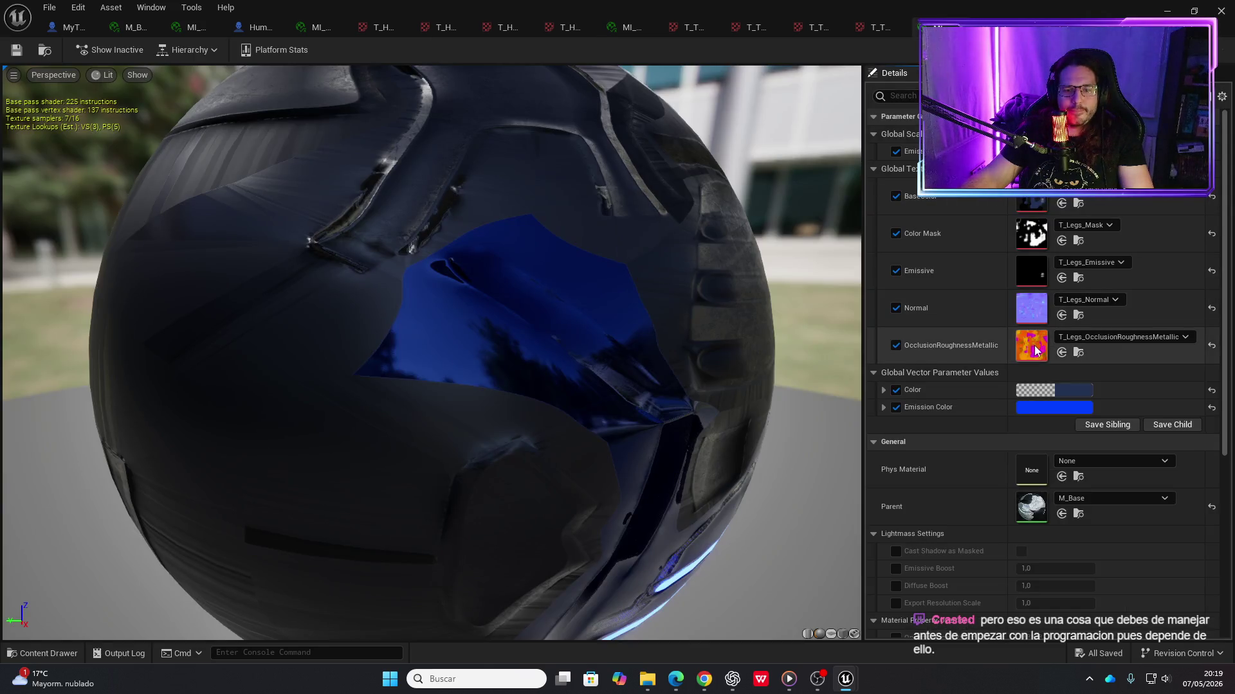
{"action": "double_click", "coordinate": [1033, 344]}
{"action": "left_click", "coordinate": [1074, 539]}
{"action": "type", "text": "2048"}
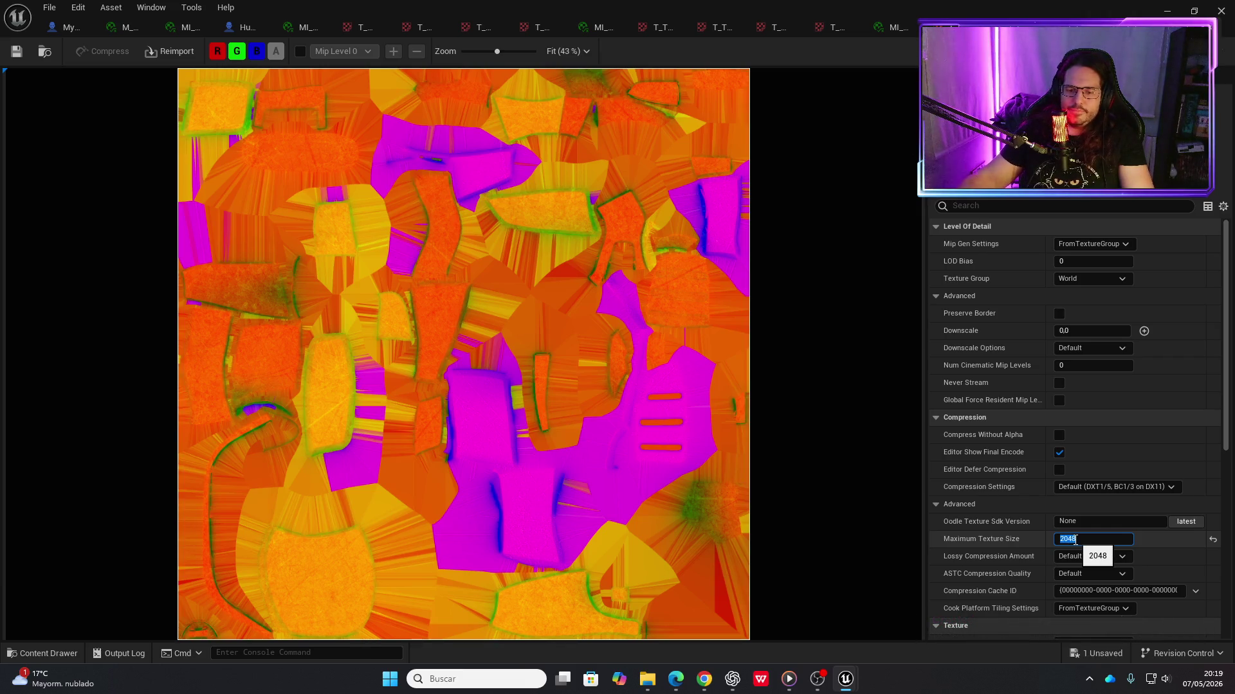
{"action": "left_click", "coordinate": [17, 51]}
{"action": "left_click", "coordinate": [1166, 11]}
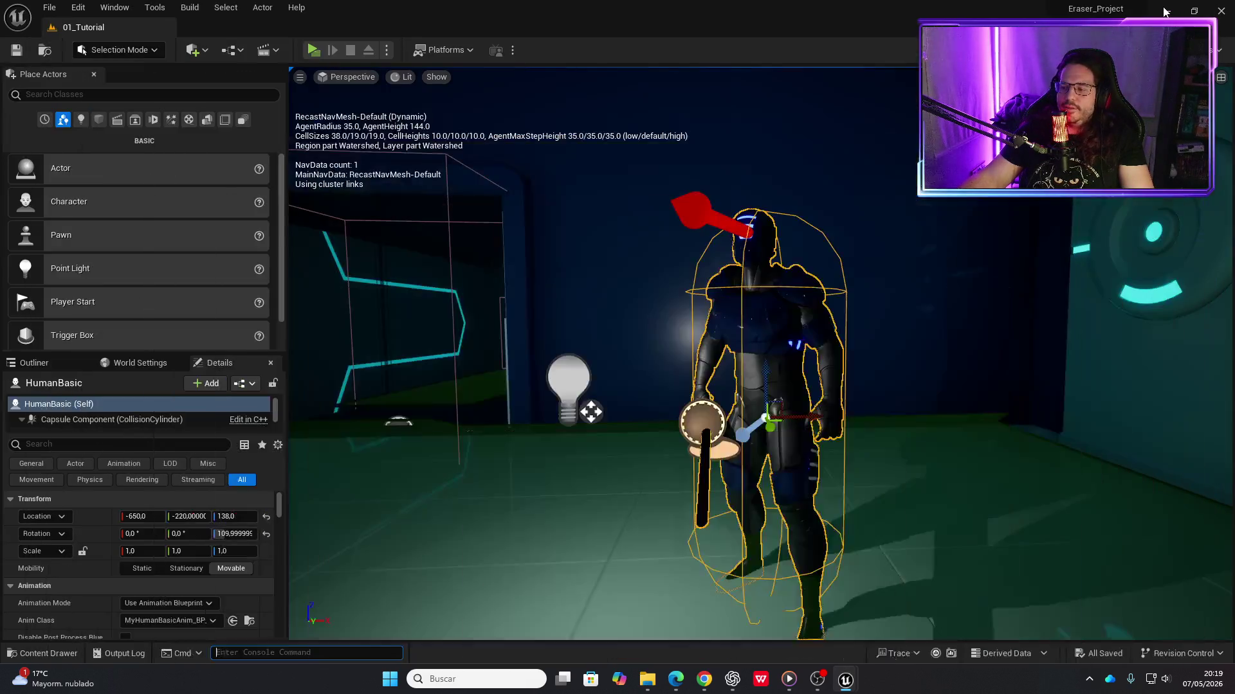
Frame the HumanBasic character, turn toward the back wall, and launch a standalone play-test
{"action": "left_click_drag", "start_coordinate": [905, 213], "coordinate": [899, 302]}
{"action": "key", "text": "f"}
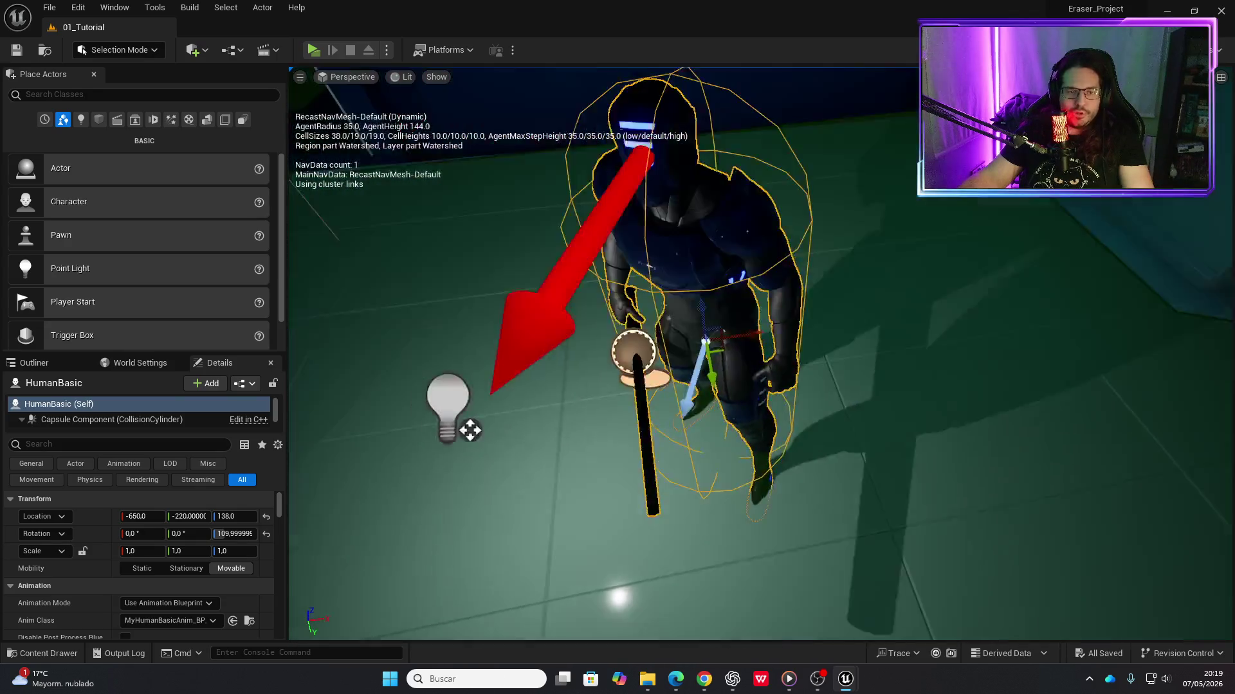
{"action": "scroll", "coordinate": [469, 427], "scroll_direction": "up", "scroll_amount": 5}
{"action": "scroll", "coordinate": [504, 504], "scroll_direction": "down", "scroll_amount": 5}
{"action": "mouse_move", "coordinate": [504, 504]}
{"action": "left_mouse_down"}
{"action": "mouse_move", "coordinate": [534, 470]}
{"action": "mouse_move", "coordinate": [483, 475]}
{"action": "mouse_move", "coordinate": [733, 165]}
{"action": "left_mouse_up"}
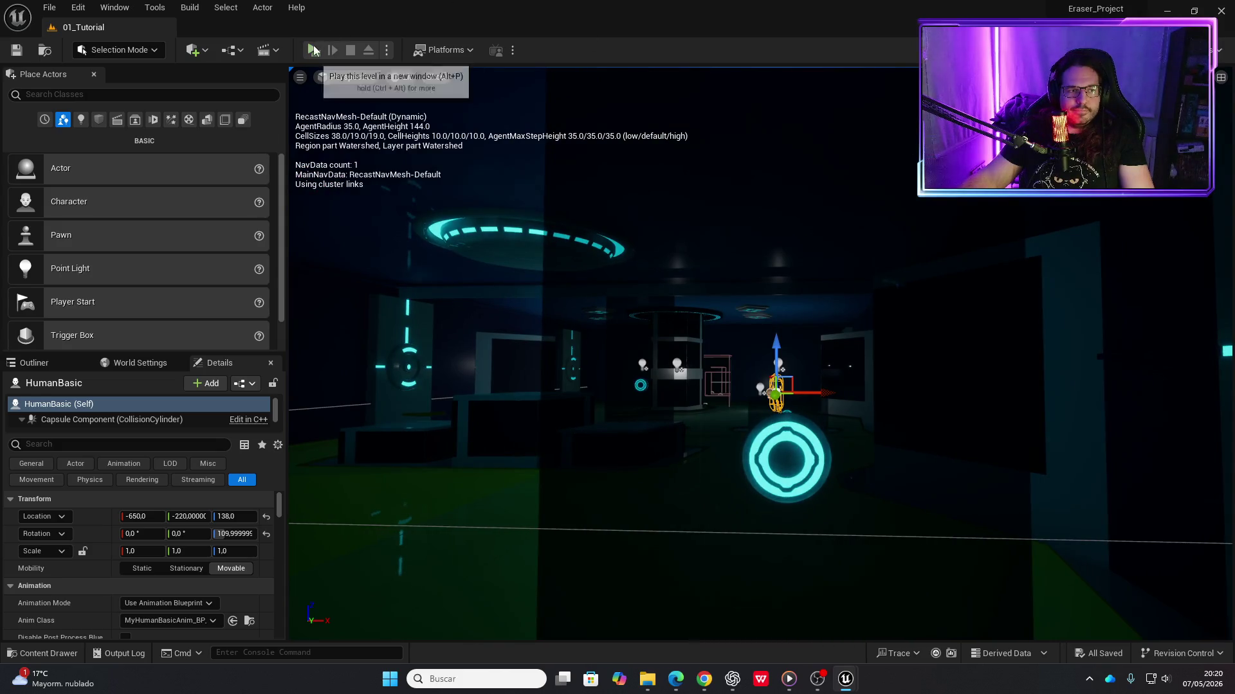
{"action": "left_click", "coordinate": [311, 52]}
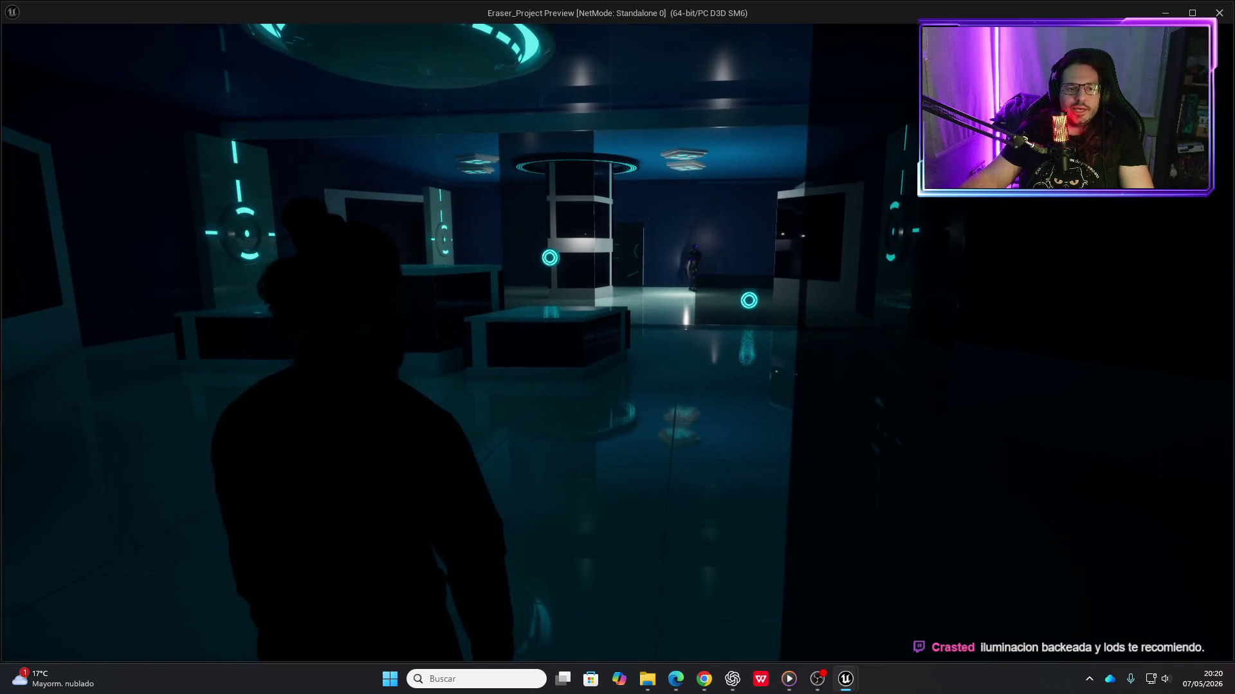
Walk the character through the room to the attacking guard, then end the play-test with Esc
{"action": "key", "text": "w"}
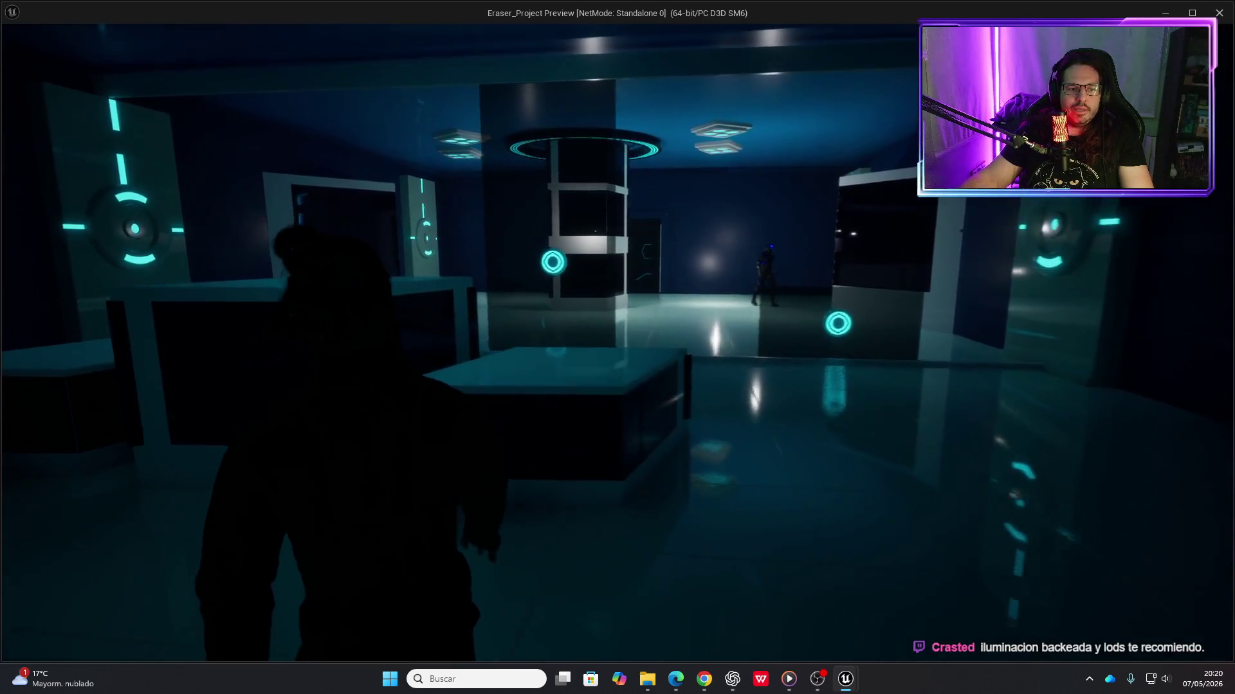
{"action": "key", "text": "w"}
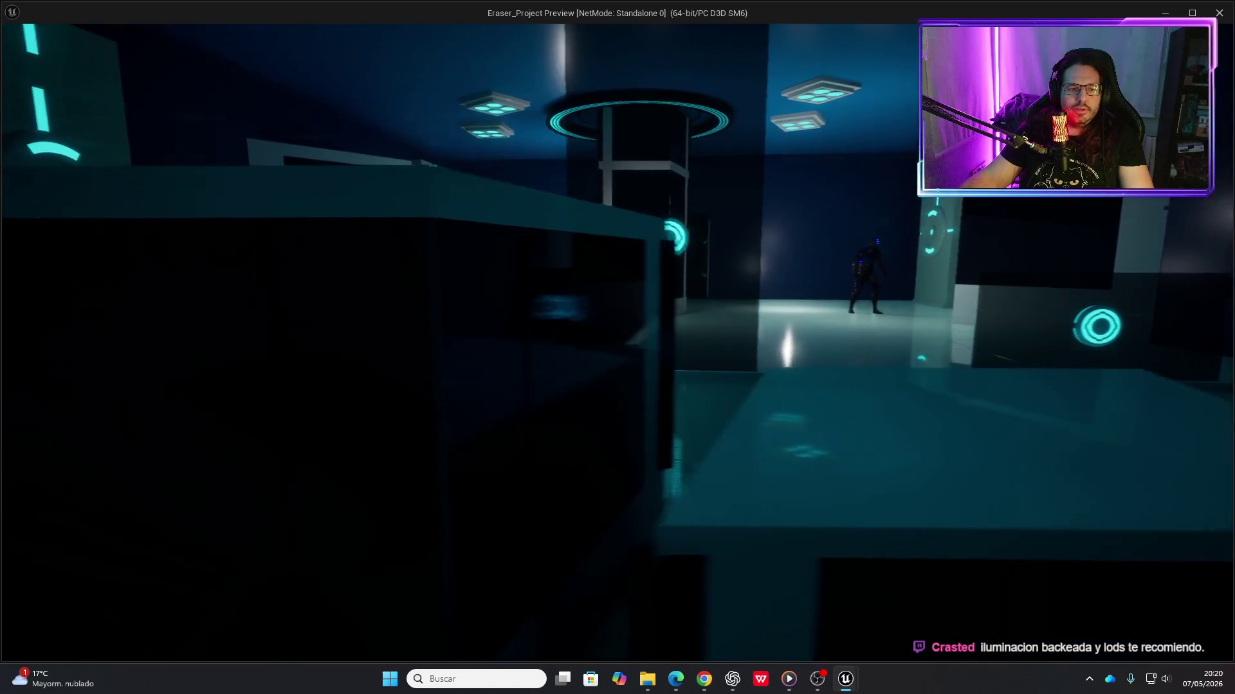
{"action": "key", "text": "a"}
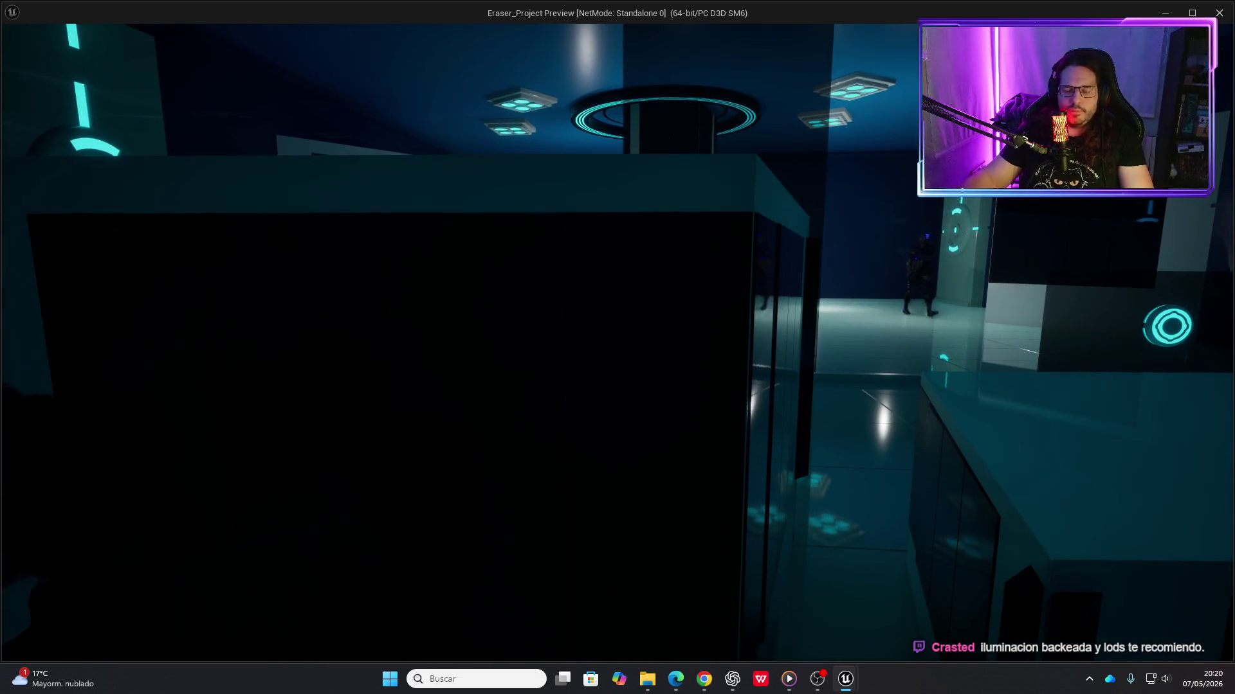
{"action": "key", "text": "s"}
{"action": "key", "text": "w"}
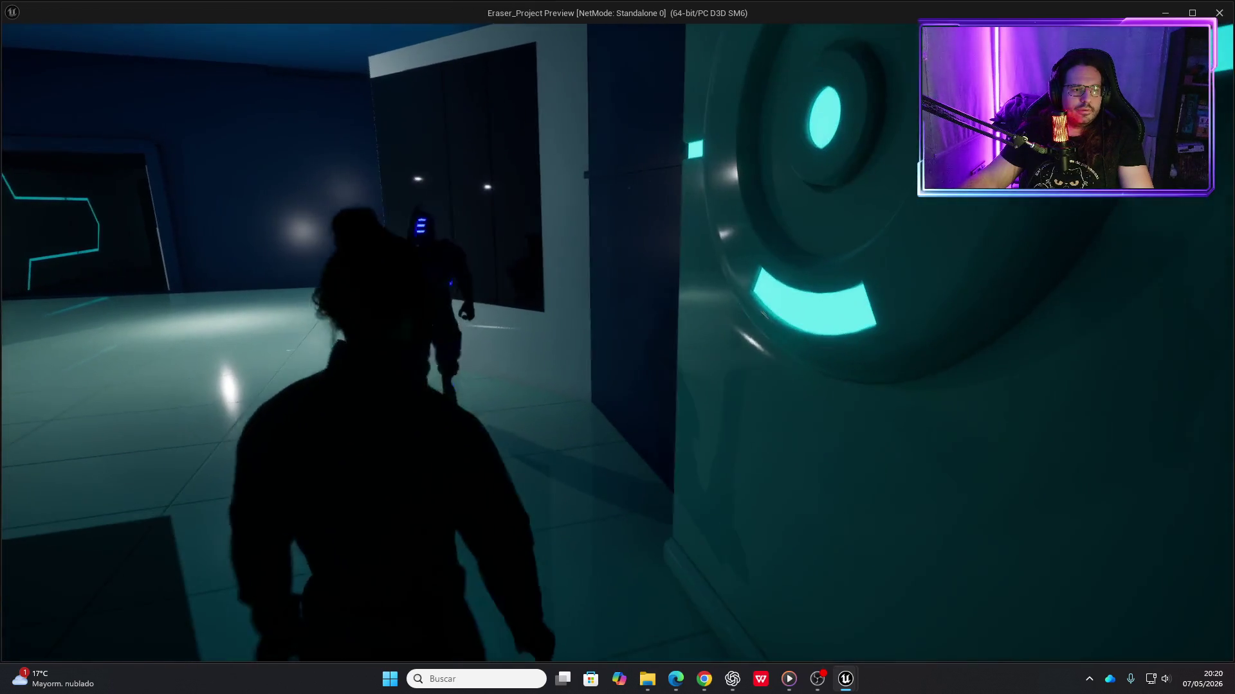
{"action": "key", "text": "s"}
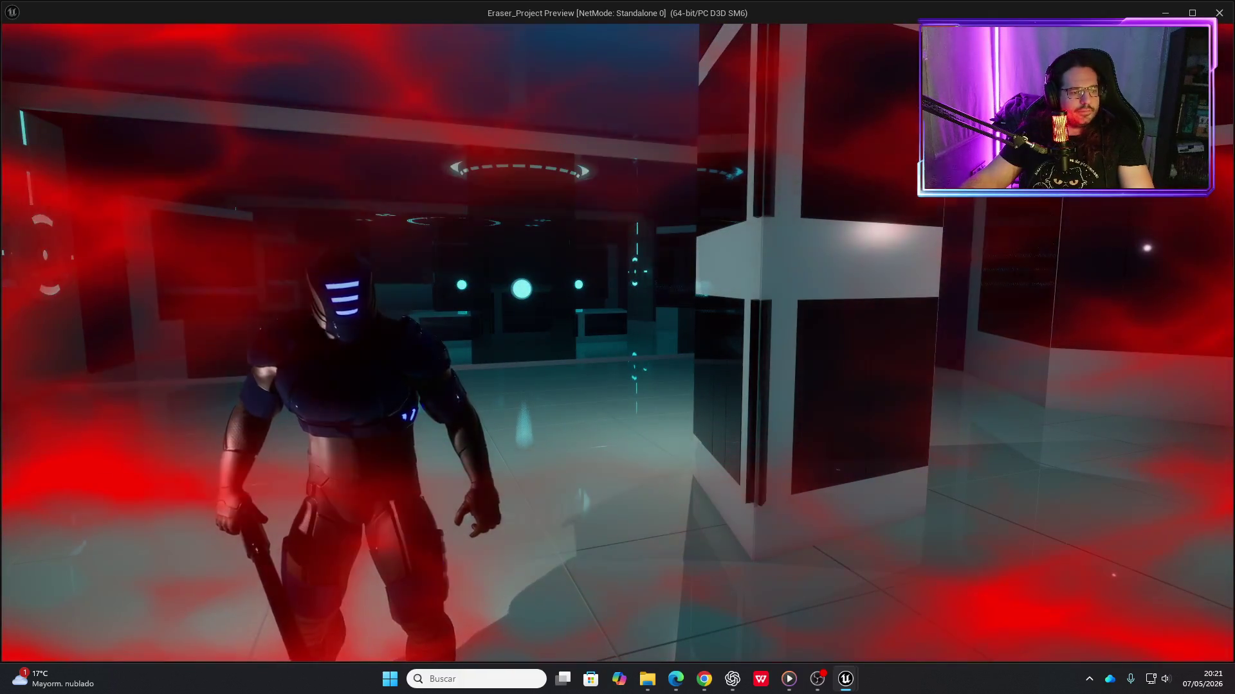
{"action": "key", "text": "Escape"}
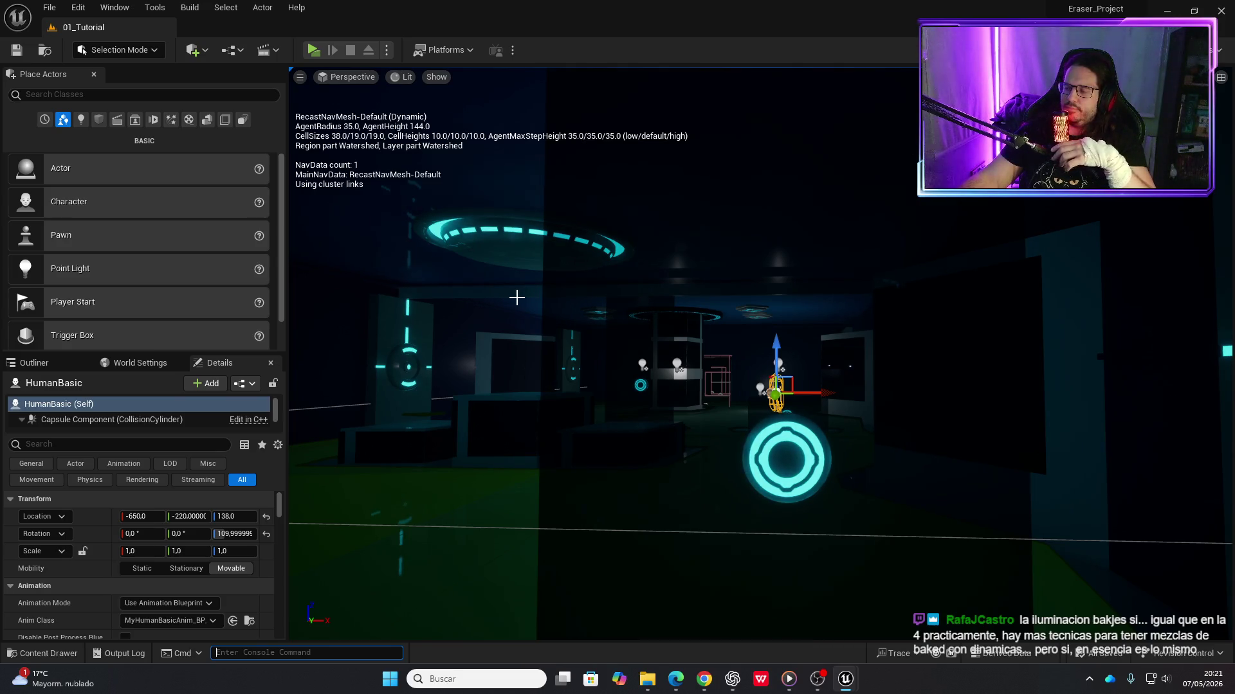
{"action": "mouse_move", "coordinate": [521, 308]}
{"action": "left_mouse_down"}
{"action": "mouse_move", "coordinate": [562, 155]}
{"action": "mouse_move", "coordinate": [552, 350]}
{"action": "left_mouse_up"}
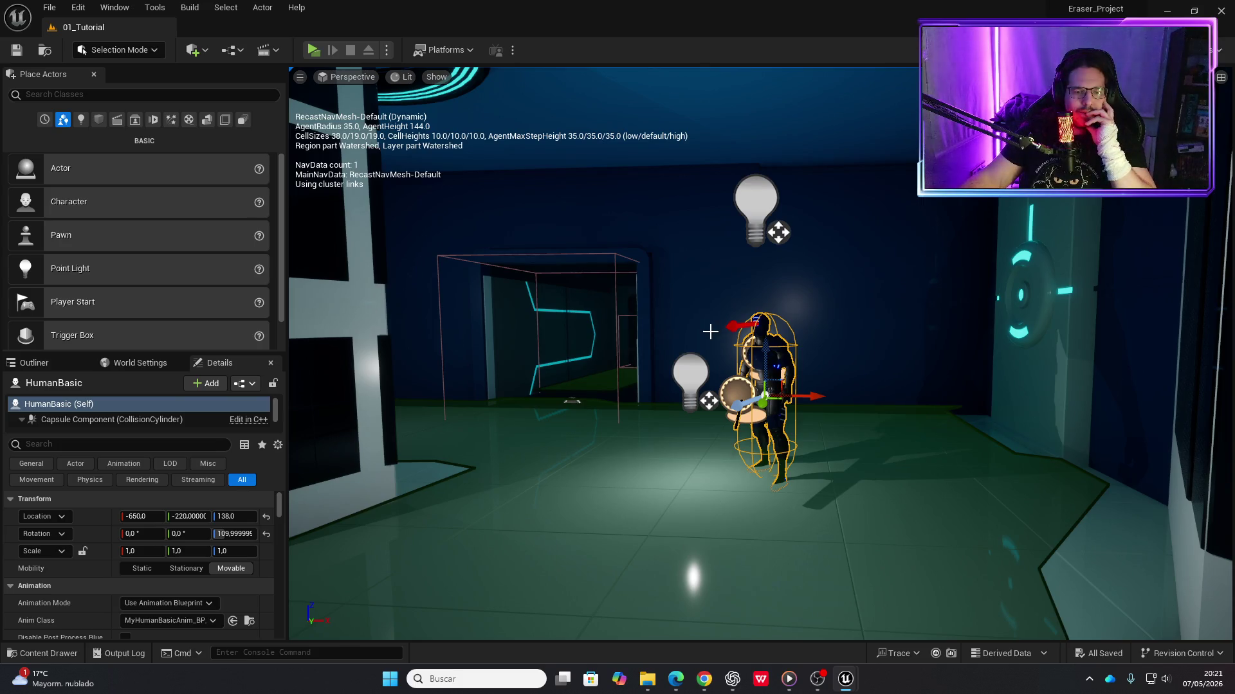
{"action": "left_click_drag", "start_coordinate": [710, 332], "coordinate": [637, 331]}
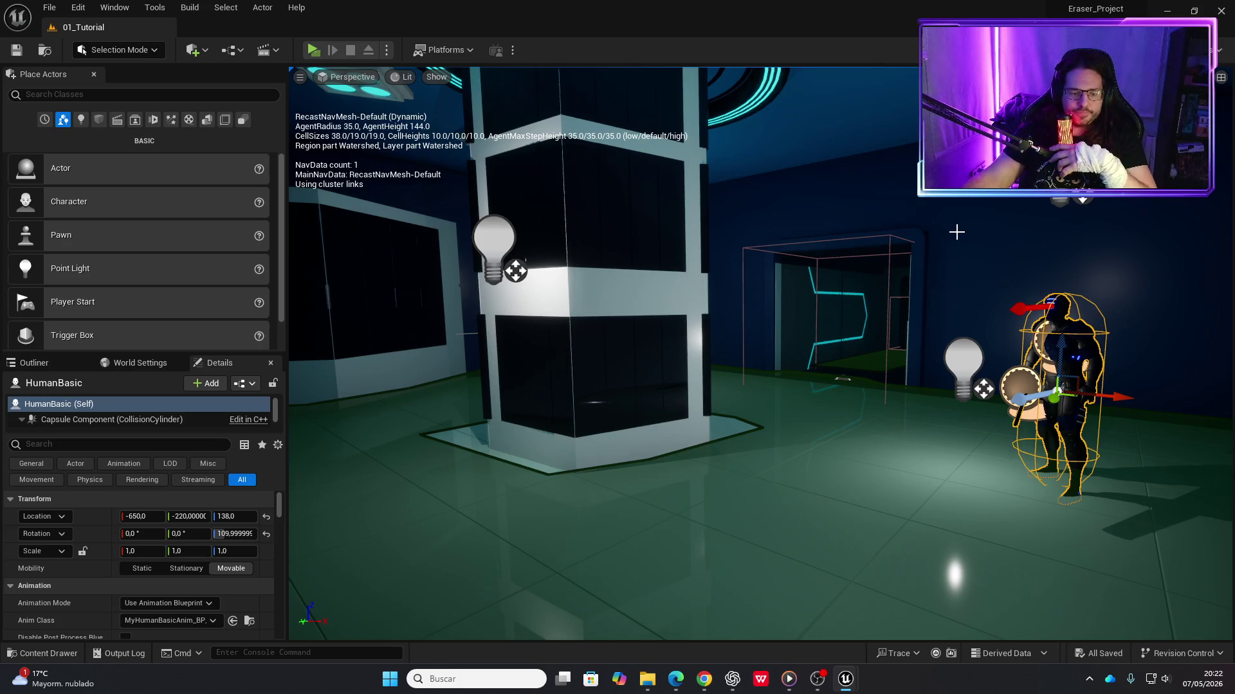
{"action": "key", "text": "f"}
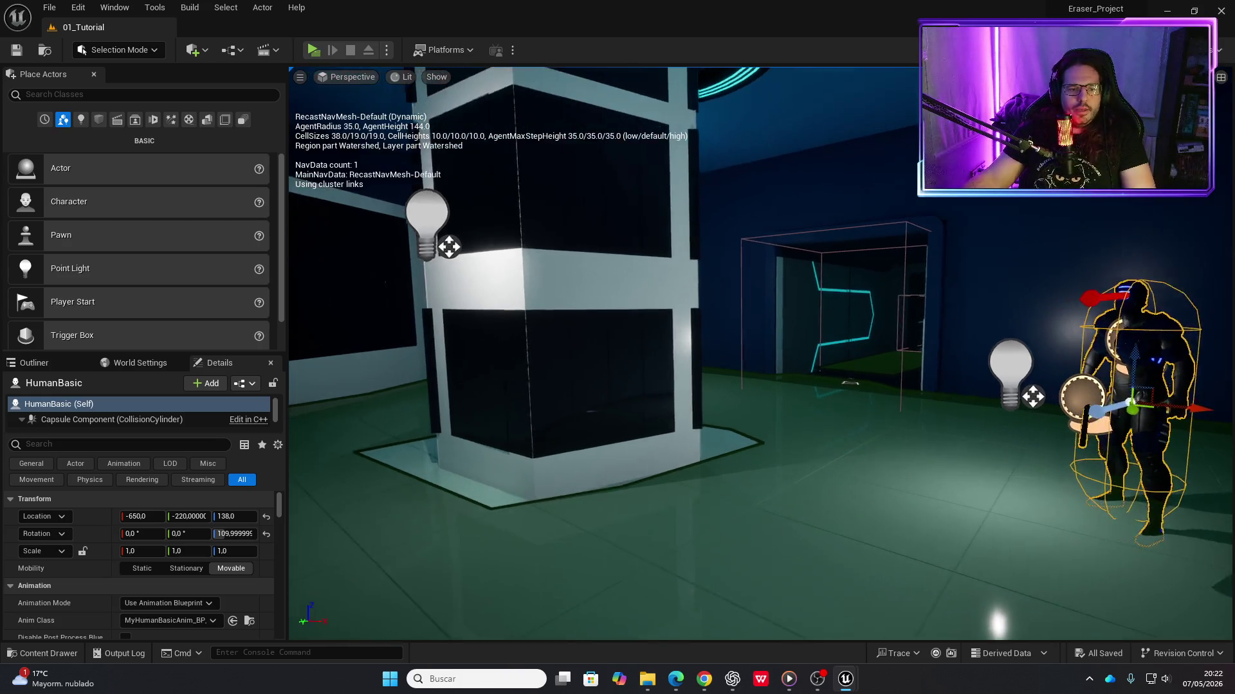
{"action": "scroll", "coordinate": [643, 353], "scroll_direction": "down", "scroll_amount": 5}
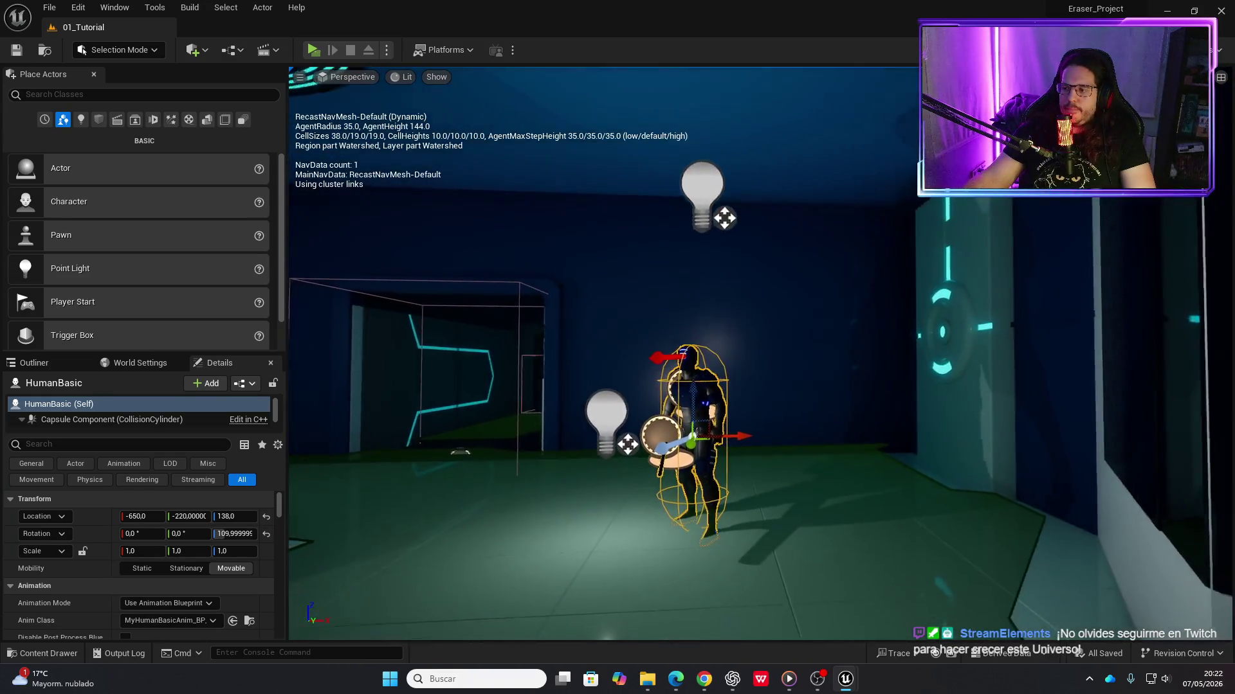
{"action": "key", "text": "f"}
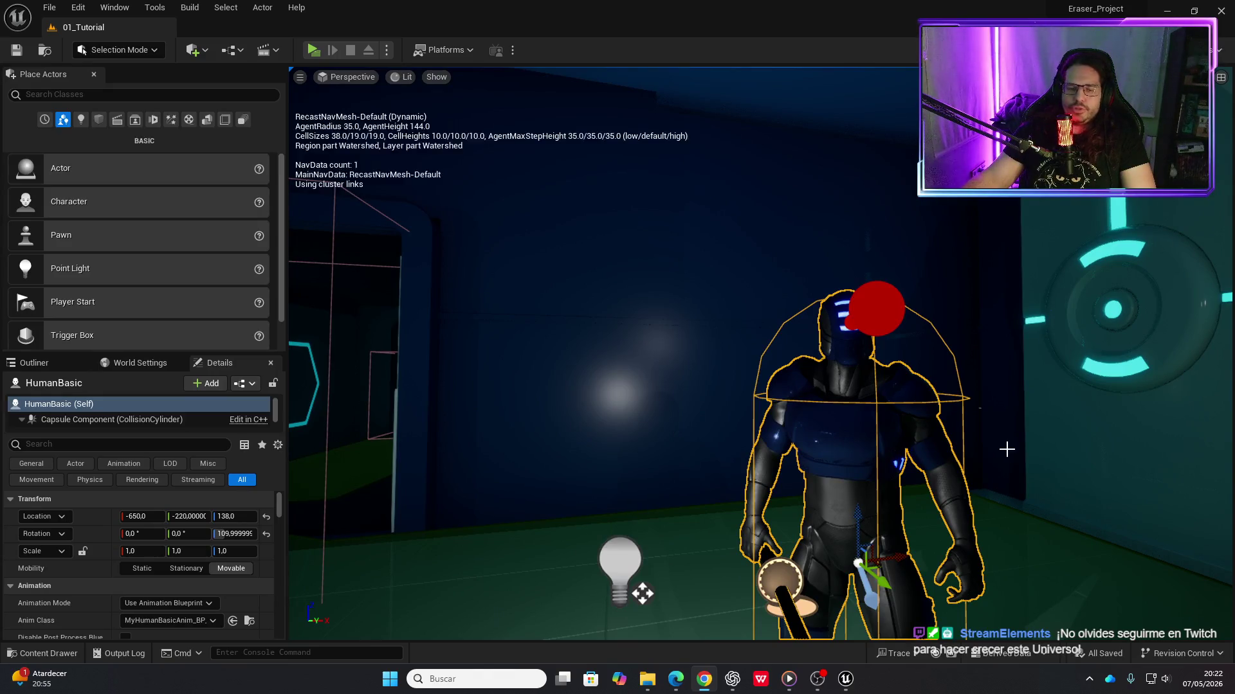
{"action": "scroll", "coordinate": [1005, 446], "scroll_direction": "down", "scroll_amount": 5}
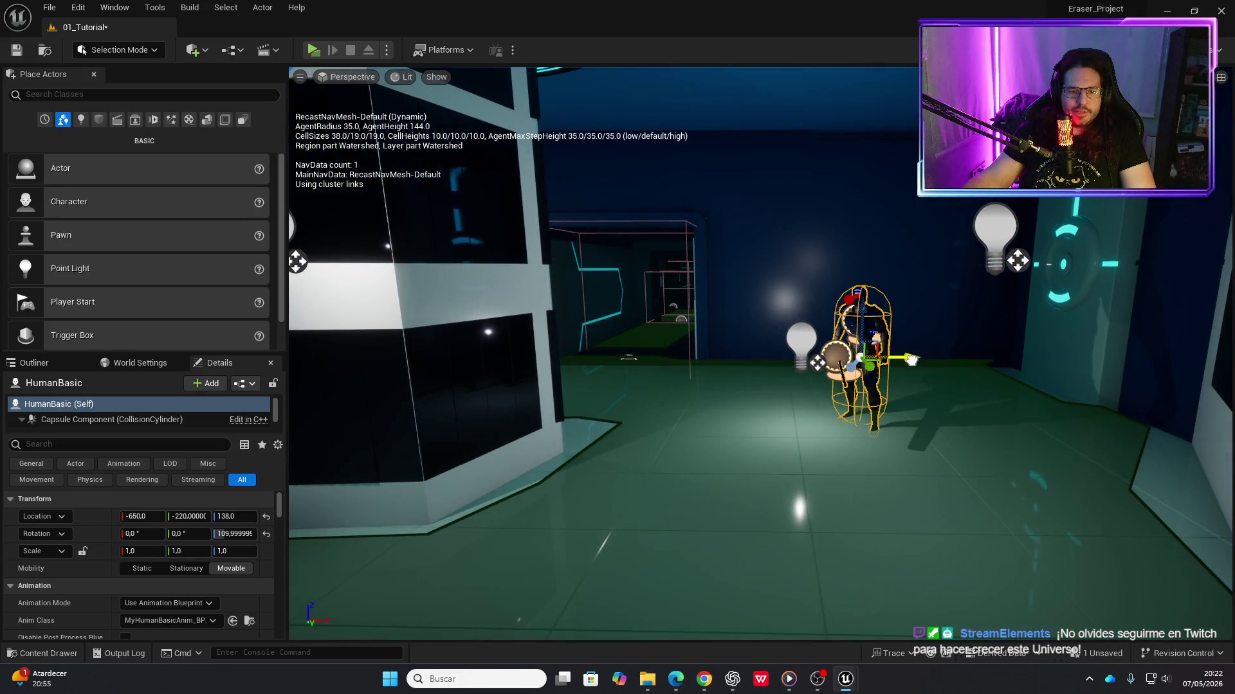
Duplicate HumanBasic along X, move HumanBasic3 to -1300, and start a new play-test with Alt+P
{"action": "mouse_move", "coordinate": [922, 367]}
{"action": "left_mouse_down"}
{"action": "mouse_move", "coordinate": [759, 359]}
{"action": "mouse_move", "coordinate": [649, 412]}
{"action": "mouse_move", "coordinate": [626, 457]}
{"action": "left_mouse_up"}
{"action": "key", "text": "f"}
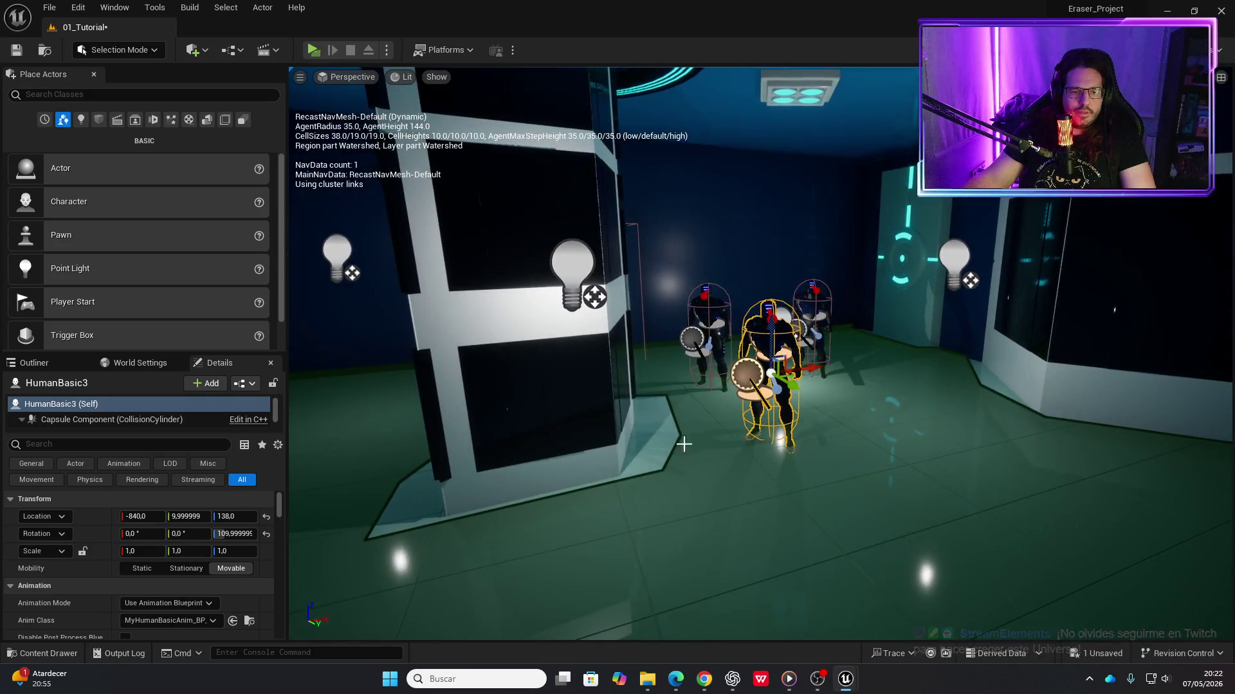
{"action": "mouse_move", "coordinate": [787, 377]}
{"action": "left_mouse_down"}
{"action": "mouse_move", "coordinate": [351, 386]}
{"action": "mouse_move", "coordinate": [296, 412]}
{"action": "left_mouse_up"}
{"action": "key", "text": "w"}
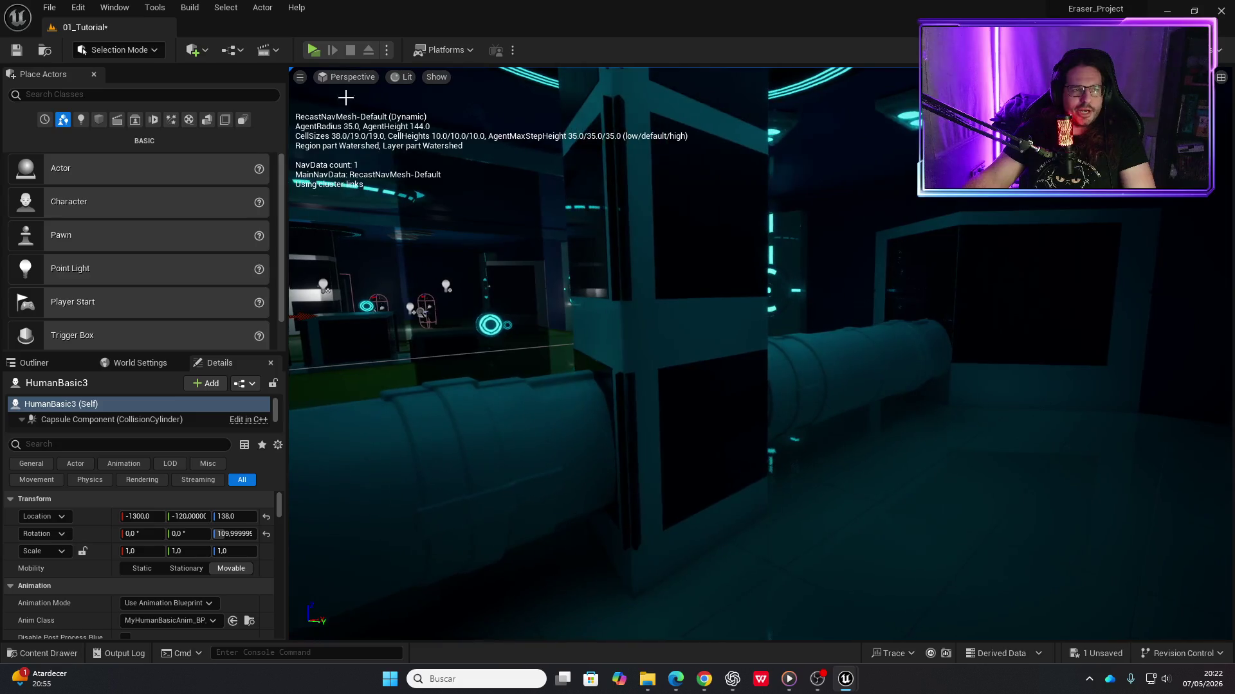
{"action": "key", "text": "alt+p"}
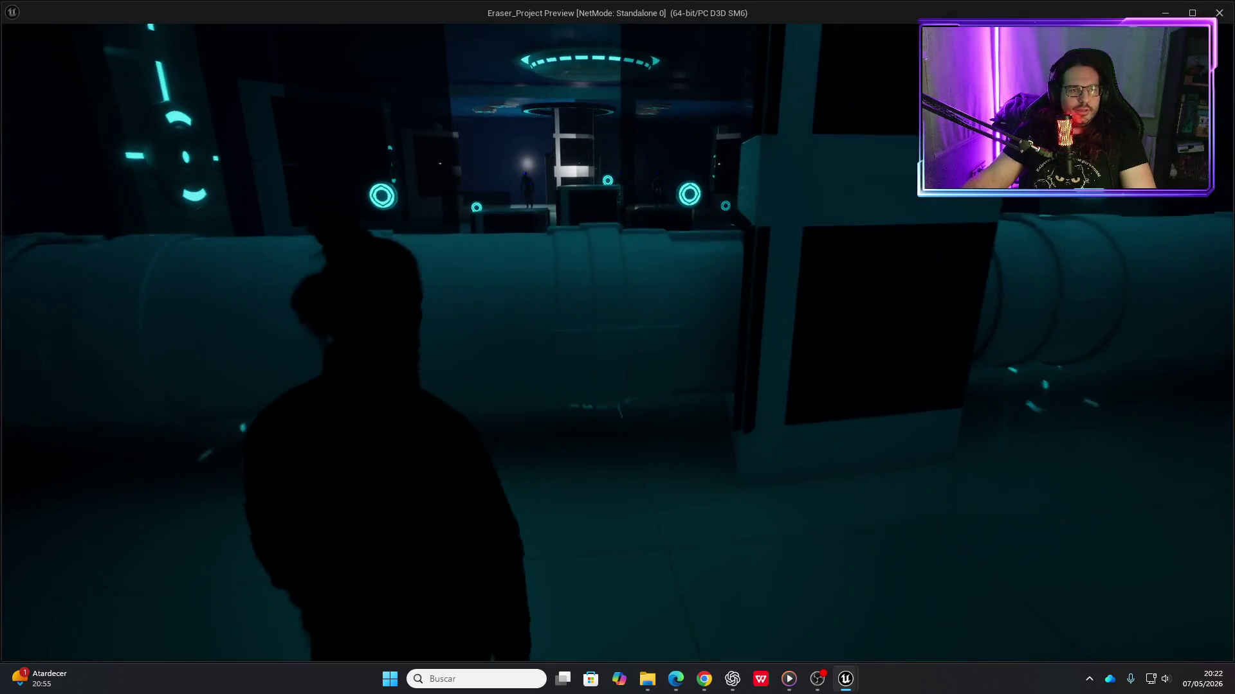
Erase the pipe ahead with E and walk forward into the hall holding the enemy copies
{"action": "key", "text": "e"}
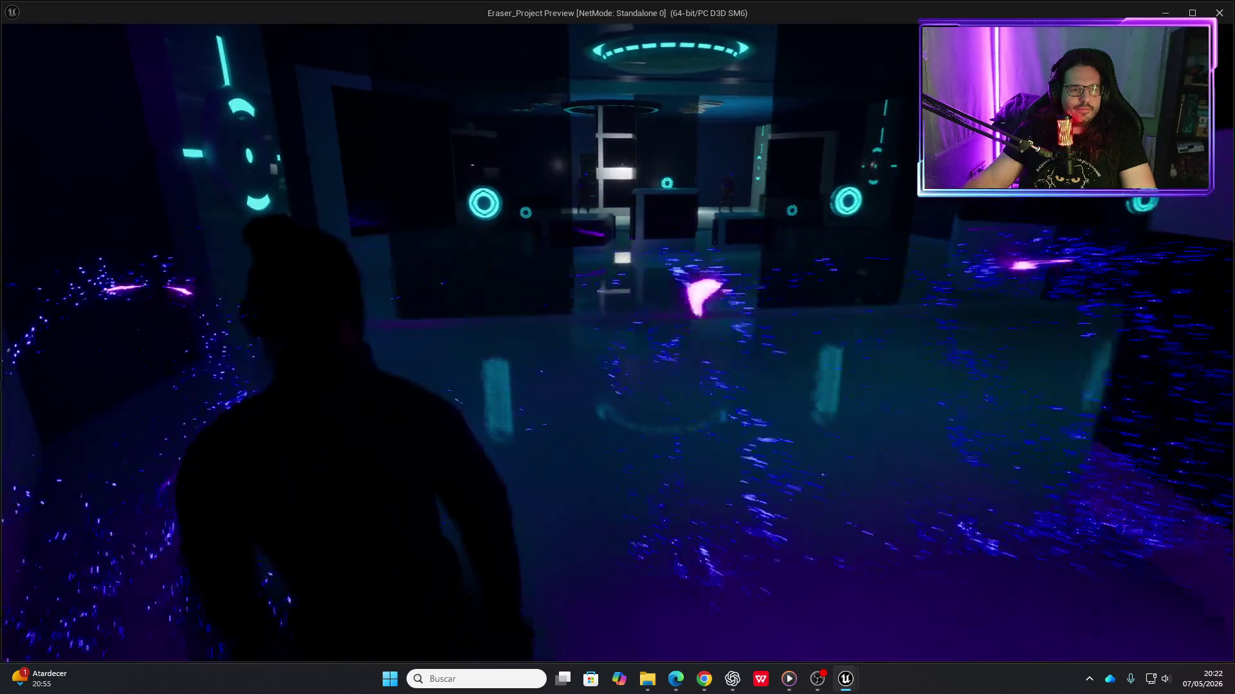
{"action": "key", "text": "w"}
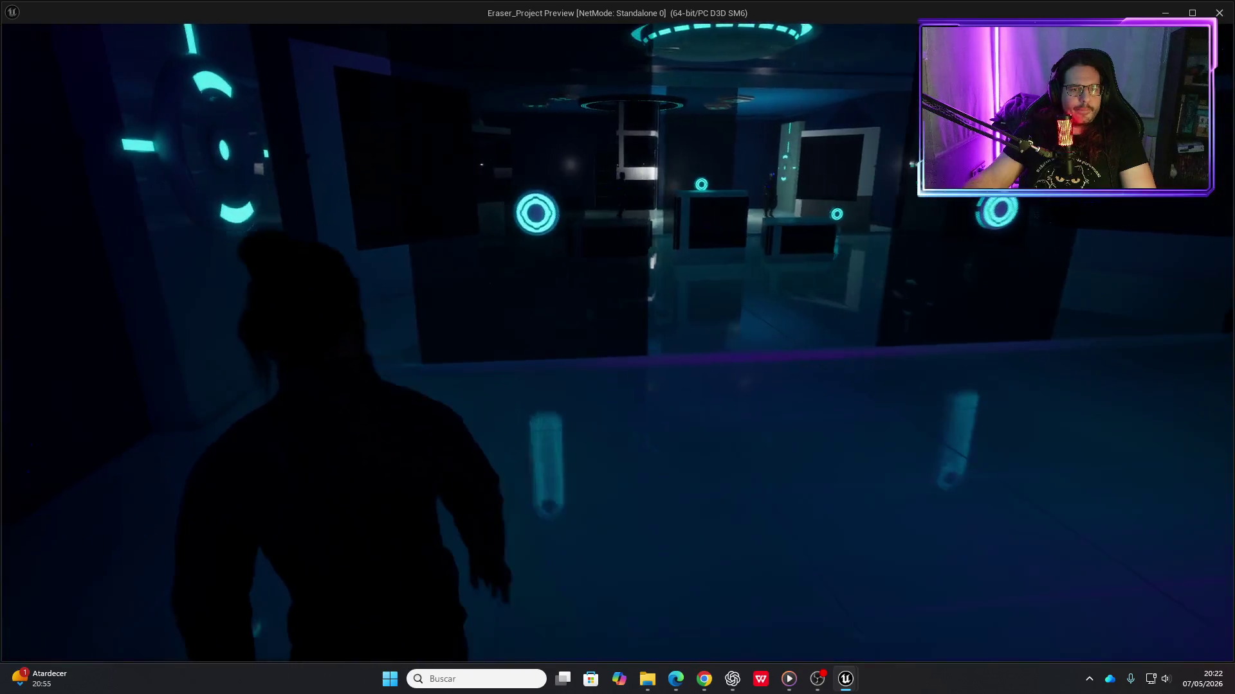
{"action": "key", "text": "w"}
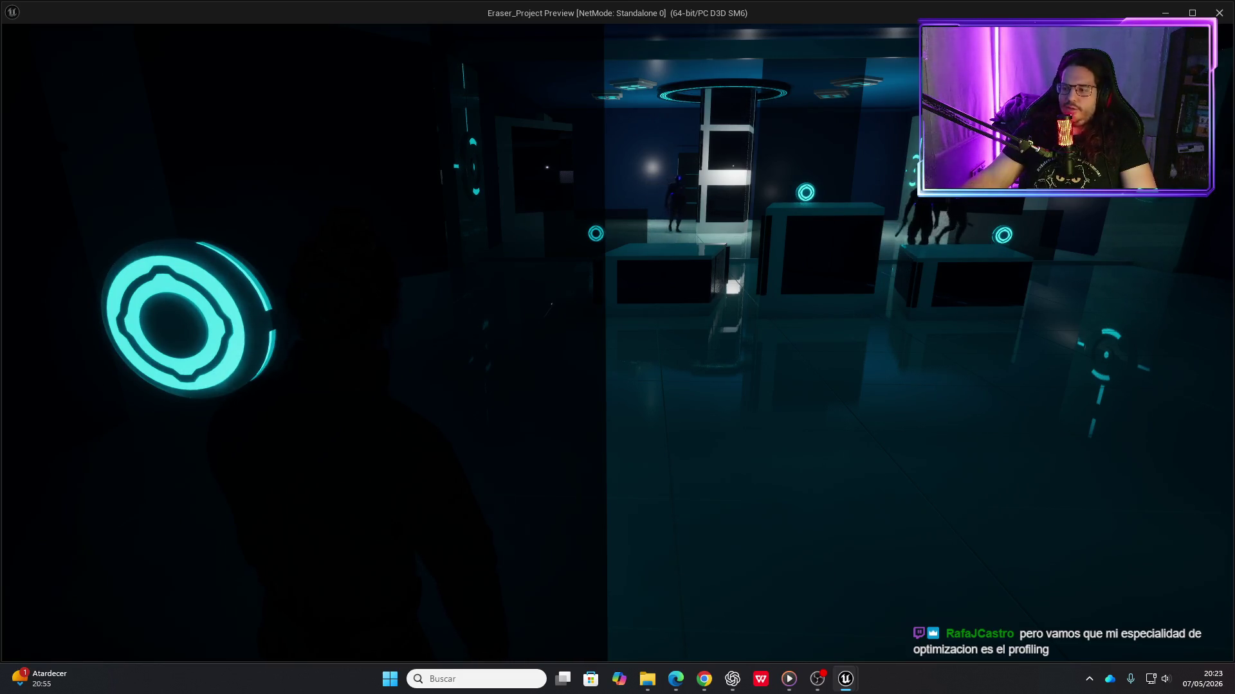
{"action": "key", "text": "w"}
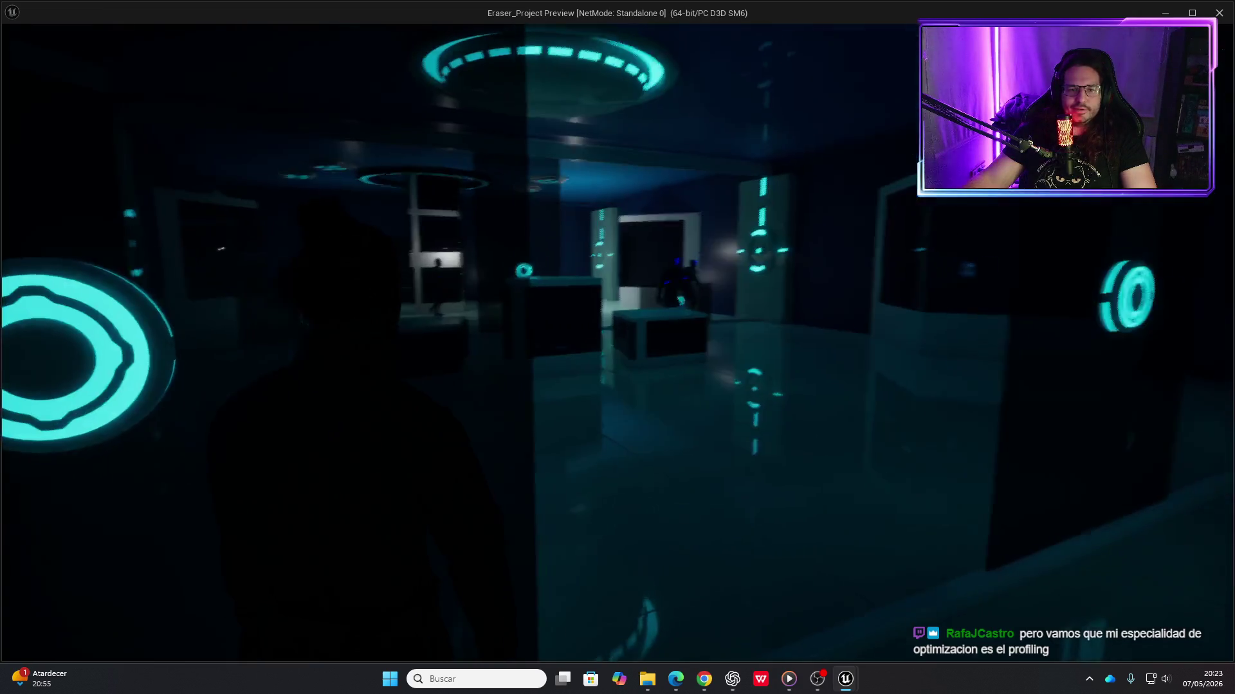
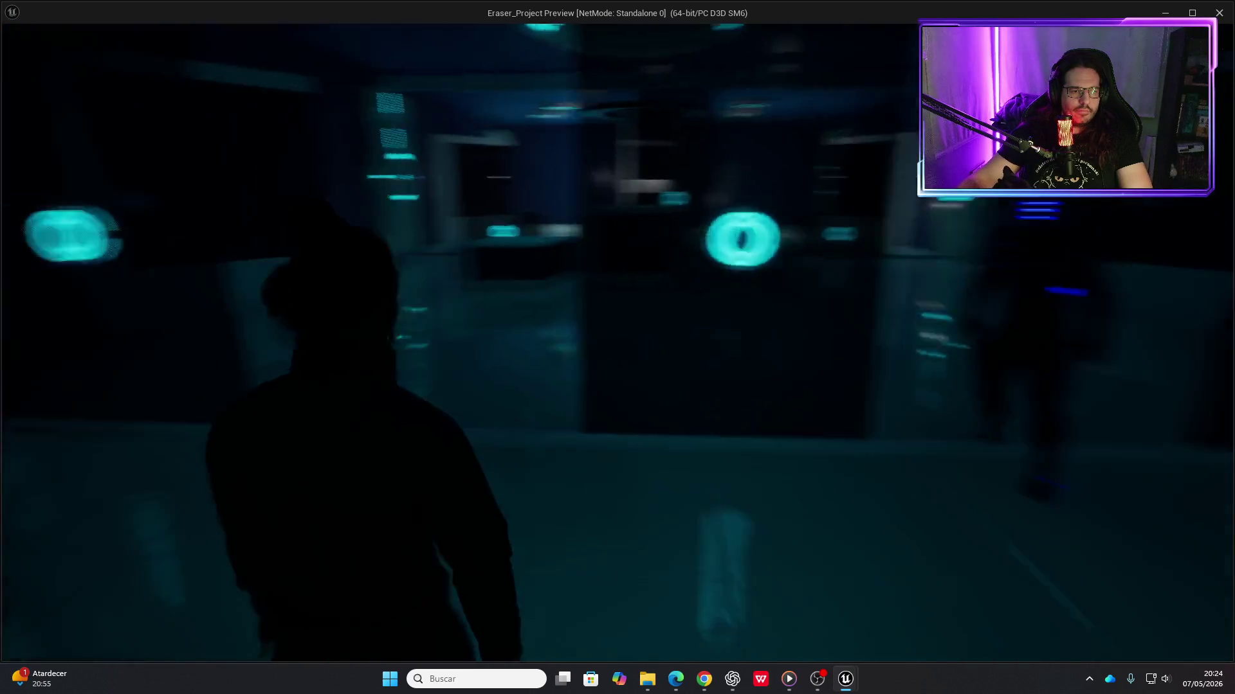
Stop the current preview, relaunch Play in Standalone, and close that preview again
{"action": "key", "text": "Escape"}
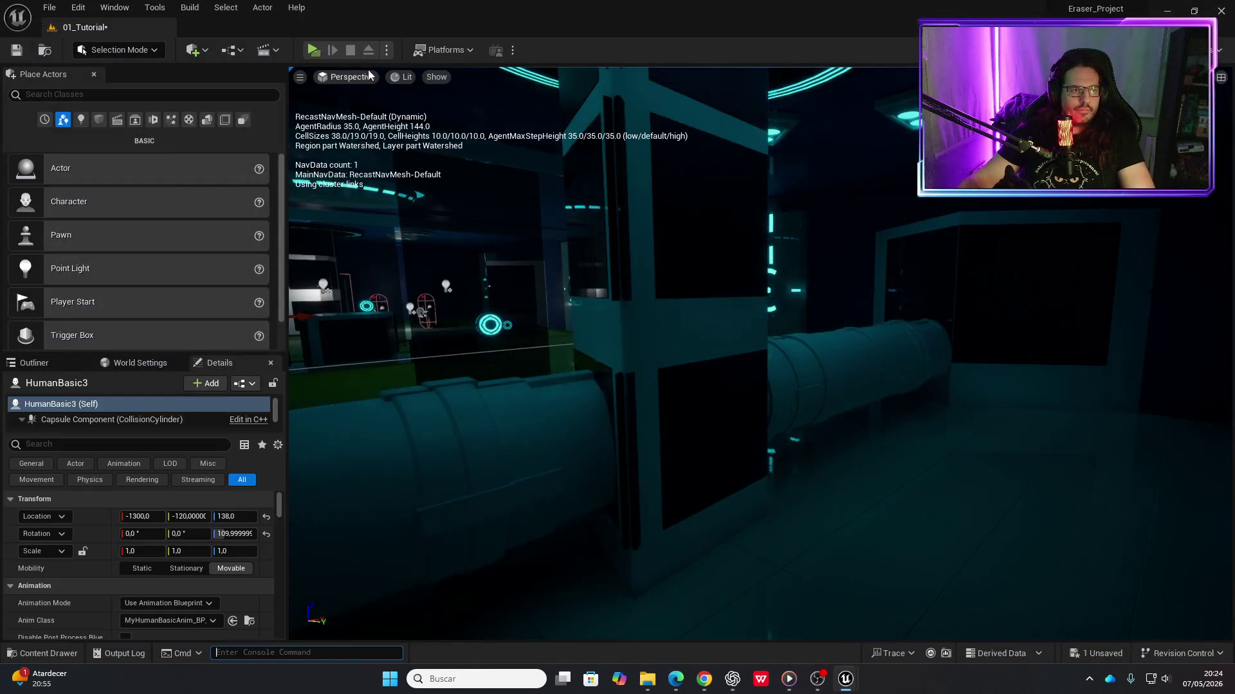
{"action": "key", "text": "alt+p"}
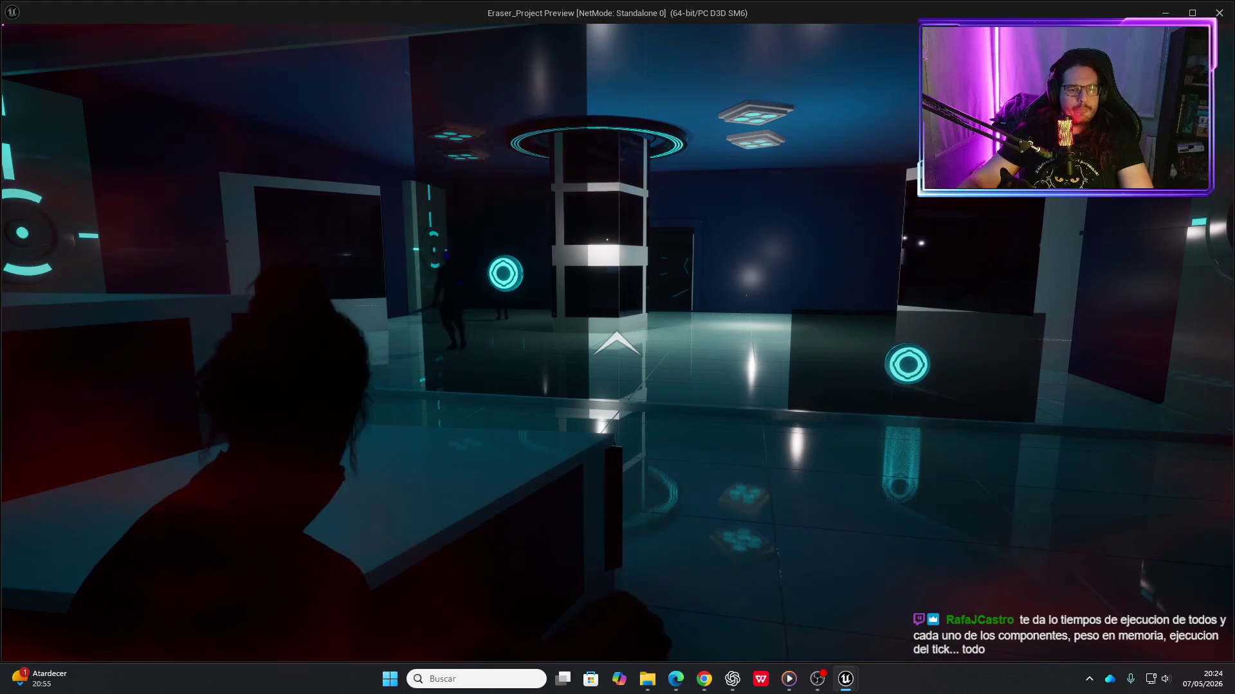
{"action": "key", "text": "Escape"}
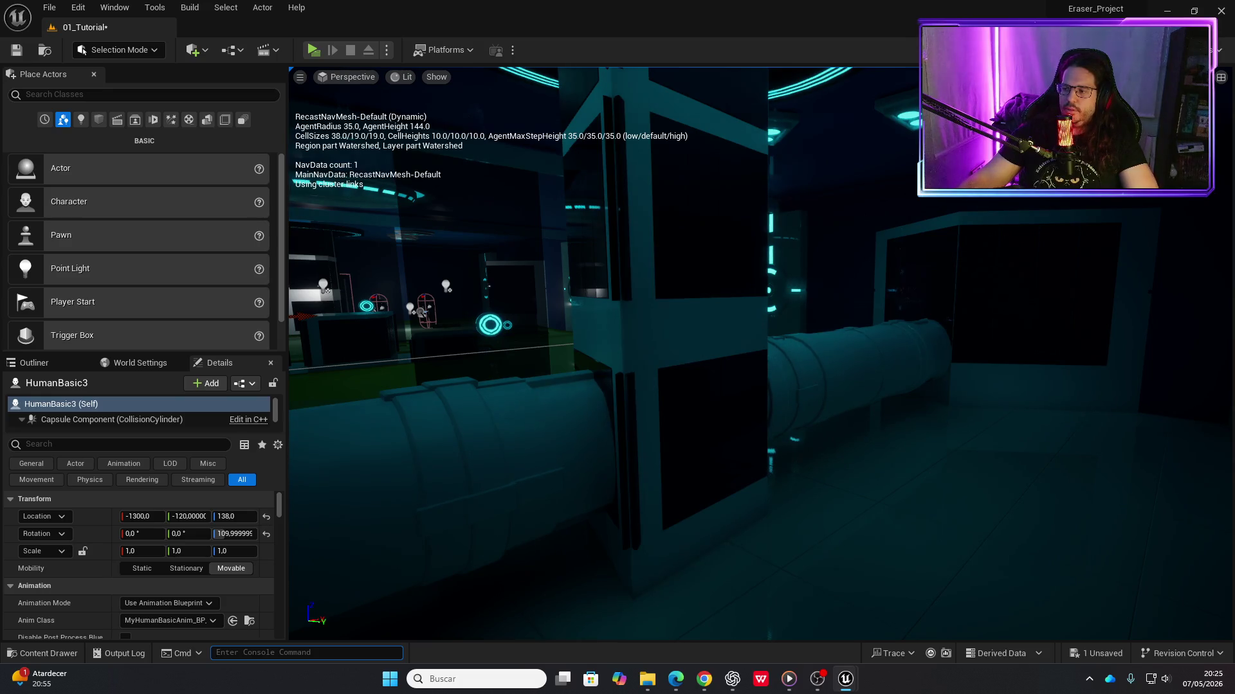
{"action": "key", "text": "alt+Tab"}
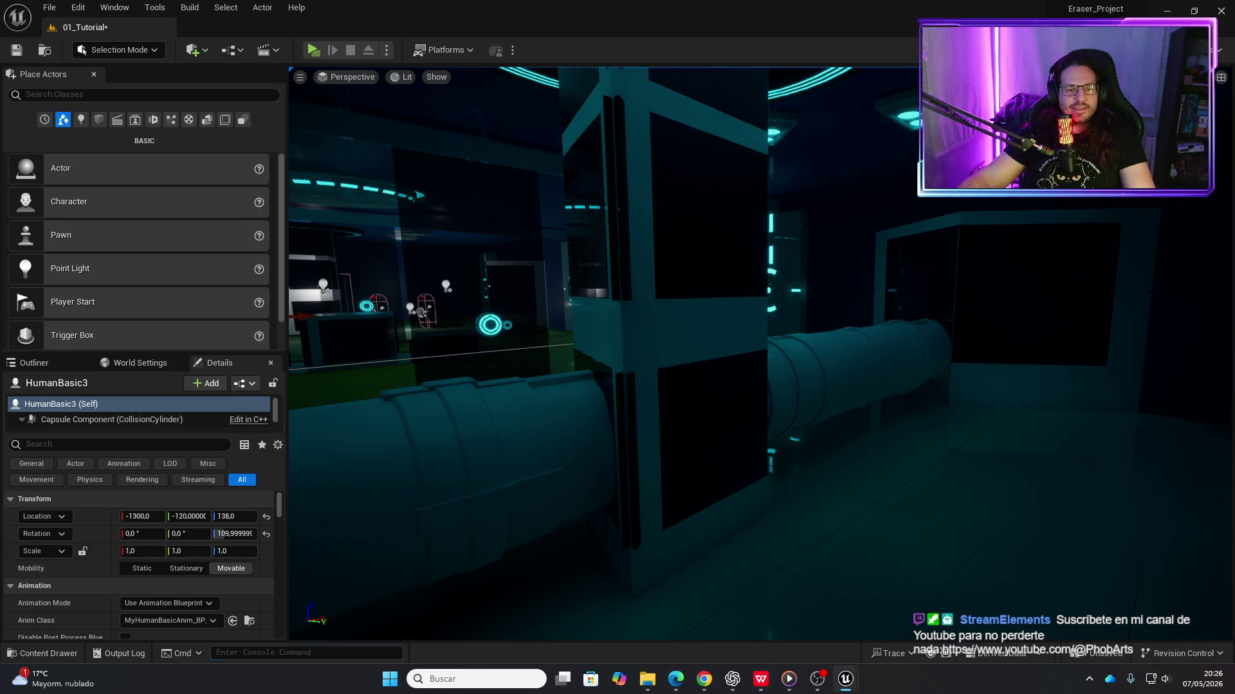
{"action": "key", "text": "f"}
{"action": "key", "text": "p"}
{"action": "key", "text": "p"}
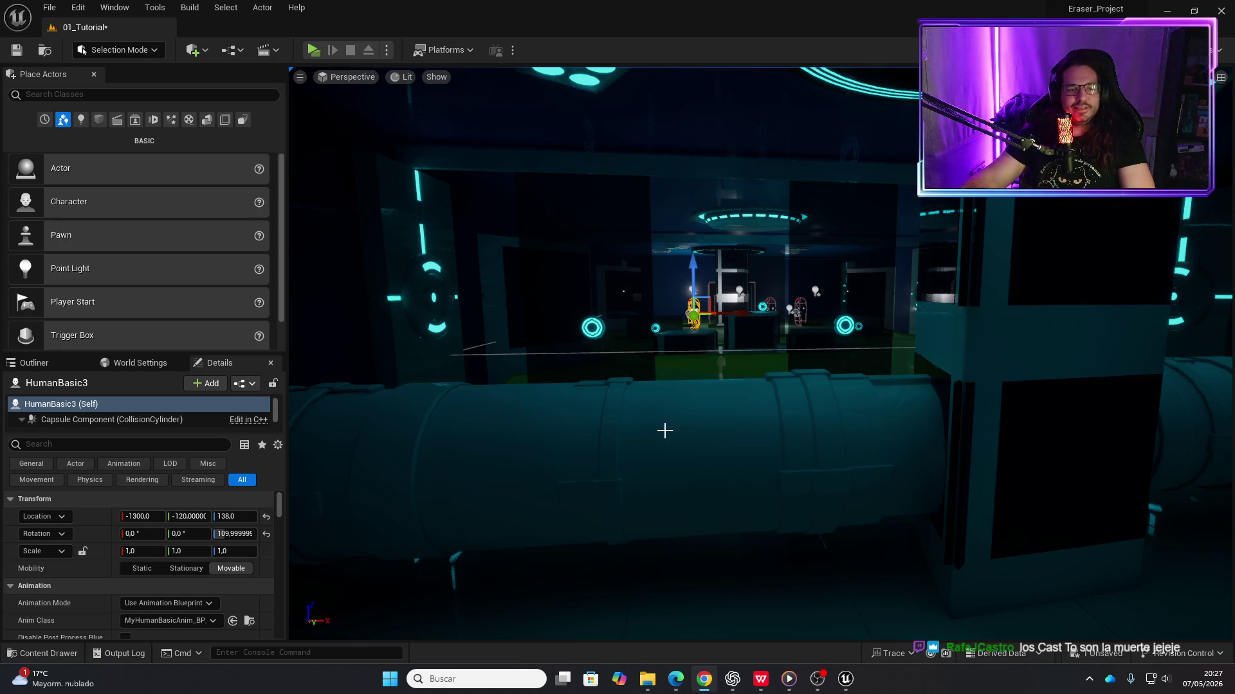
{"action": "key", "text": "p"}
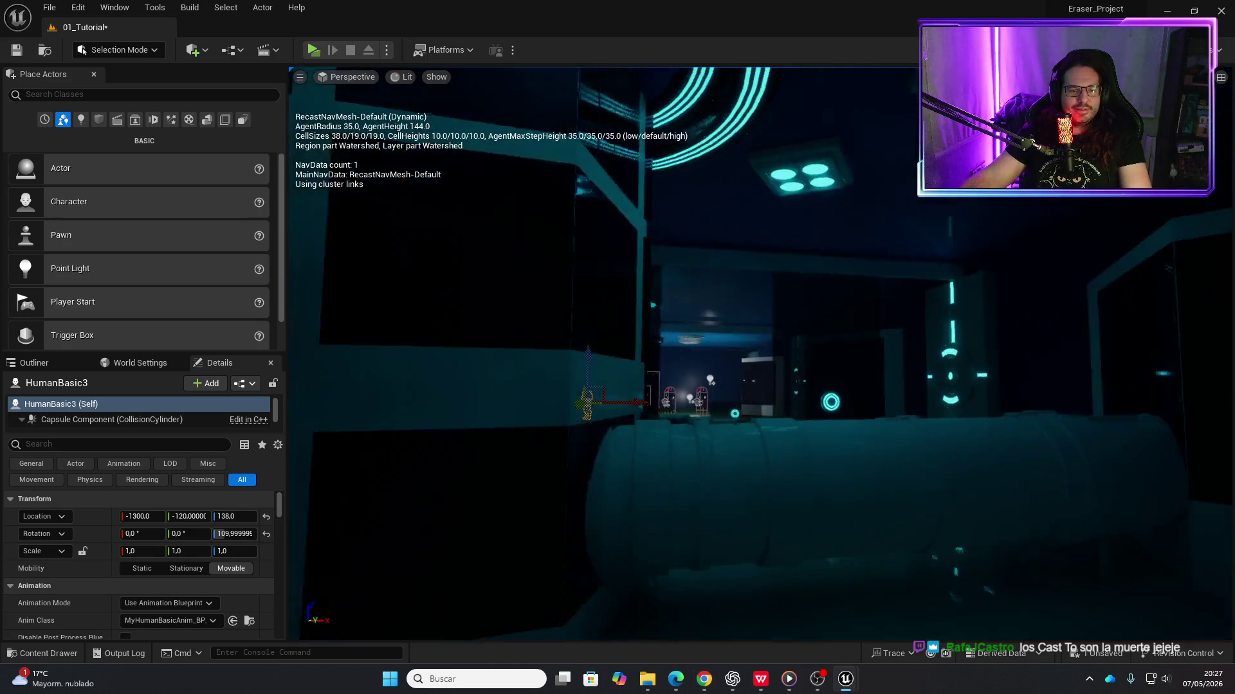
Delete the HumanBasic3 and HumanBasic2 characters, then fly the view down the corridor
{"action": "key", "text": "f"}
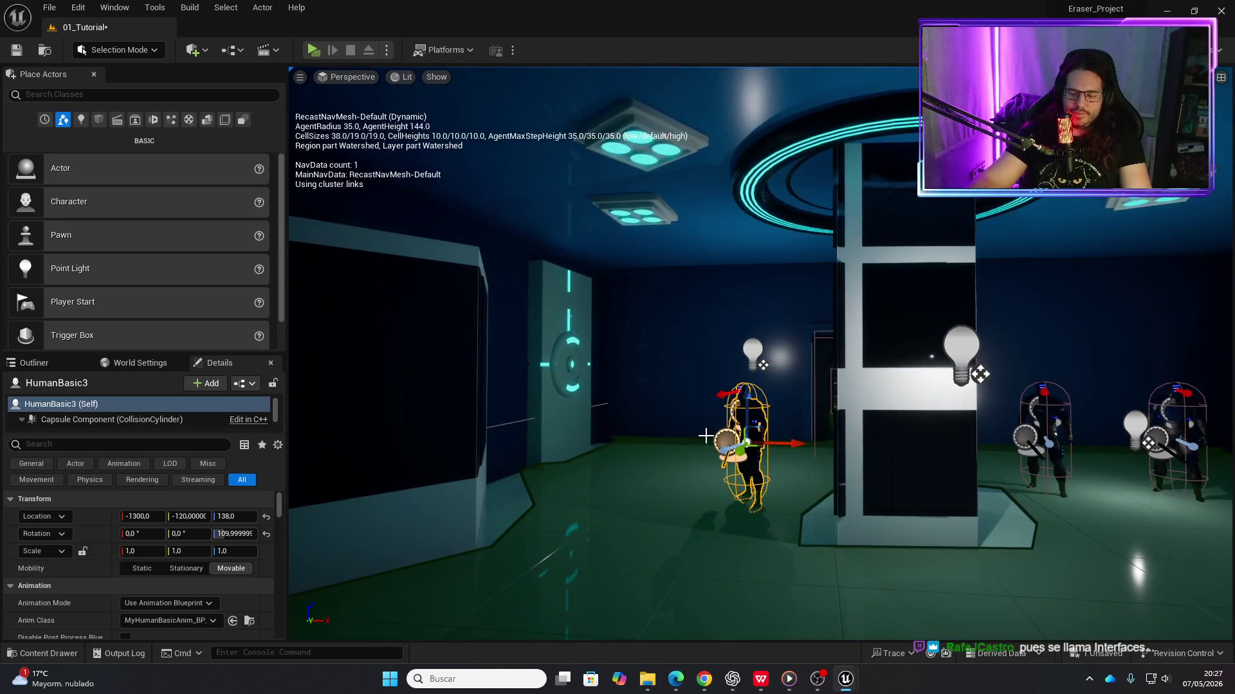
{"action": "key", "text": "Delete"}
{"action": "left_click", "coordinate": [1041, 419]}
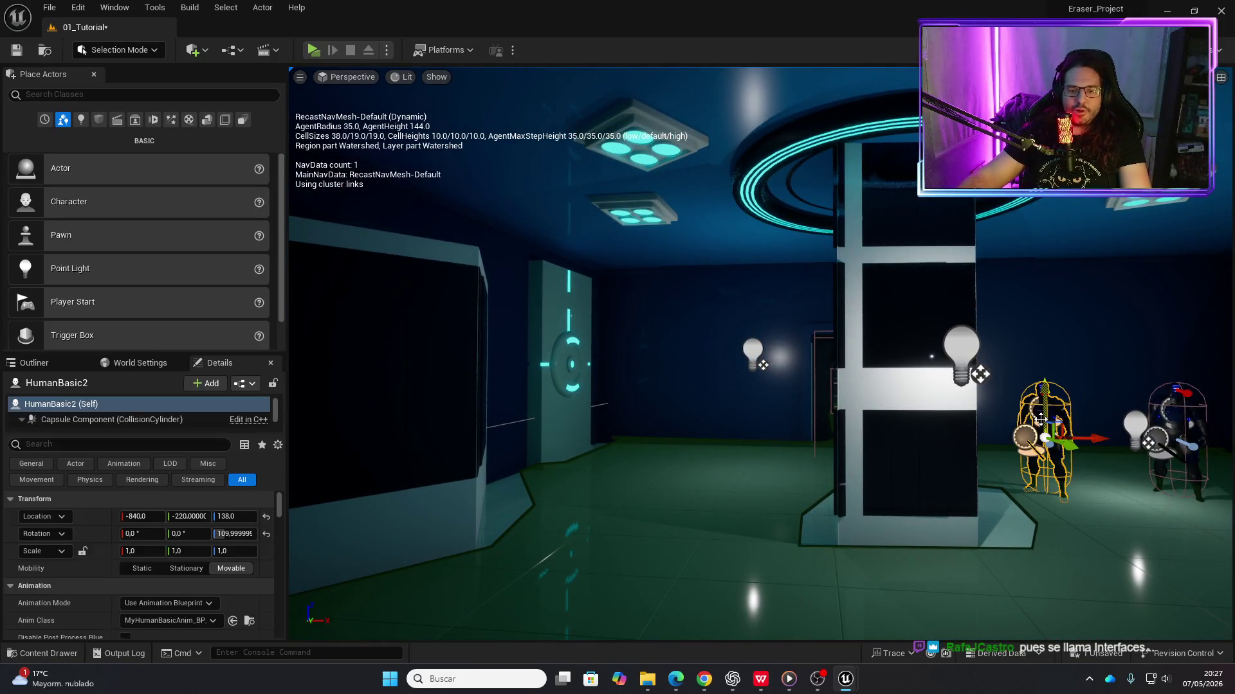
{"action": "key", "text": "Delete"}
{"action": "mouse_move", "coordinate": [1039, 419]}
{"action": "left_mouse_down"}
{"action": "mouse_move", "coordinate": [1039, 482]}
{"action": "mouse_move", "coordinate": [1058, 379]}
{"action": "mouse_move", "coordinate": [955, 386]}
{"action": "mouse_move", "coordinate": [950, 341]}
{"action": "mouse_move", "coordinate": [855, 338]}
{"action": "mouse_move", "coordinate": [843, 360]}
{"action": "mouse_move", "coordinate": [829, 335]}
{"action": "mouse_move", "coordinate": [816, 347]}
{"action": "left_mouse_up"}
{"action": "key", "text": "w"}
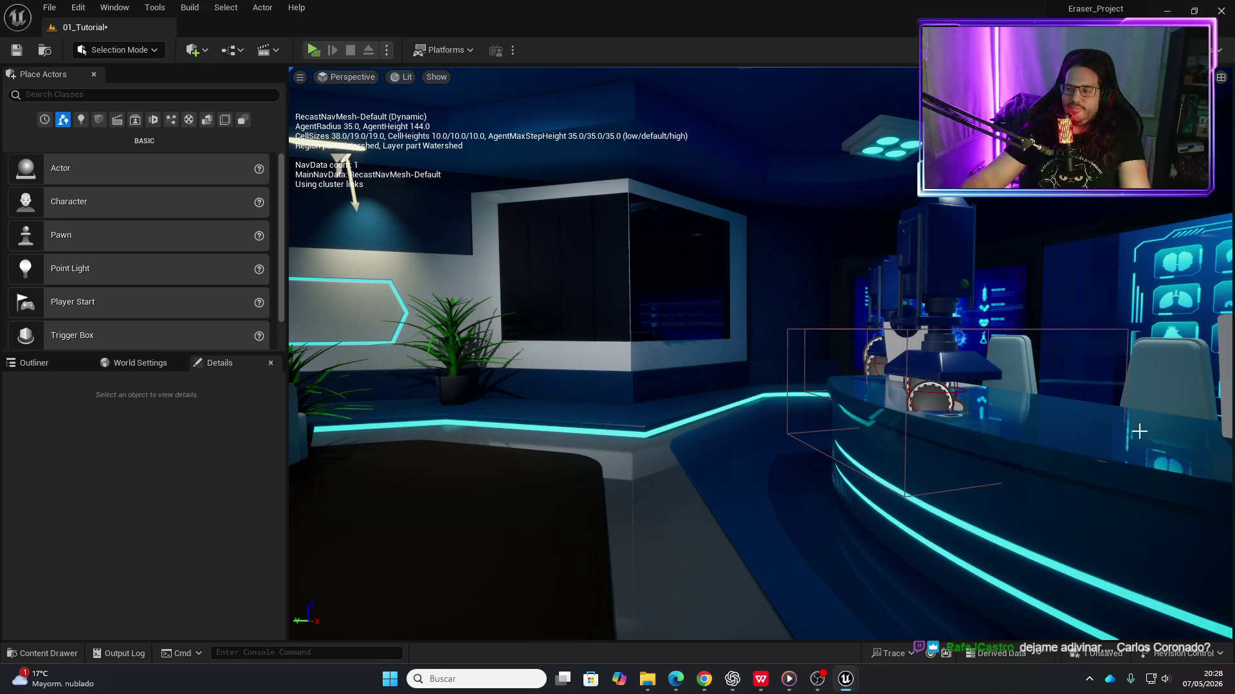
{"action": "key", "text": "1"}
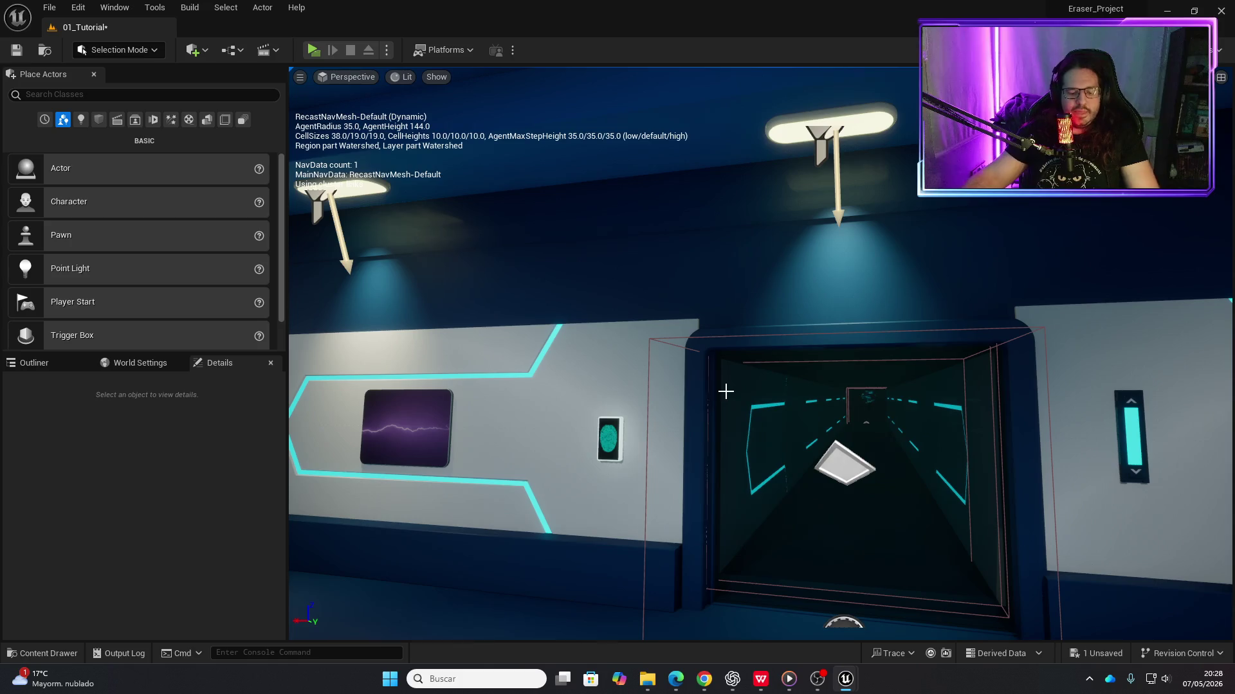
{"action": "mouse_move", "coordinate": [725, 391]}
{"action": "left_mouse_down"}
{"action": "mouse_move", "coordinate": [725, 347]}
{"action": "mouse_move", "coordinate": [759, 335]}
{"action": "mouse_move", "coordinate": [740, 340]}
{"action": "mouse_move", "coordinate": [810, 347]}
{"action": "mouse_move", "coordinate": [753, 347]}
{"action": "mouse_move", "coordinate": [752, 315]}
{"action": "mouse_move", "coordinate": [739, 316]}
{"action": "mouse_move", "coordinate": [785, 328]}
{"action": "mouse_move", "coordinate": [739, 324]}
{"action": "mouse_move", "coordinate": [740, 357]}
{"action": "mouse_move", "coordinate": [727, 334]}
{"action": "mouse_move", "coordinate": [774, 328]}
{"action": "mouse_move", "coordinate": [784, 408]}
{"action": "left_mouse_up"}
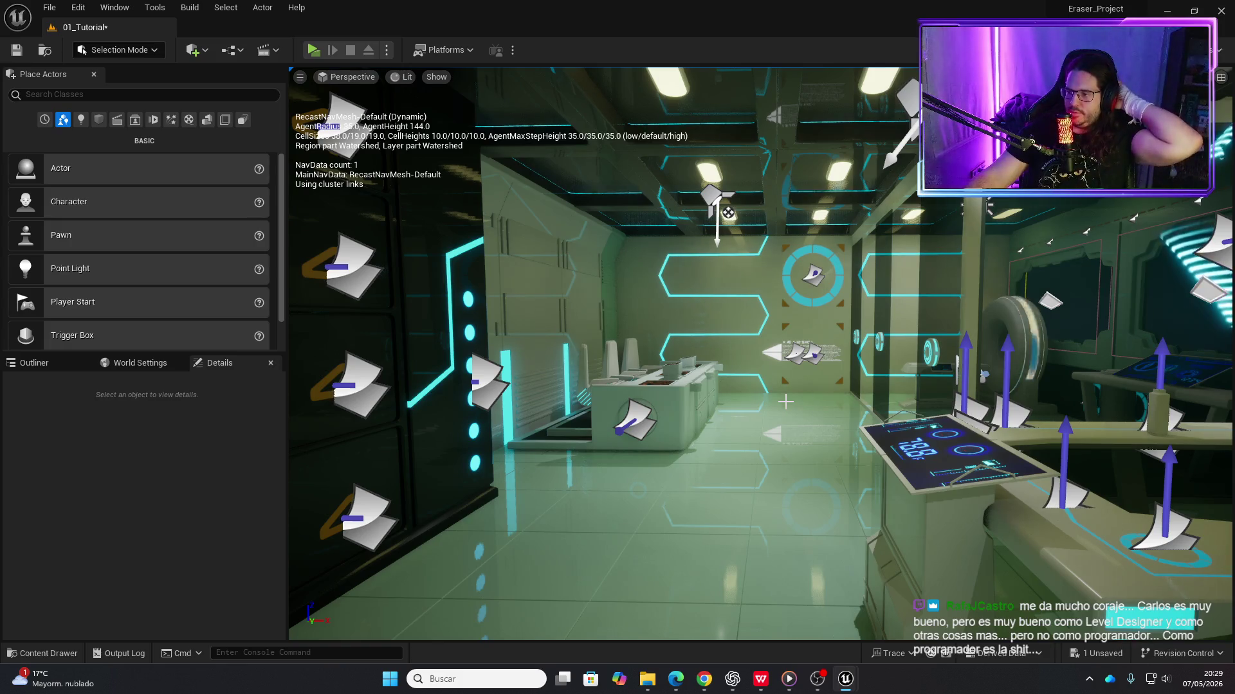
{"action": "mouse_move", "coordinate": [785, 402]}
{"action": "left_mouse_down"}
{"action": "mouse_move", "coordinate": [800, 368]}
{"action": "mouse_move", "coordinate": [798, 309]}
{"action": "mouse_move", "coordinate": [730, 156]}
{"action": "mouse_move", "coordinate": [788, 166]}
{"action": "mouse_move", "coordinate": [766, 391]}
{"action": "left_mouse_up"}
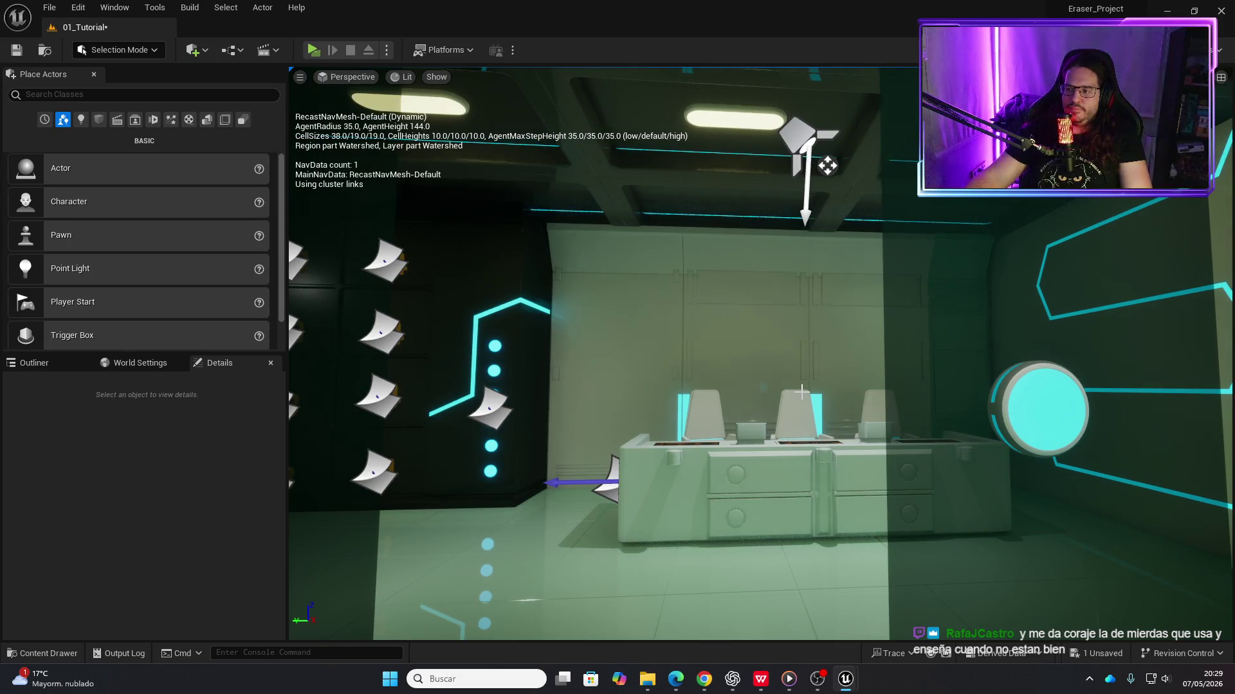
{"action": "left_click_drag", "start_coordinate": [805, 390], "coordinate": [822, 410]}
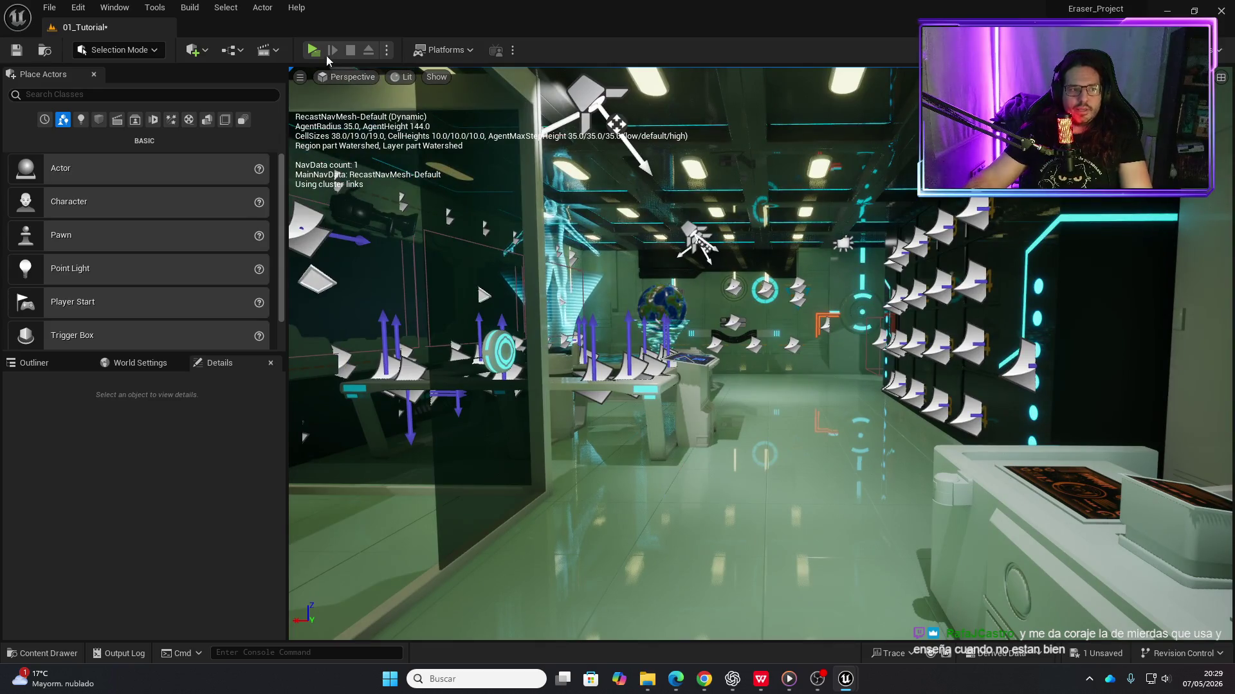
{"action": "left_click", "coordinate": [310, 49]}
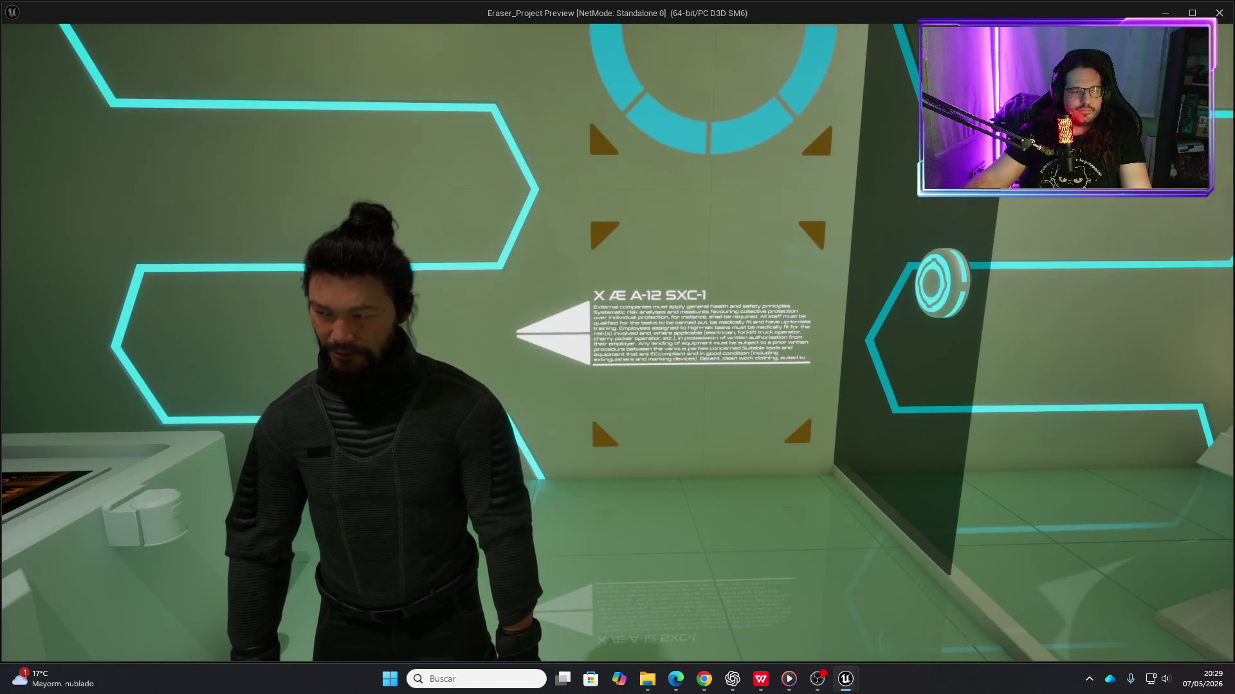
{"action": "key", "text": "Escape"}
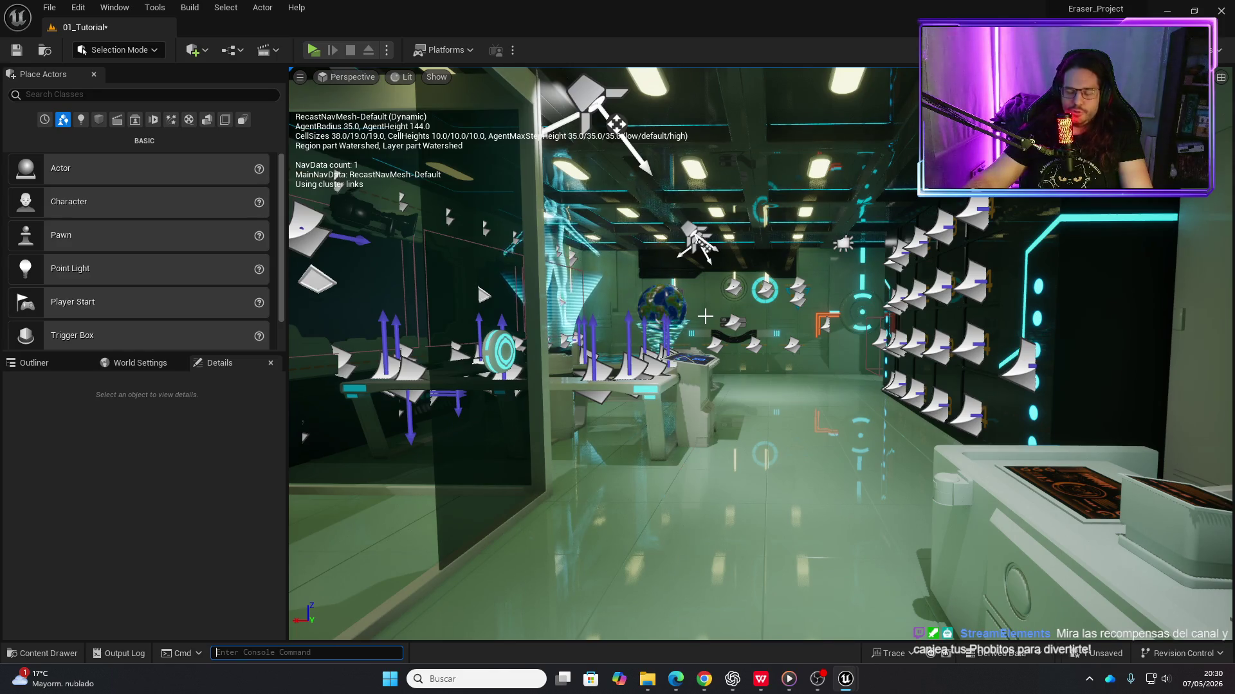
{"action": "key", "text": "ctrl+space"}
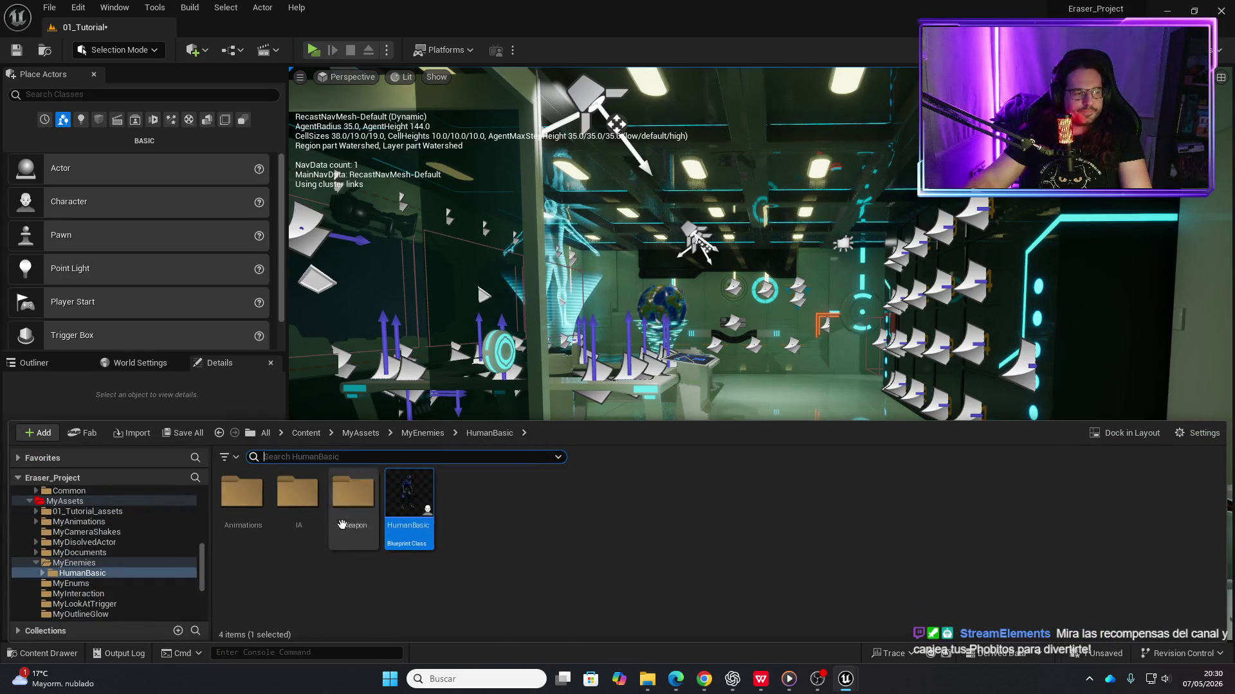
Open the ThirdPerson > Blueprints folder in the content browser
{"action": "scroll", "coordinate": [121, 560], "scroll_direction": "down", "scroll_amount": 5}
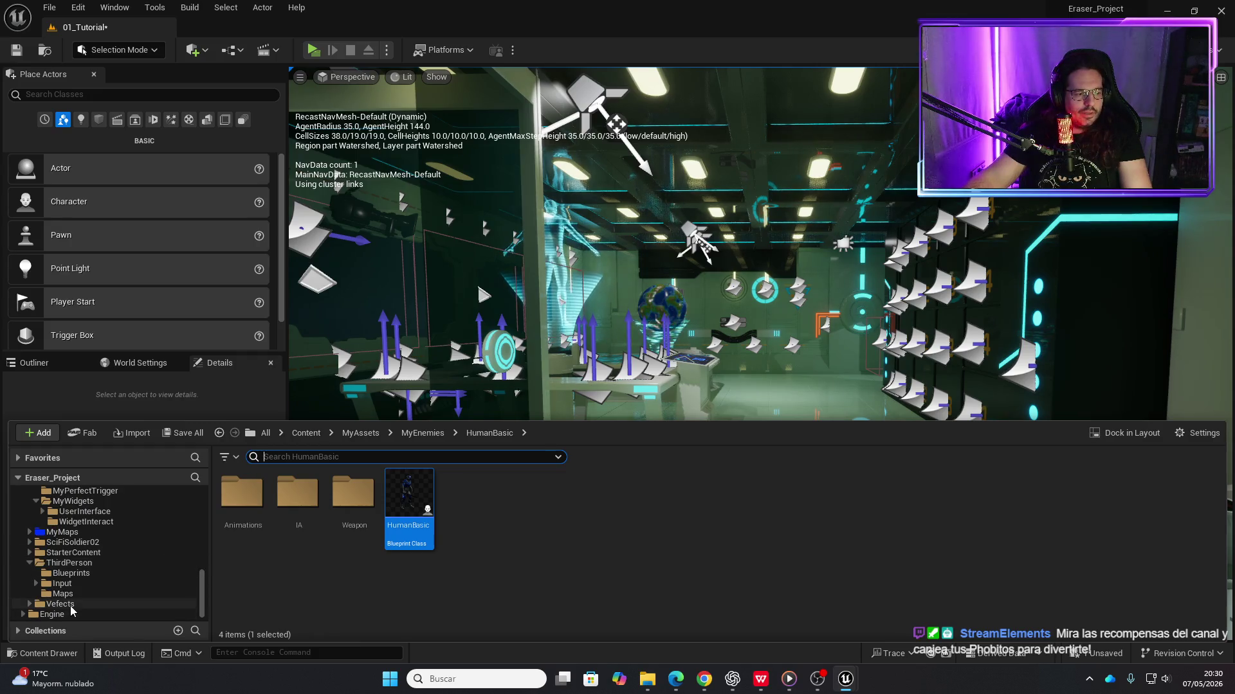
{"action": "left_click", "coordinate": [71, 564]}
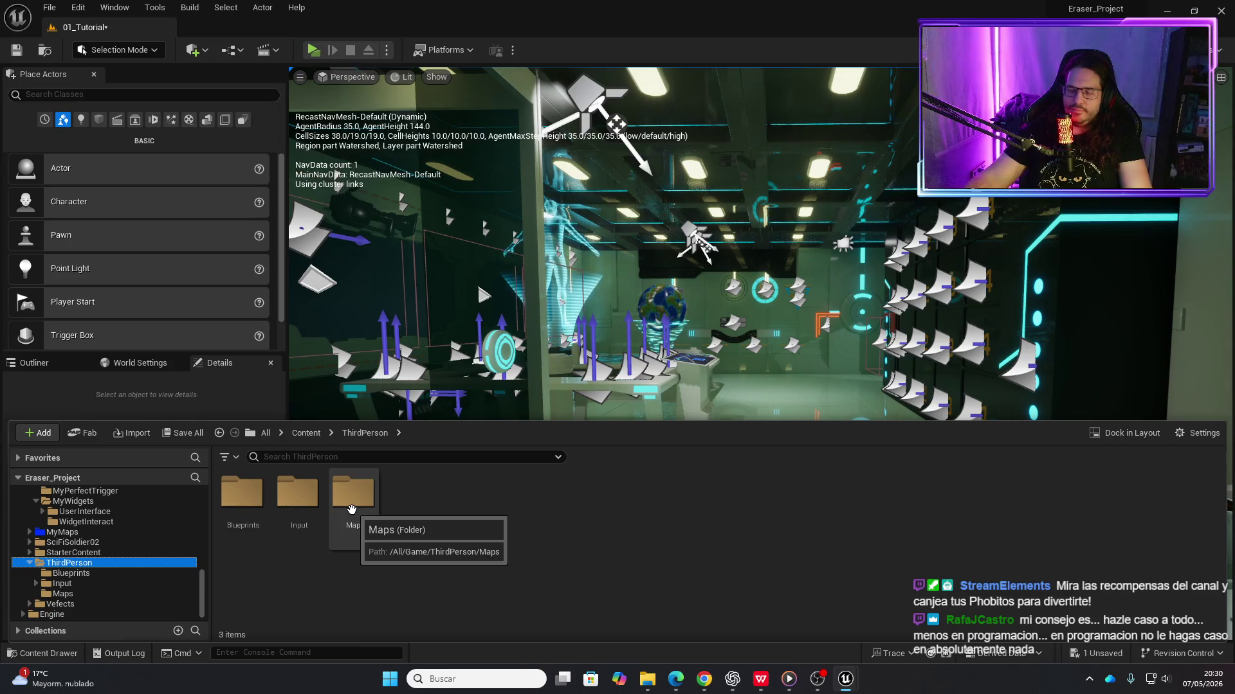
{"action": "left_click", "coordinate": [246, 500]}
{"action": "double_click", "coordinate": [247, 500]}
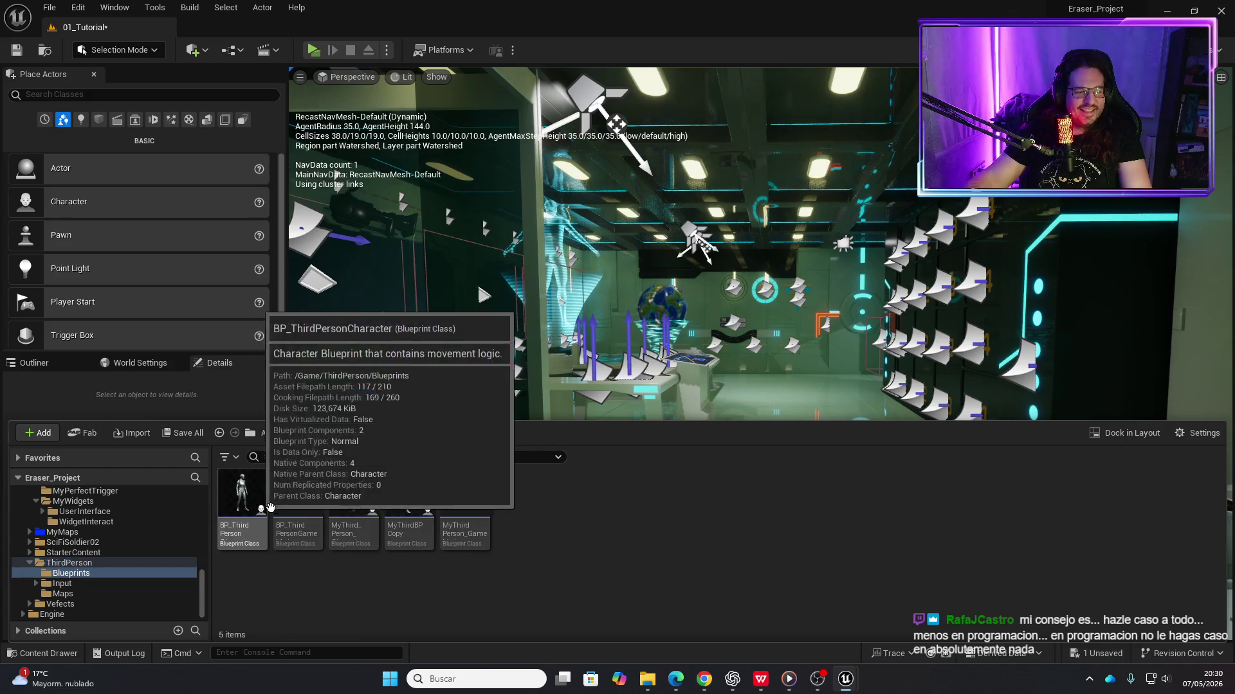
Open MyThird_Person_Character in the Blueprint editor and select its Mesh (CharacterMesh0) component
{"action": "double_click", "coordinate": [359, 492]}
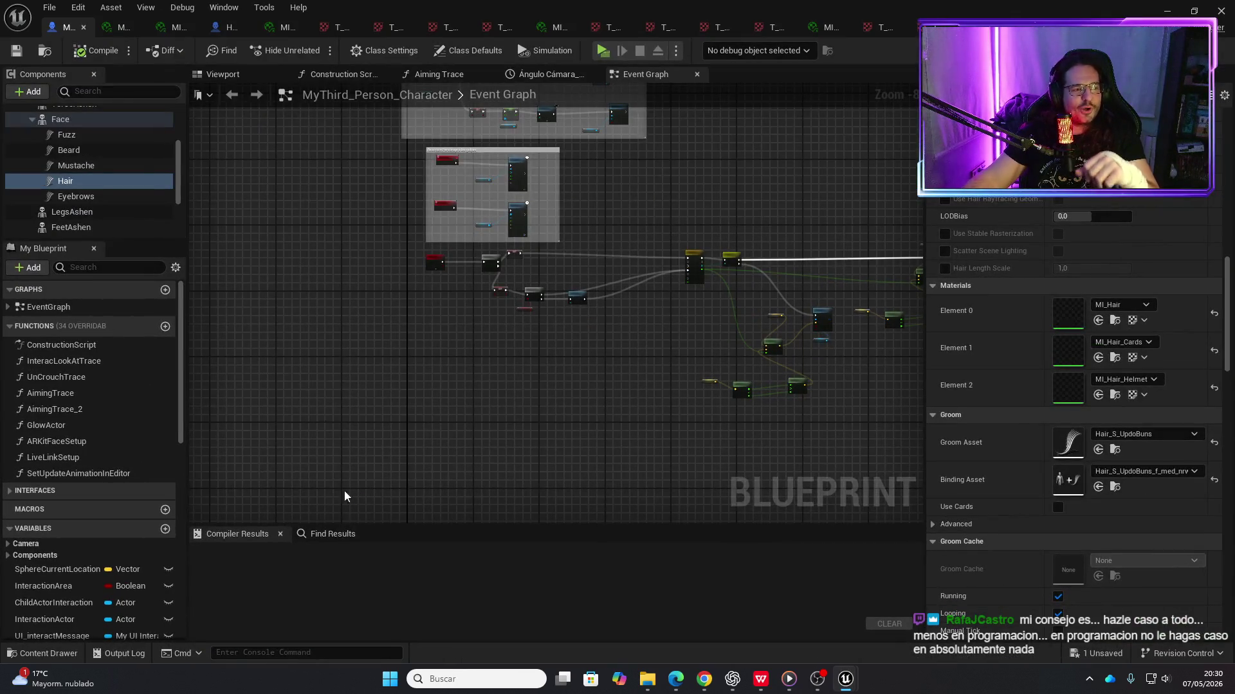
{"action": "scroll", "coordinate": [94, 167], "scroll_direction": "up", "scroll_amount": 3}
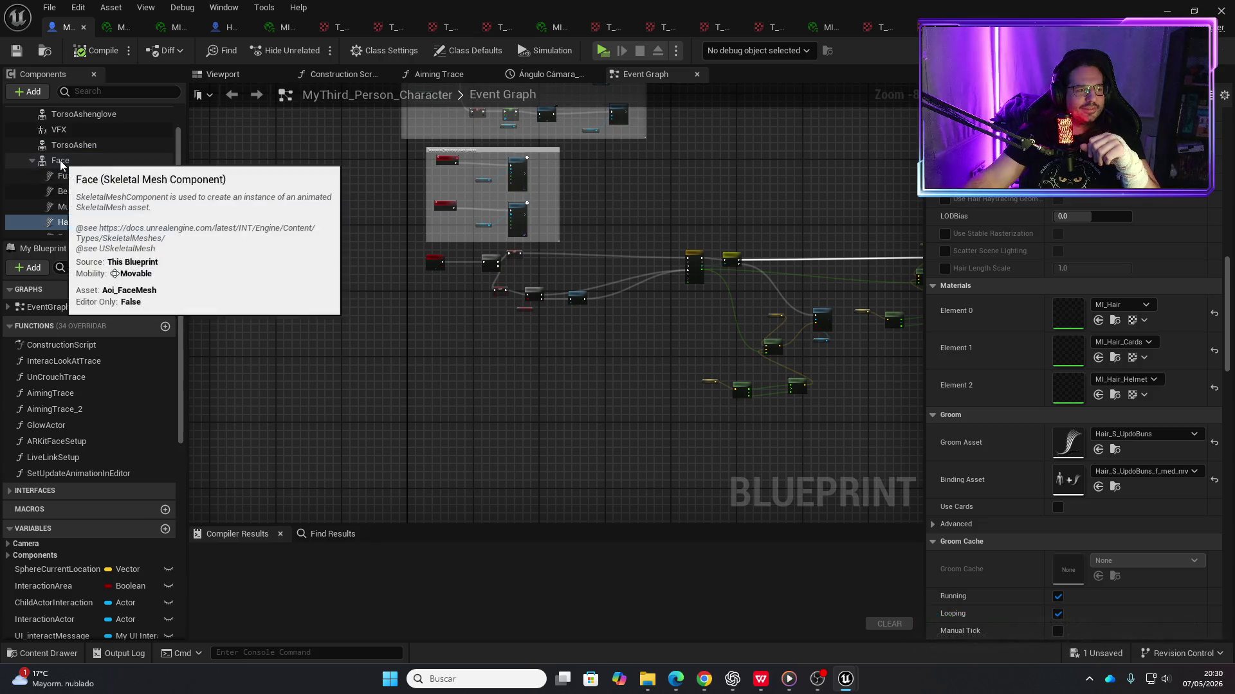
{"action": "scroll", "coordinate": [61, 165], "scroll_direction": "up", "scroll_amount": 3}
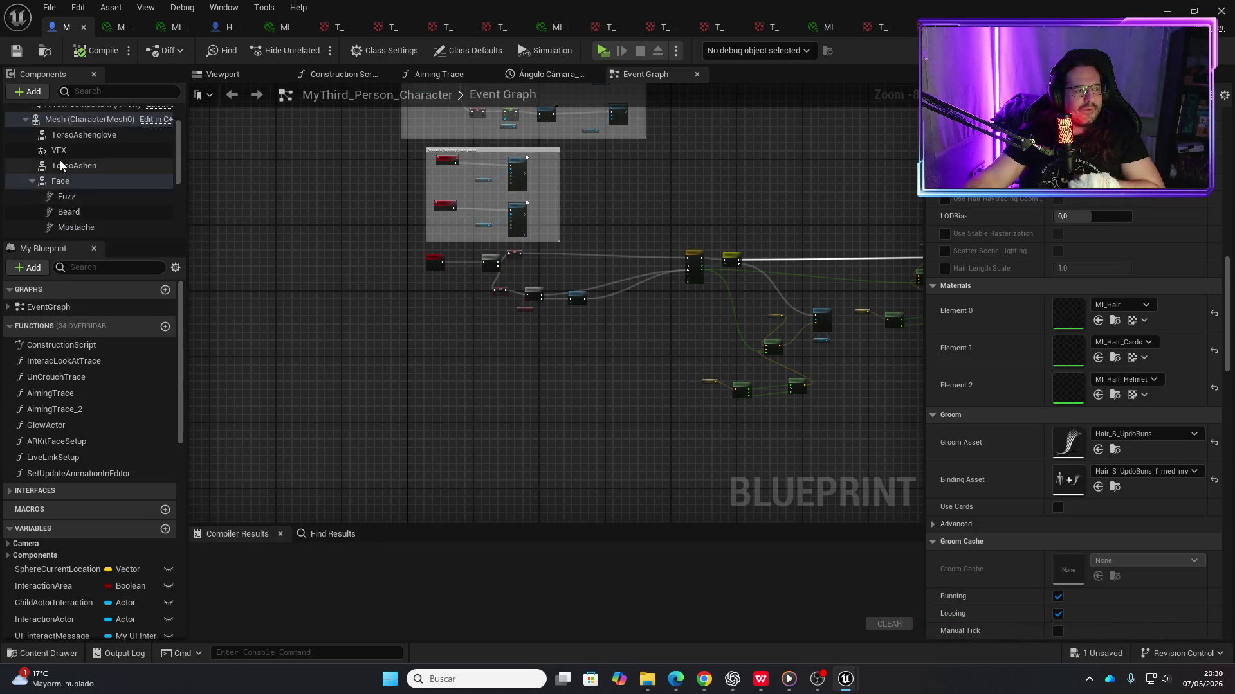
{"action": "left_click", "coordinate": [64, 140]}
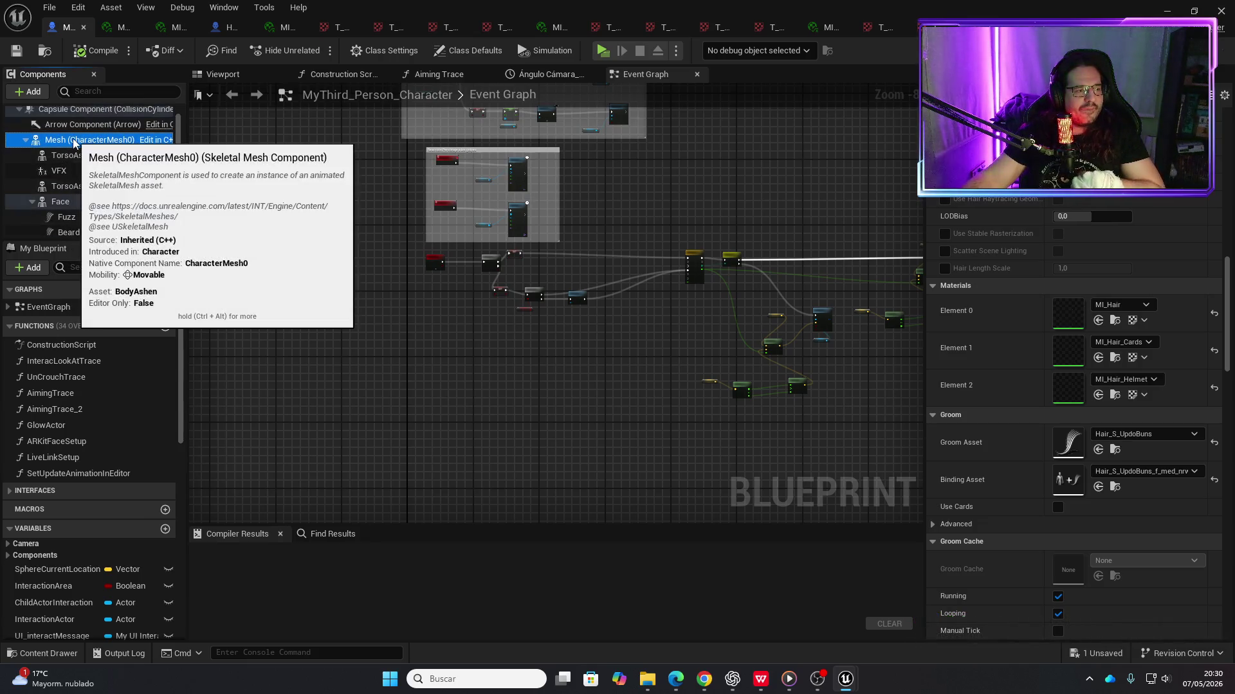
Add a LODSync component to the character, keeping its default name
{"action": "left_click", "coordinate": [40, 90]}
{"action": "type", "text": "lod"}
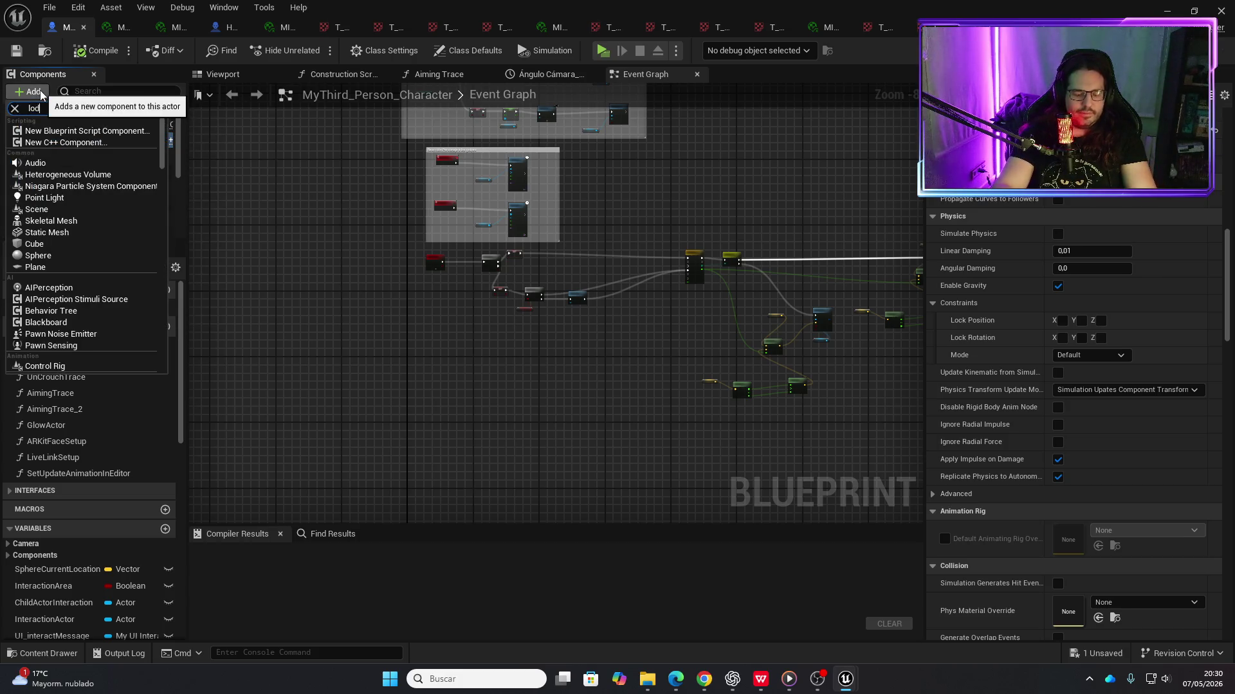
{"action": "type", "text": "s"}
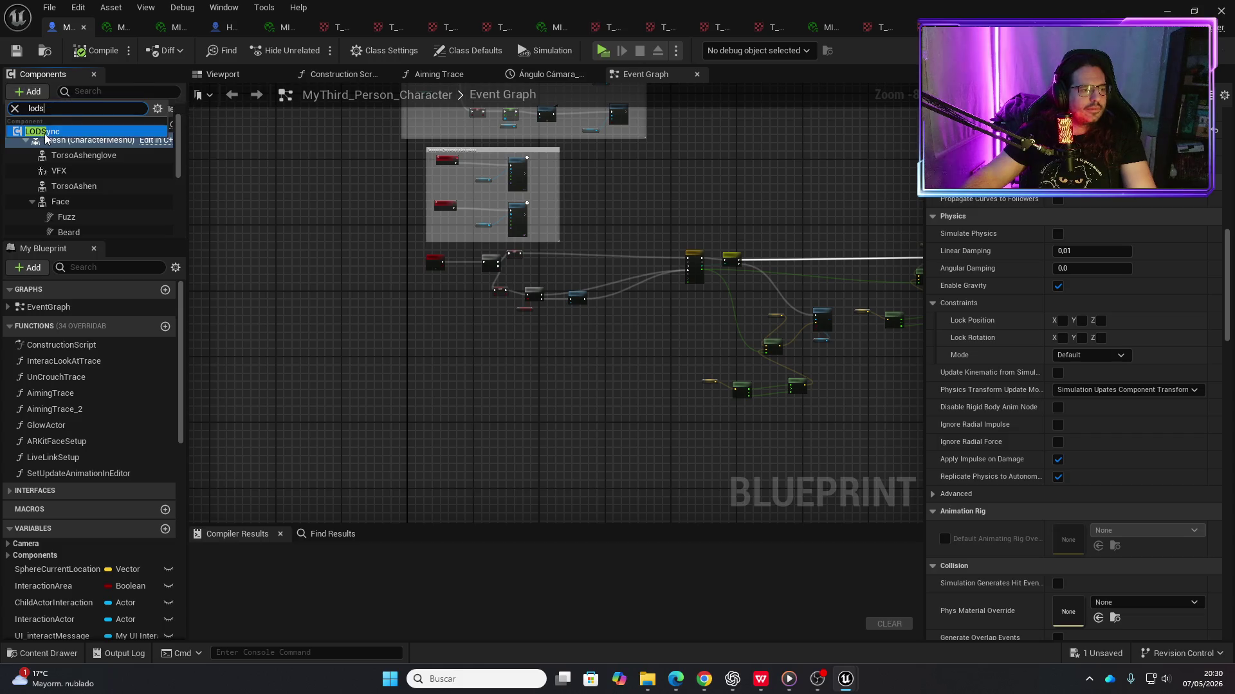
{"action": "left_click", "coordinate": [43, 132]}
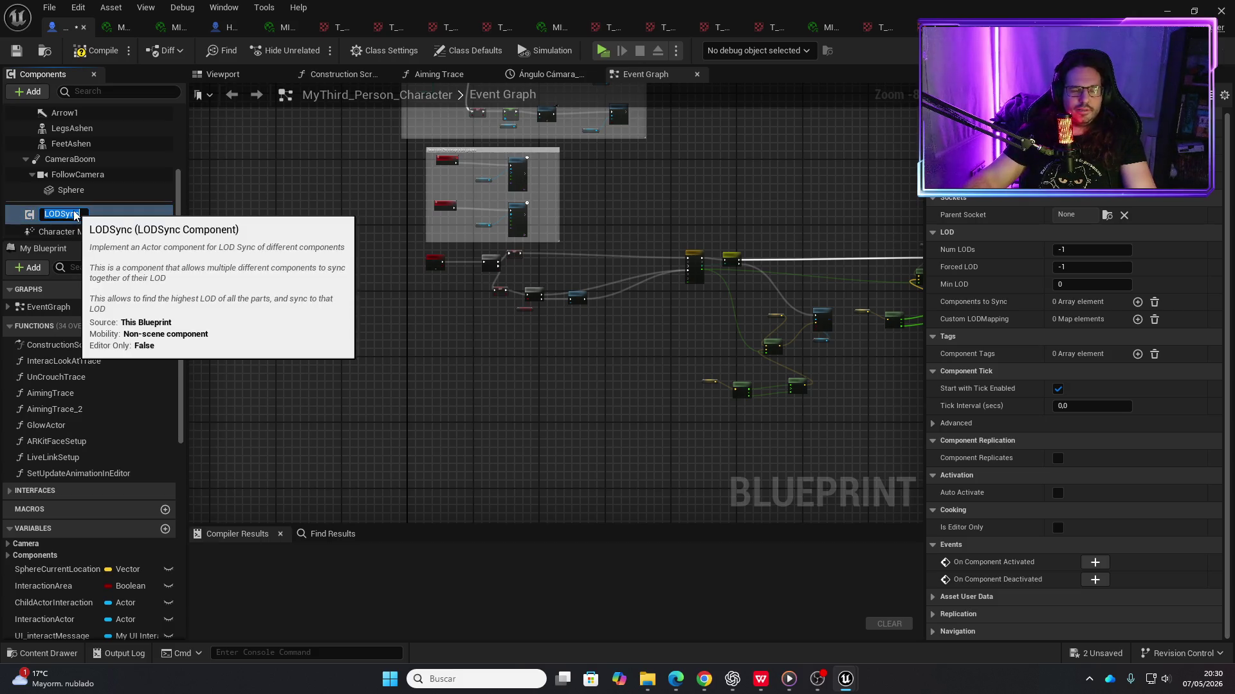
{"action": "key", "text": "Return"}
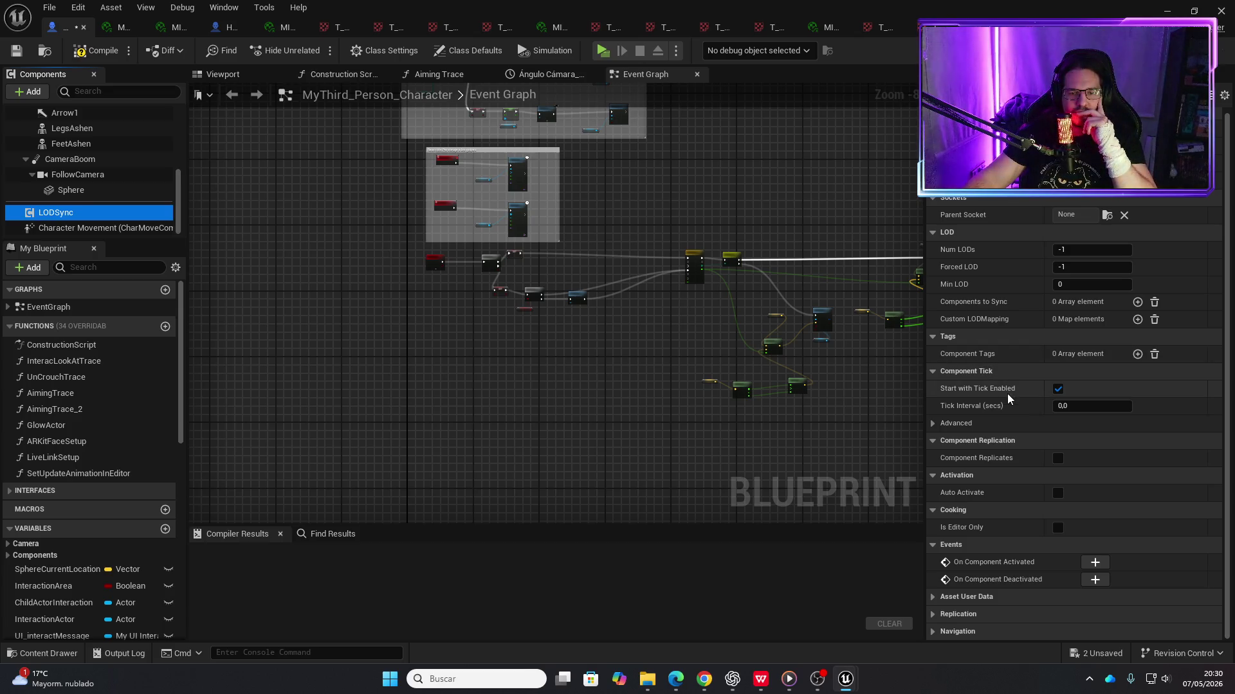
Review LODSync's Details, expanding and collapsing the Component Tick advanced settings
{"action": "scroll", "coordinate": [996, 307], "scroll_direction": "up", "scroll_amount": 1}
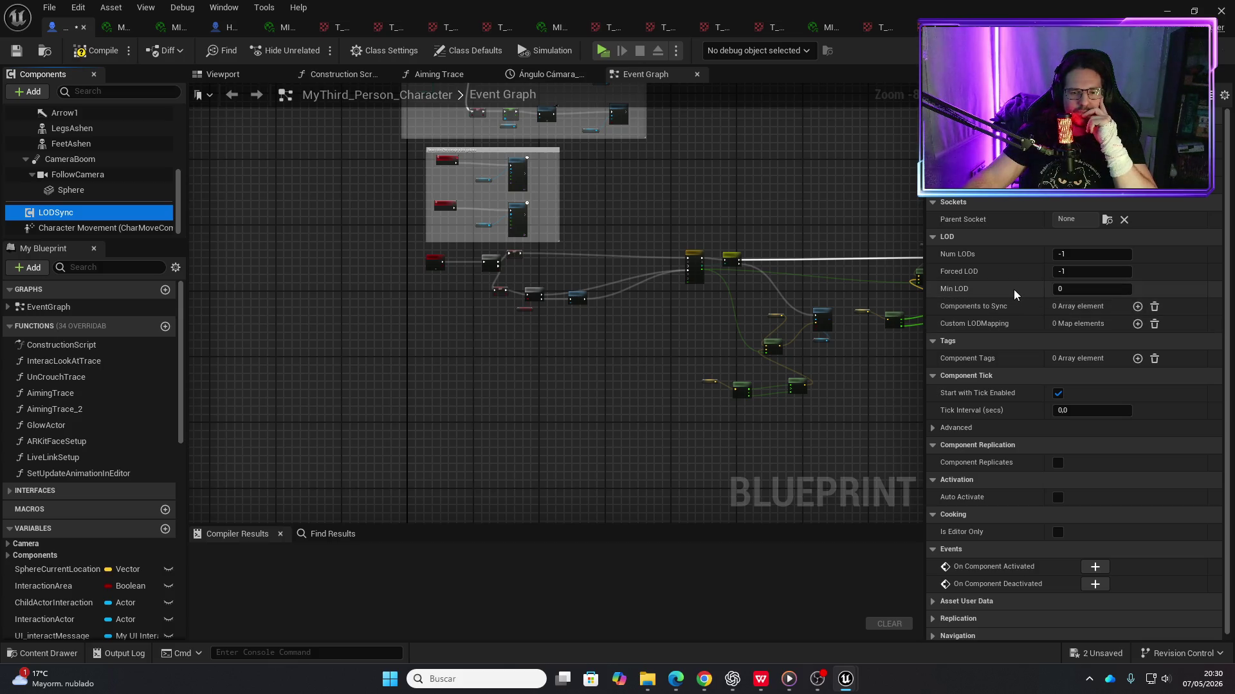
{"action": "scroll", "coordinate": [89, 163], "scroll_direction": "up", "scroll_amount": 5}
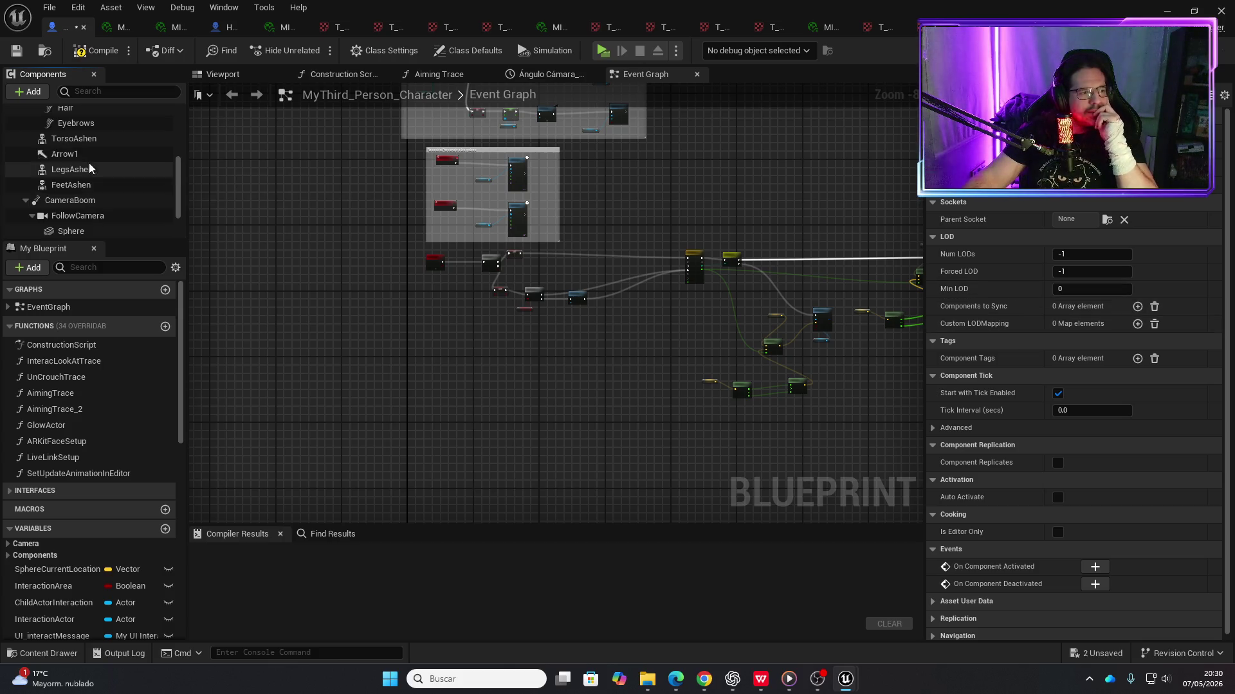
{"action": "scroll", "coordinate": [91, 165], "scroll_direction": "down", "scroll_amount": 5}
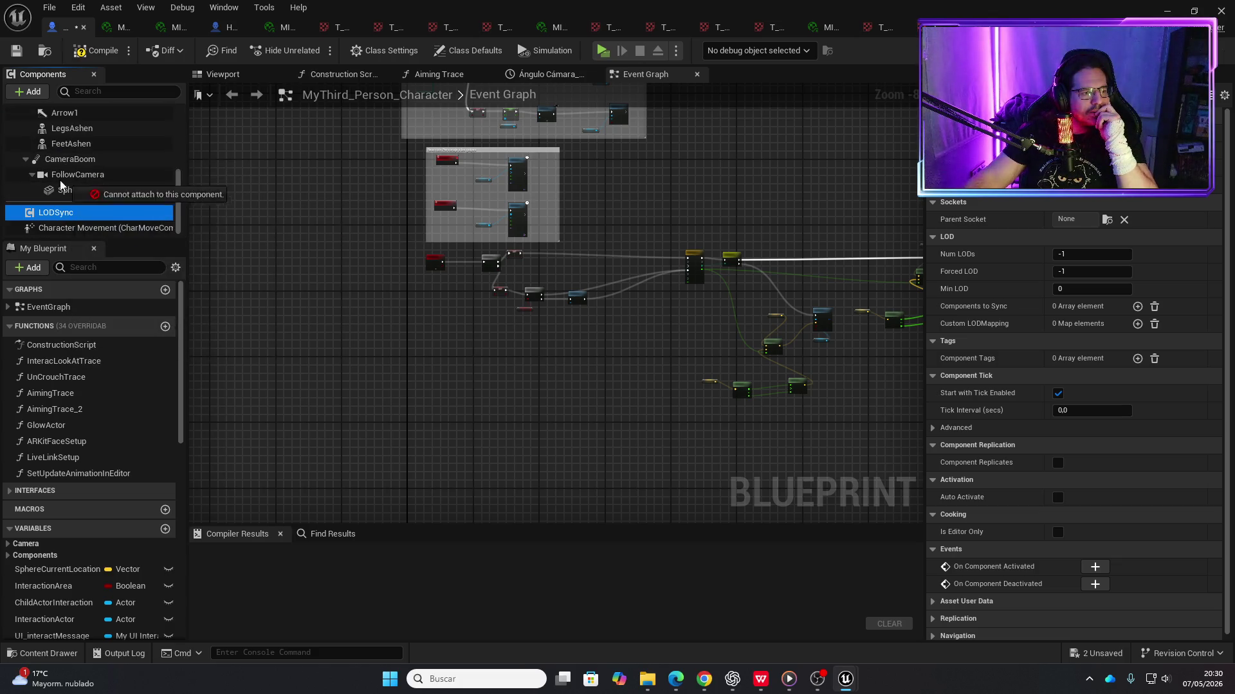
{"action": "left_click", "coordinate": [57, 214]}
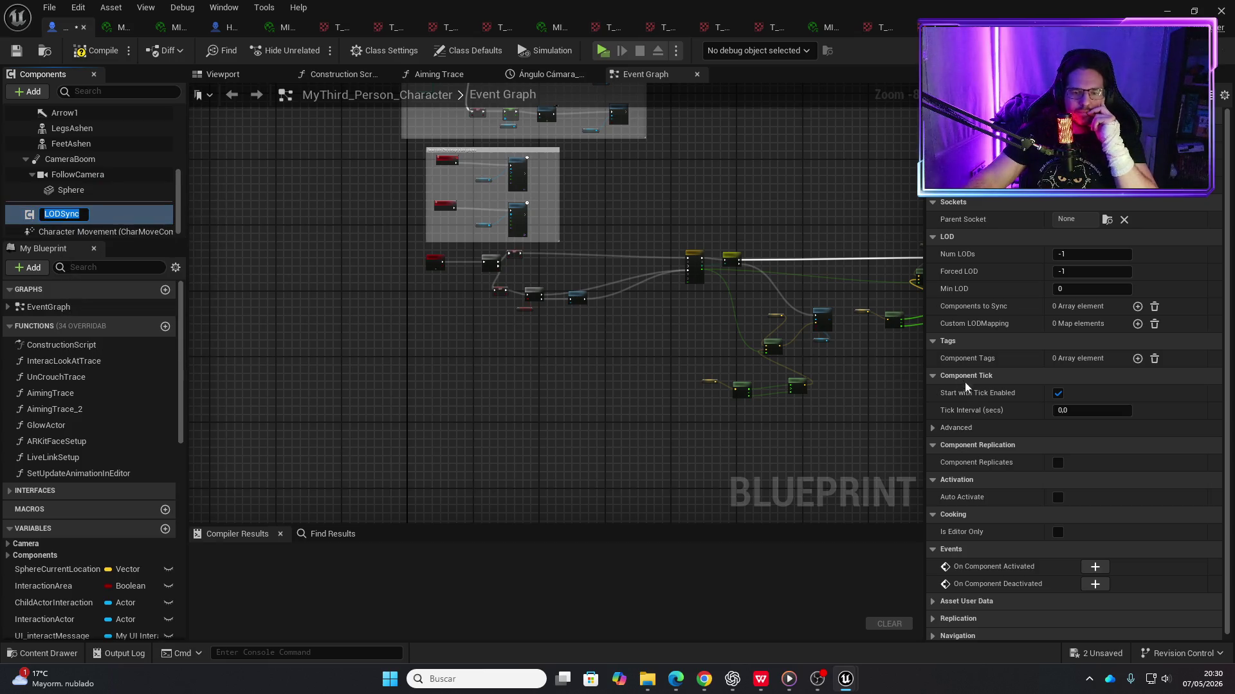
{"action": "scroll", "coordinate": [1016, 450], "scroll_direction": "down", "scroll_amount": 1}
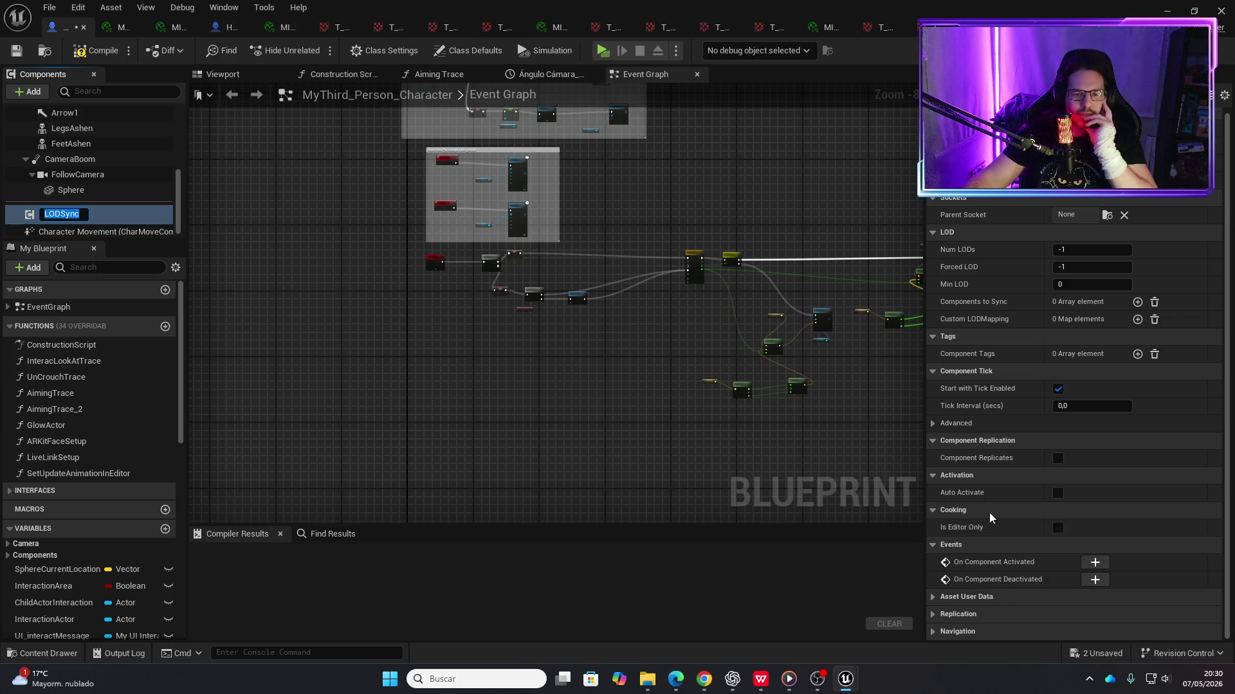
{"action": "left_click", "coordinate": [931, 424]}
{"action": "left_click", "coordinate": [932, 423]}
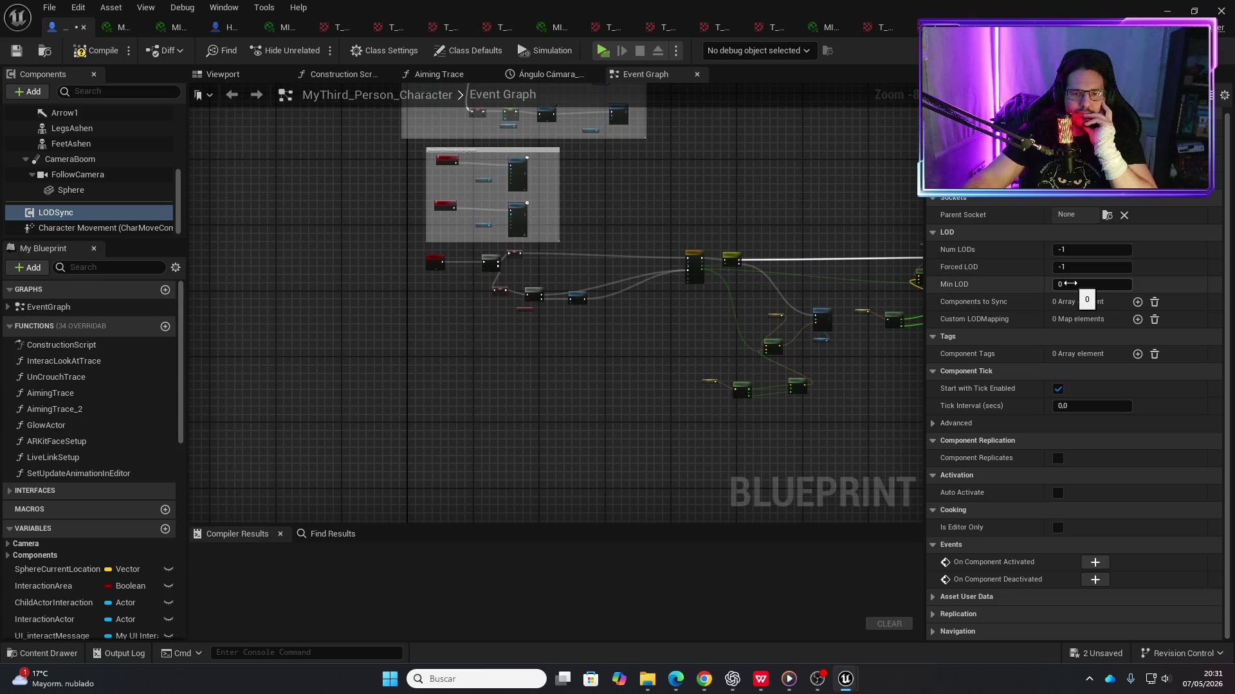
Set LODSync's Forced LOD and Min LOD to 1, leaving Num LODs at -1
{"action": "left_click", "coordinate": [1069, 283]}
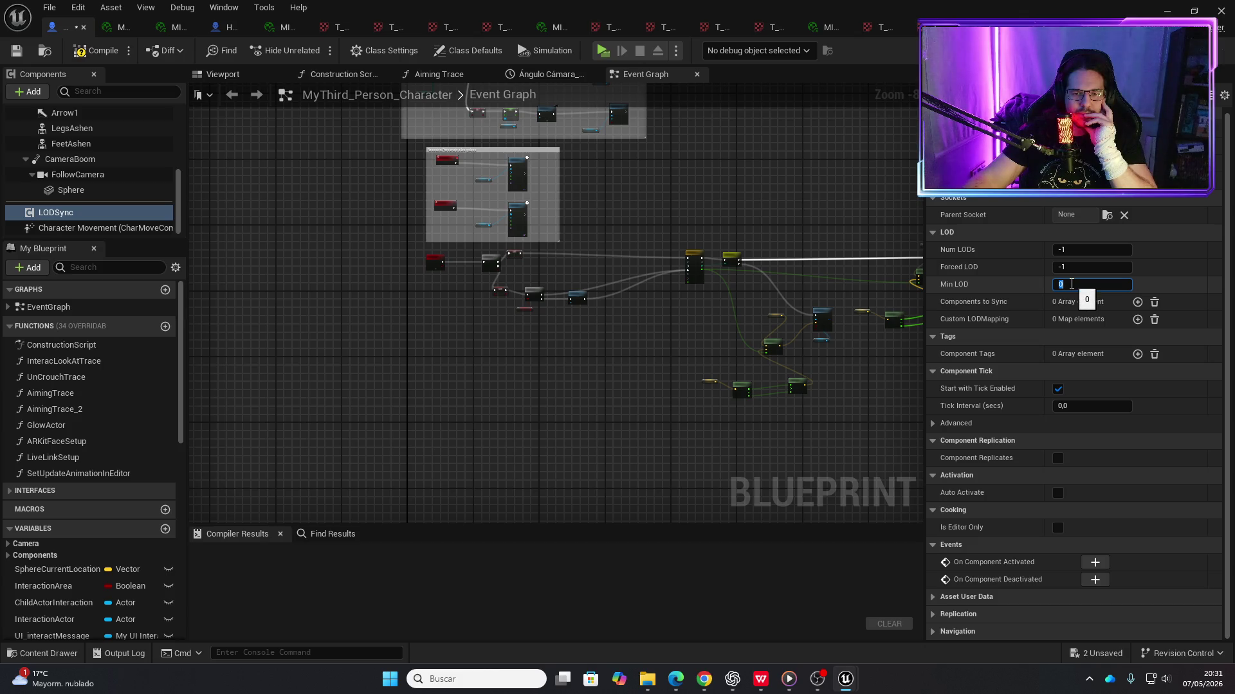
{"action": "left_click", "coordinate": [1074, 271]}
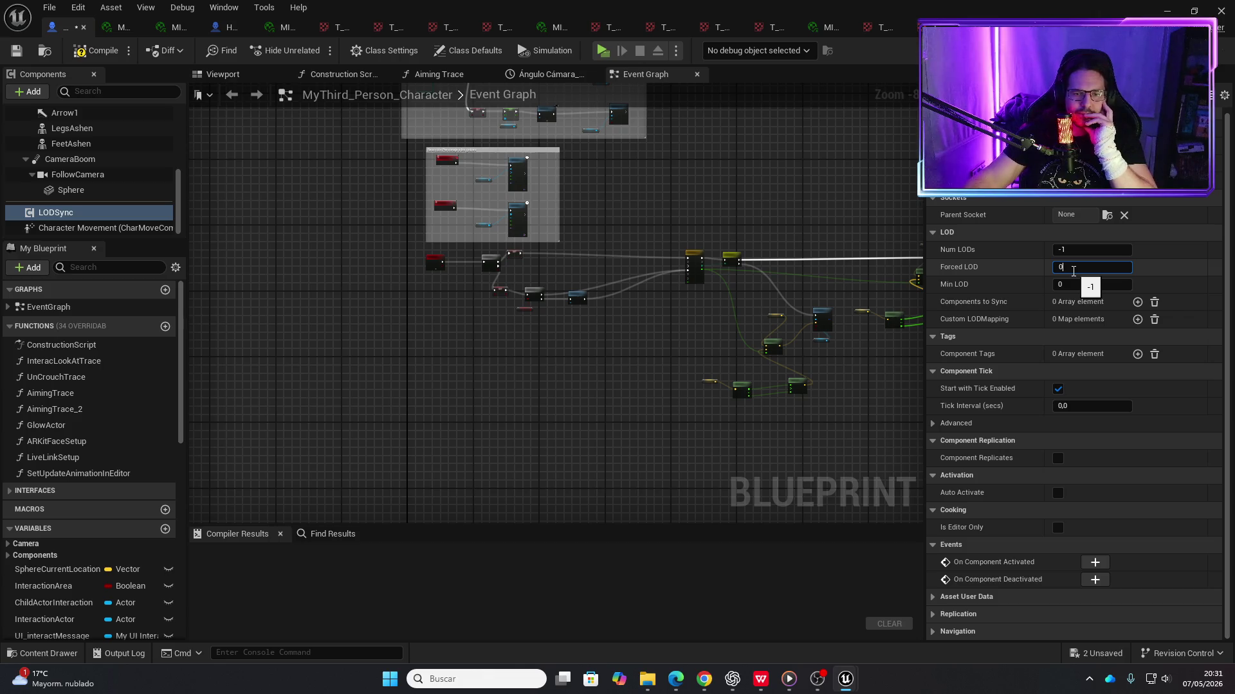
{"action": "left_click", "coordinate": [1086, 287]}
{"action": "type", "text": "1"}
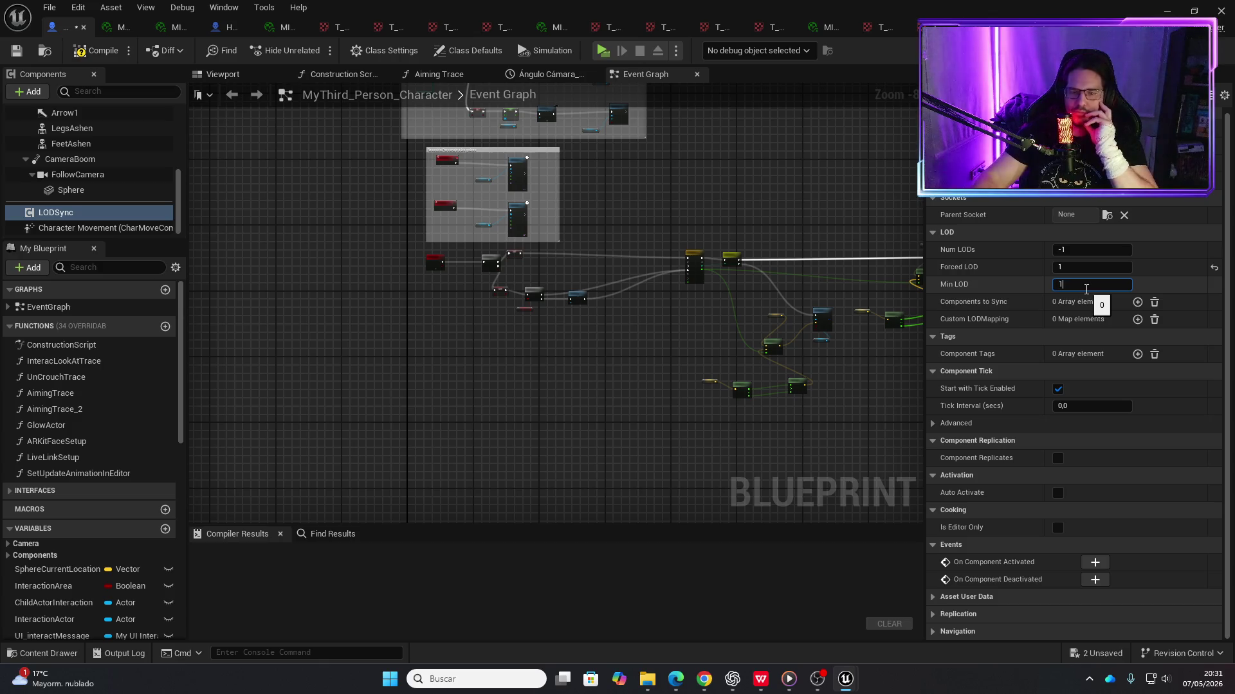
{"action": "key", "text": "Return"}
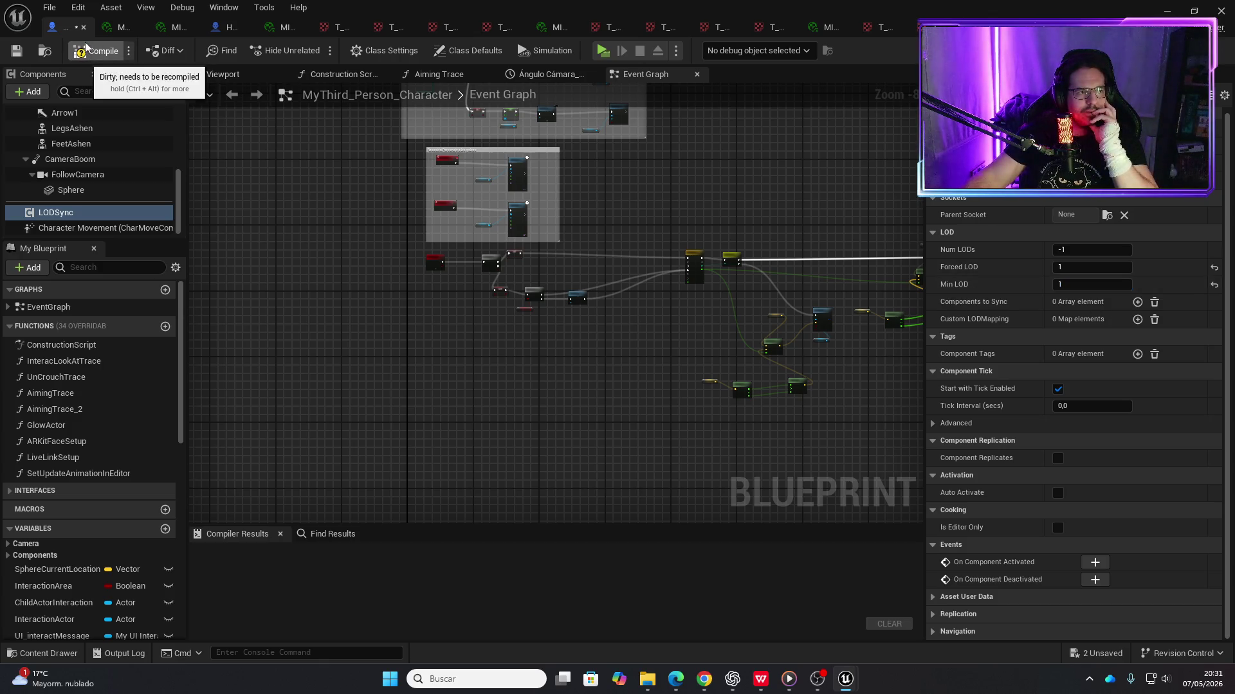
Compile the MyThird_Person_Character Blueprint and launch the game preview
{"action": "left_click", "coordinate": [90, 51]}
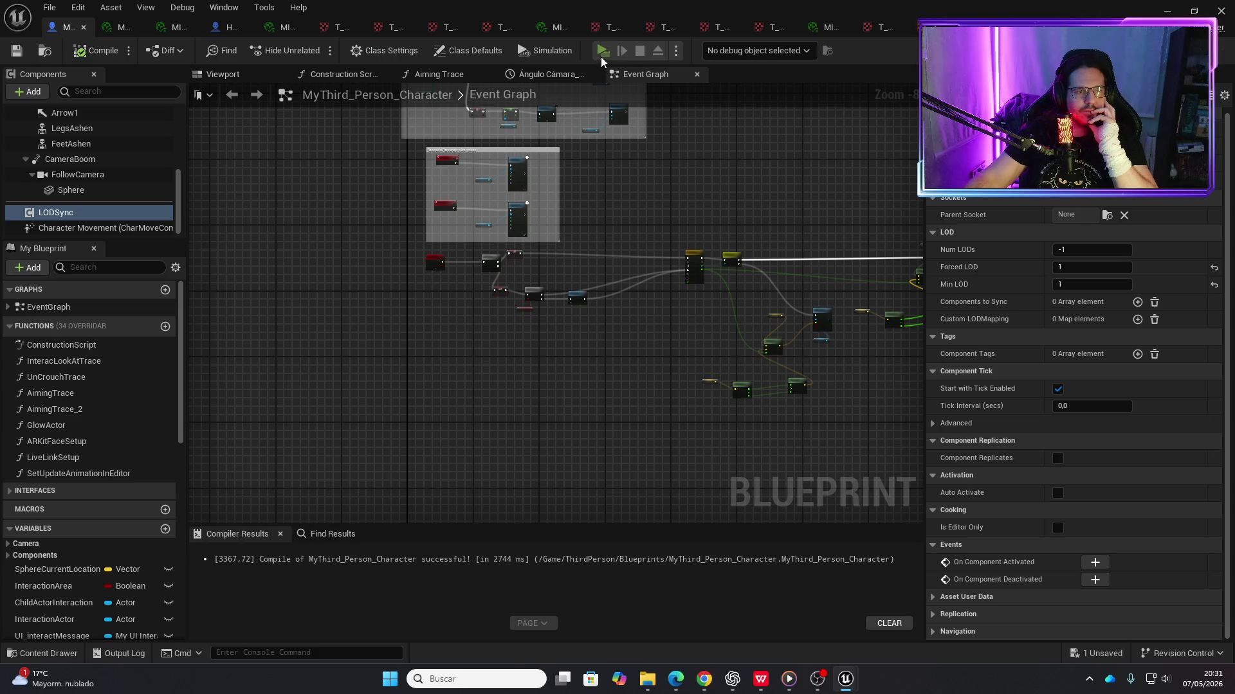
{"action": "left_click", "coordinate": [603, 50]}
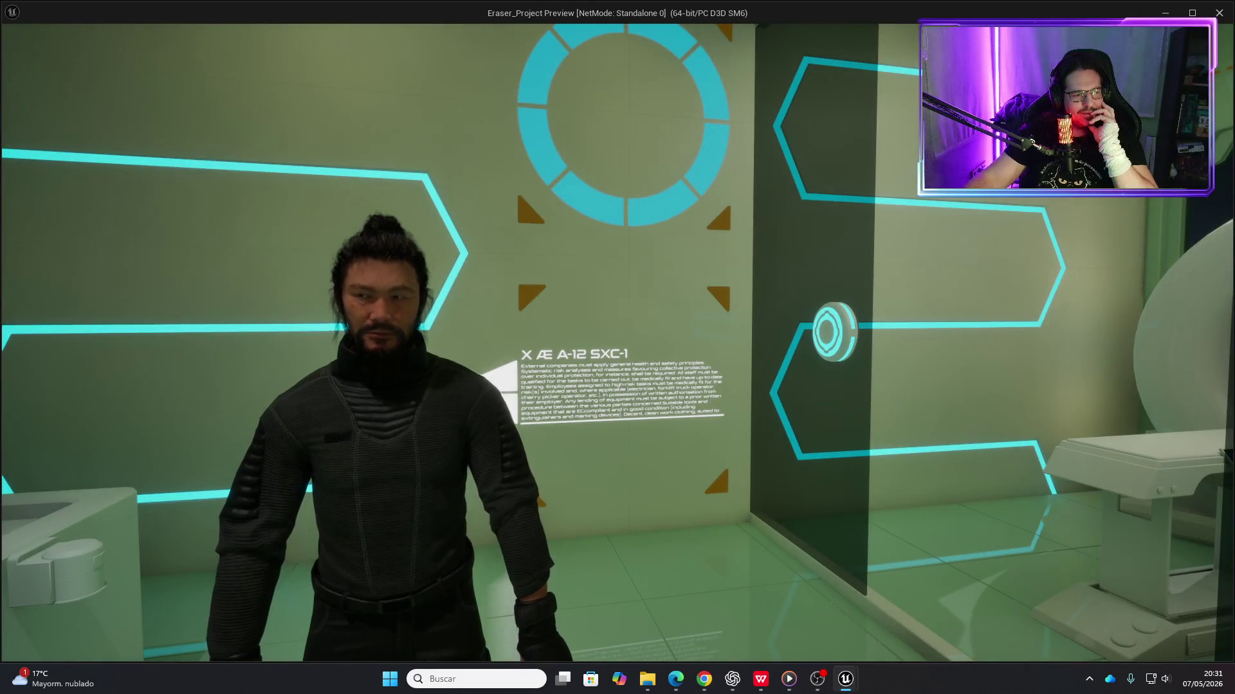
Move the character in the preview, then stop playing and return to the Blueprint
{"action": "key", "text": "a"}
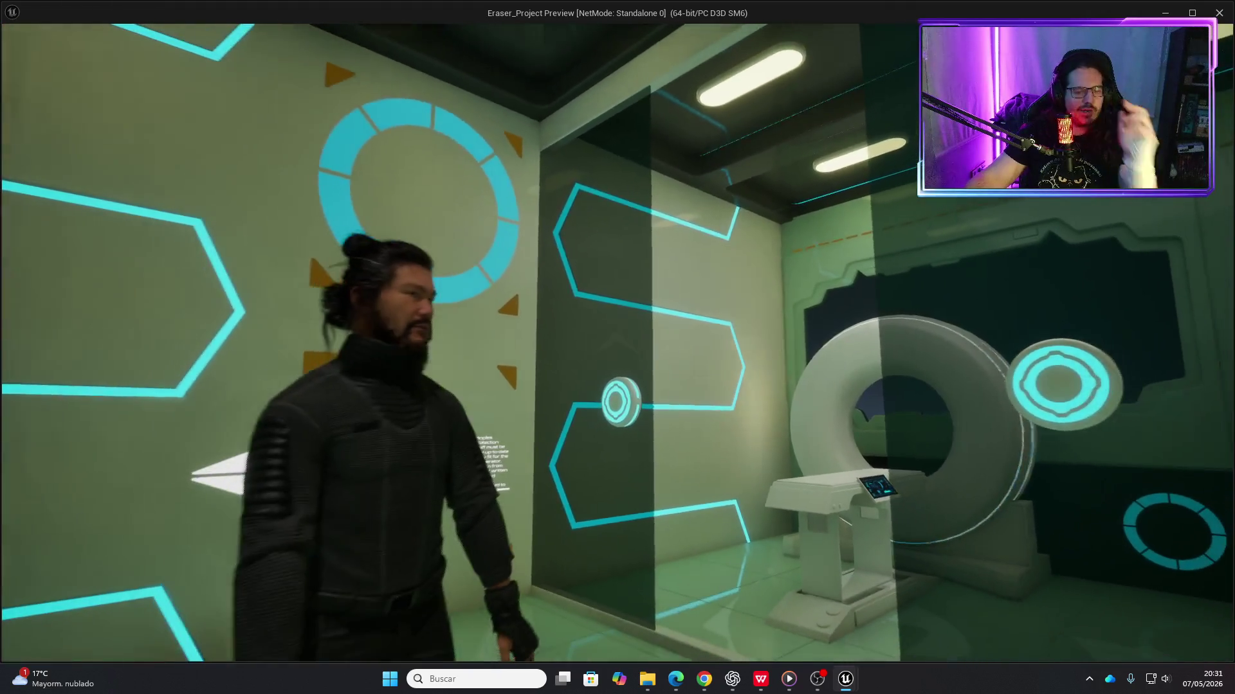
{"action": "key", "text": "Escape"}
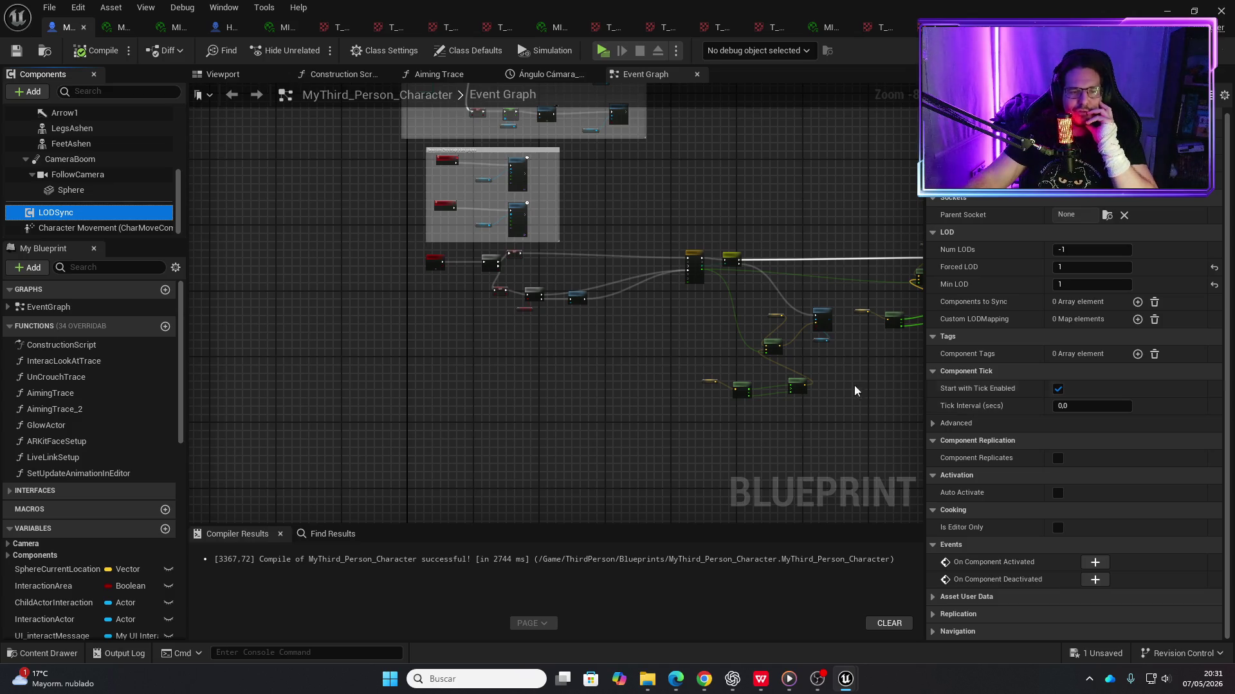
Disconnect Play Sound 2D's exec output from the Play Animation node
{"action": "scroll", "coordinate": [96, 168], "scroll_direction": "up", "scroll_amount": 5}
{"action": "scroll", "coordinate": [94, 174], "scroll_direction": "down", "scroll_amount": 1}
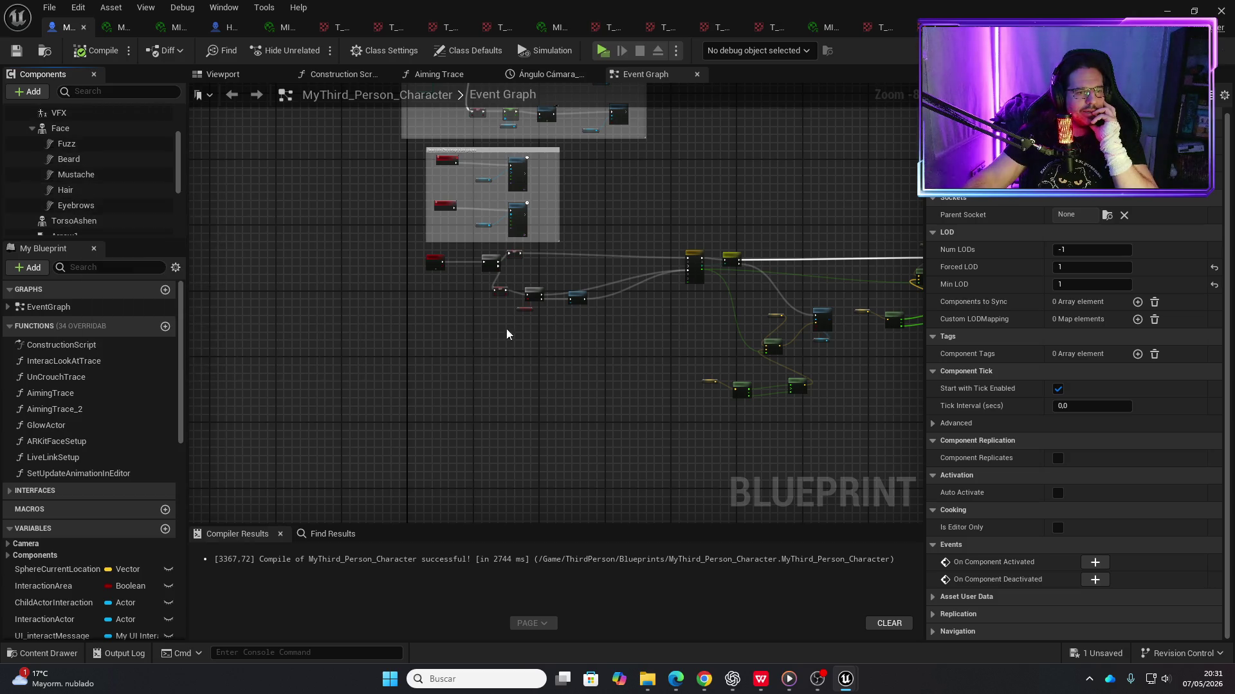
{"action": "scroll", "coordinate": [507, 329], "scroll_direction": "down", "scroll_amount": 3}
{"action": "scroll", "coordinate": [403, 194], "scroll_direction": "up", "scroll_amount": 9}
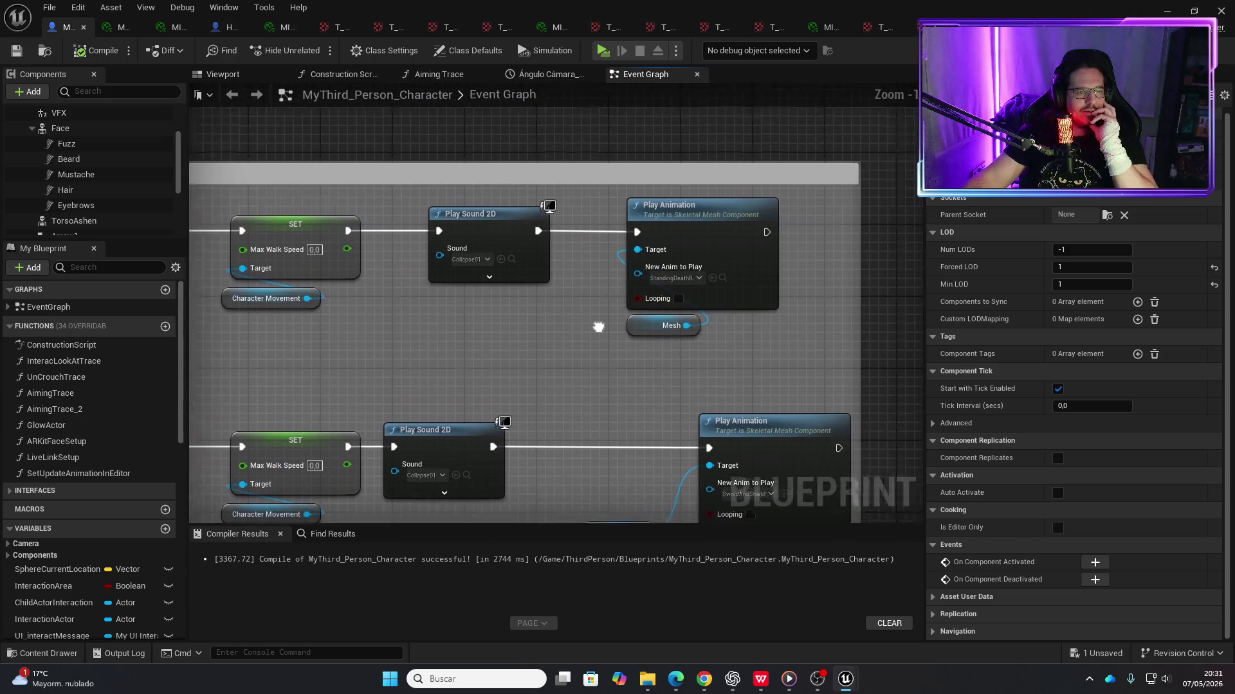
{"action": "mouse_move", "coordinate": [624, 361]}
{"action": "left_mouse_down"}
{"action": "mouse_move", "coordinate": [633, 230]}
{"action": "mouse_move", "coordinate": [579, 302]}
{"action": "left_mouse_up"}
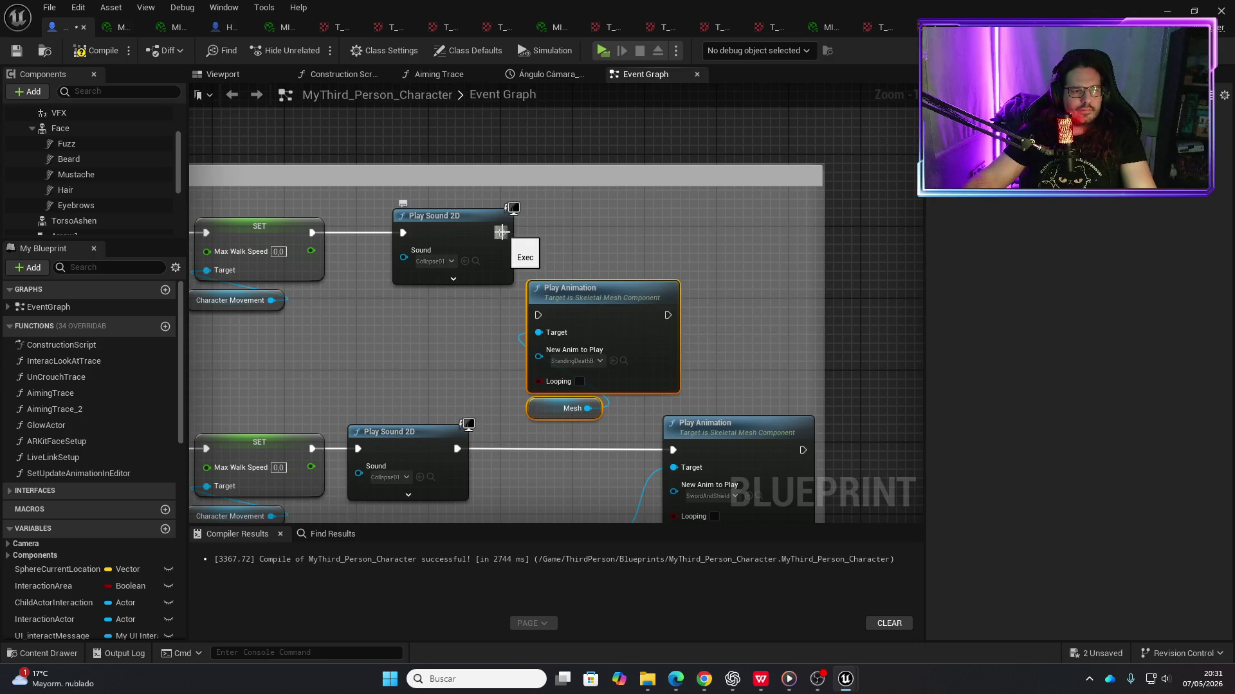
{"action": "left_click_drag", "start_coordinate": [502, 233], "coordinate": [622, 238]}
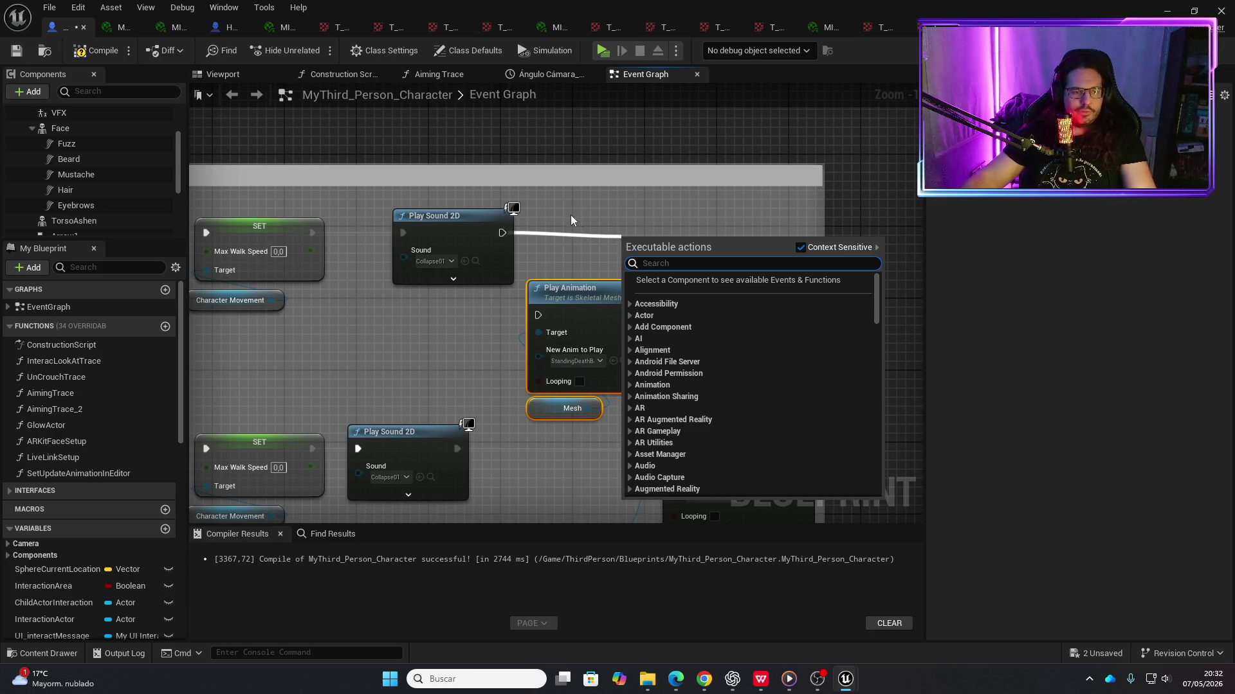
{"action": "key", "text": "Escape"}
Add a Set Simulate Physics node on the Mesh with Simulate ticked, fed by Play Sound 2D
{"action": "left_click_drag", "start_coordinate": [587, 408], "coordinate": [716, 254]}
{"action": "type", "text": "set"}
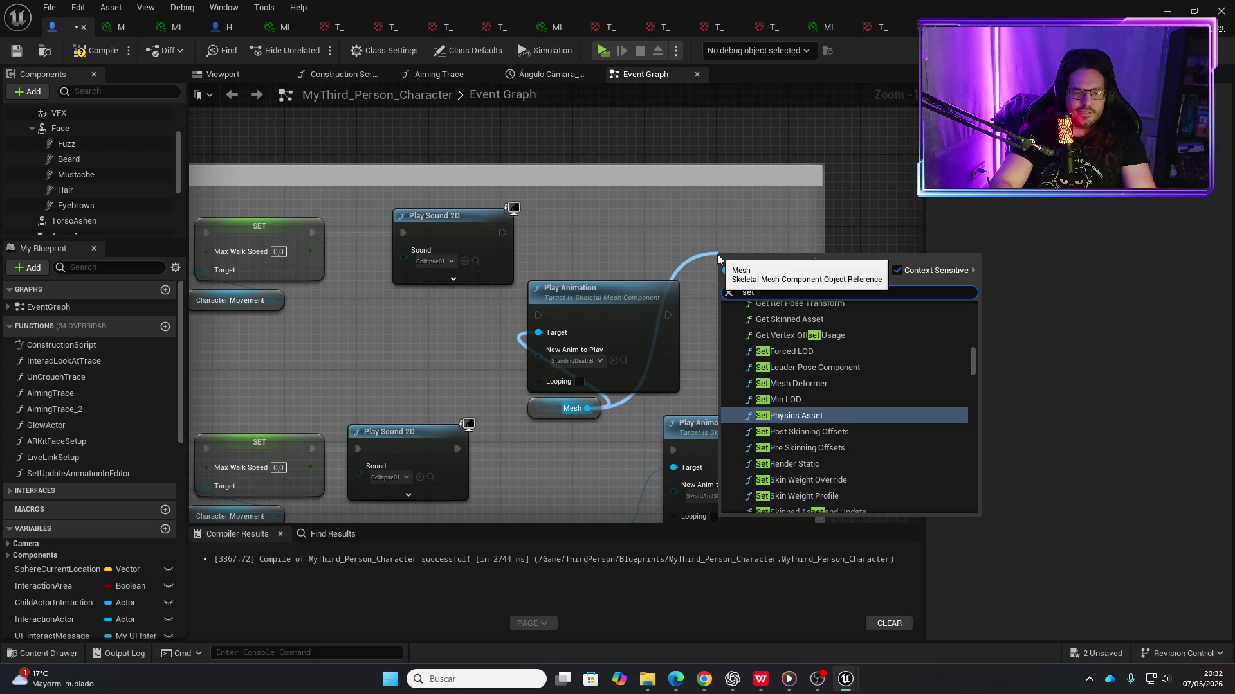
{"action": "type", "text": " sim"}
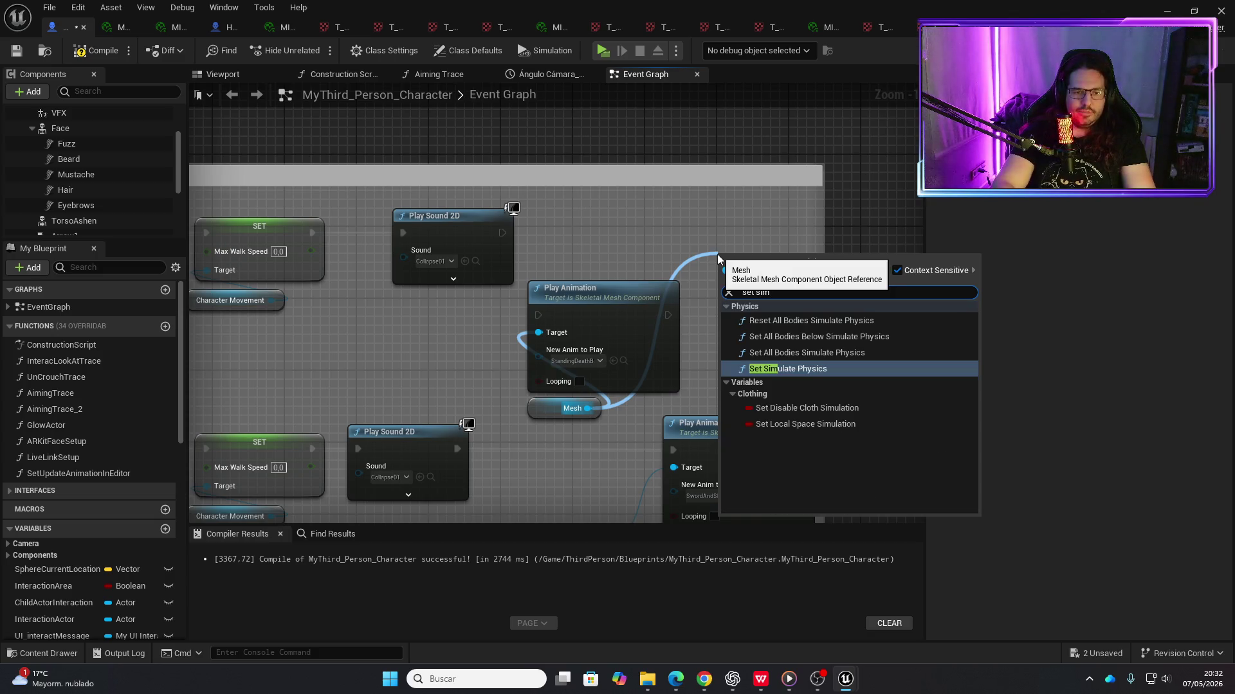
{"action": "key", "text": "Return"}
{"action": "left_click", "coordinate": [772, 314]}
{"action": "left_click_drag", "start_coordinate": [781, 260], "coordinate": [746, 214]}
{"action": "left_click_drag", "start_coordinate": [503, 233], "coordinate": [690, 234]}
{"action": "scroll", "coordinate": [103, 180], "scroll_direction": "up", "scroll_amount": 3}
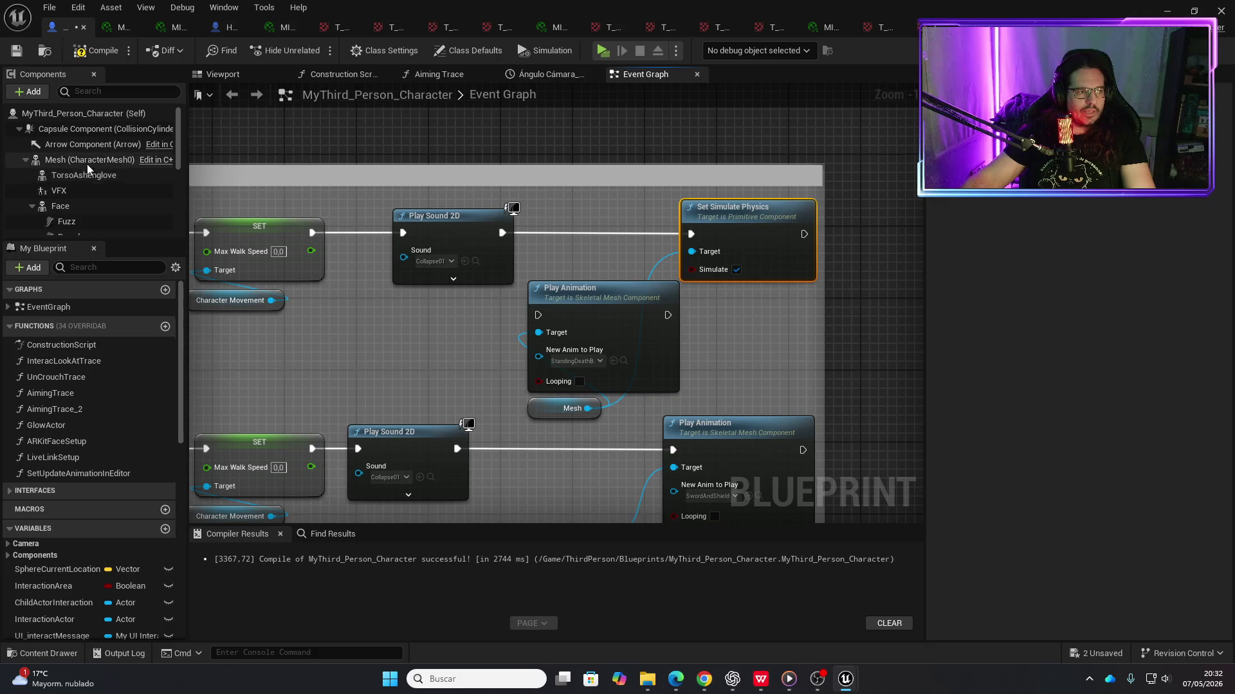
Switch the Mesh (CharacterMesh0) collision preset to Ragdoll and save the Blueprint
{"action": "left_click", "coordinate": [87, 161]}
{"action": "scroll", "coordinate": [1013, 504], "scroll_direction": "down", "scroll_amount": 4}
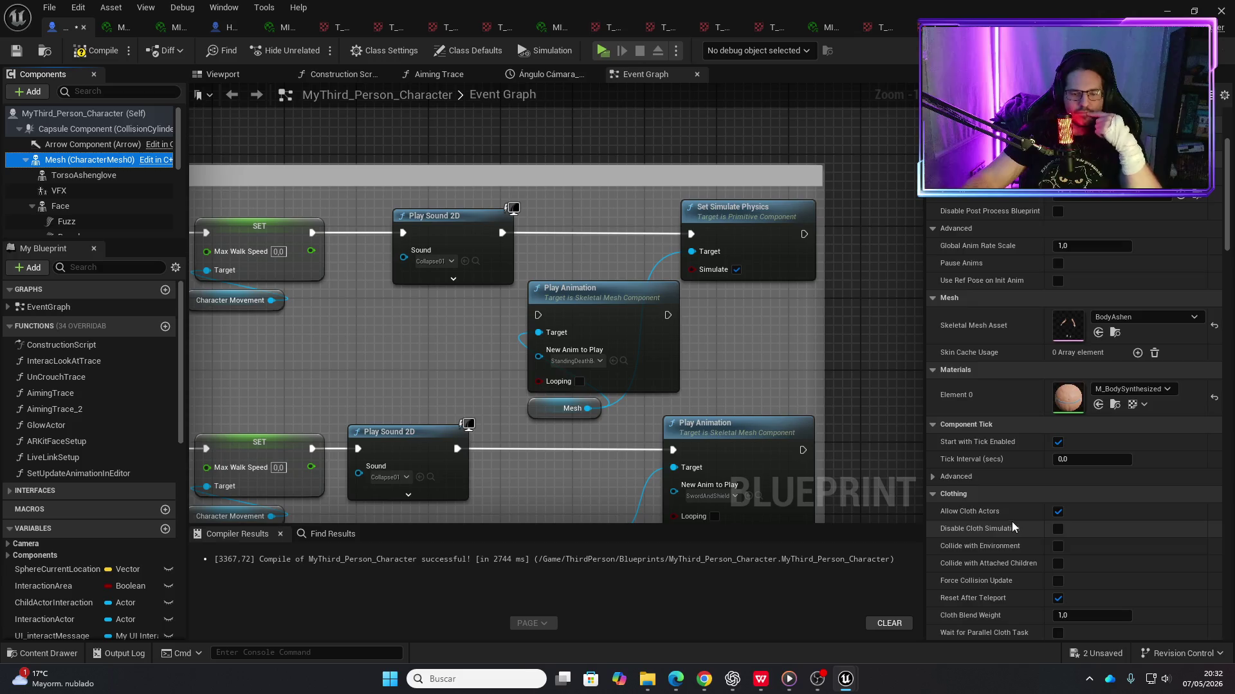
{"action": "scroll", "coordinate": [1012, 522], "scroll_direction": "down", "scroll_amount": 6}
{"action": "scroll", "coordinate": [1005, 518], "scroll_direction": "down", "scroll_amount": 6}
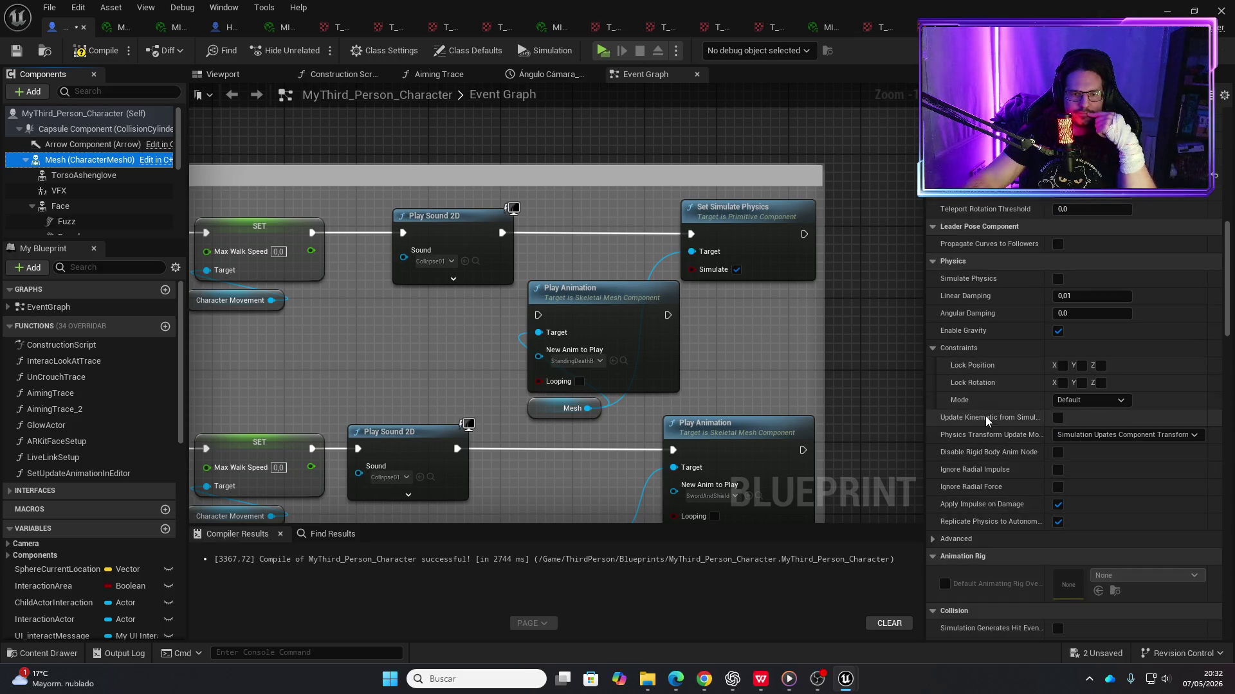
{"action": "scroll", "coordinate": [998, 440], "scroll_direction": "down", "scroll_amount": 2}
{"action": "scroll", "coordinate": [1000, 444], "scroll_direction": "down", "scroll_amount": 2}
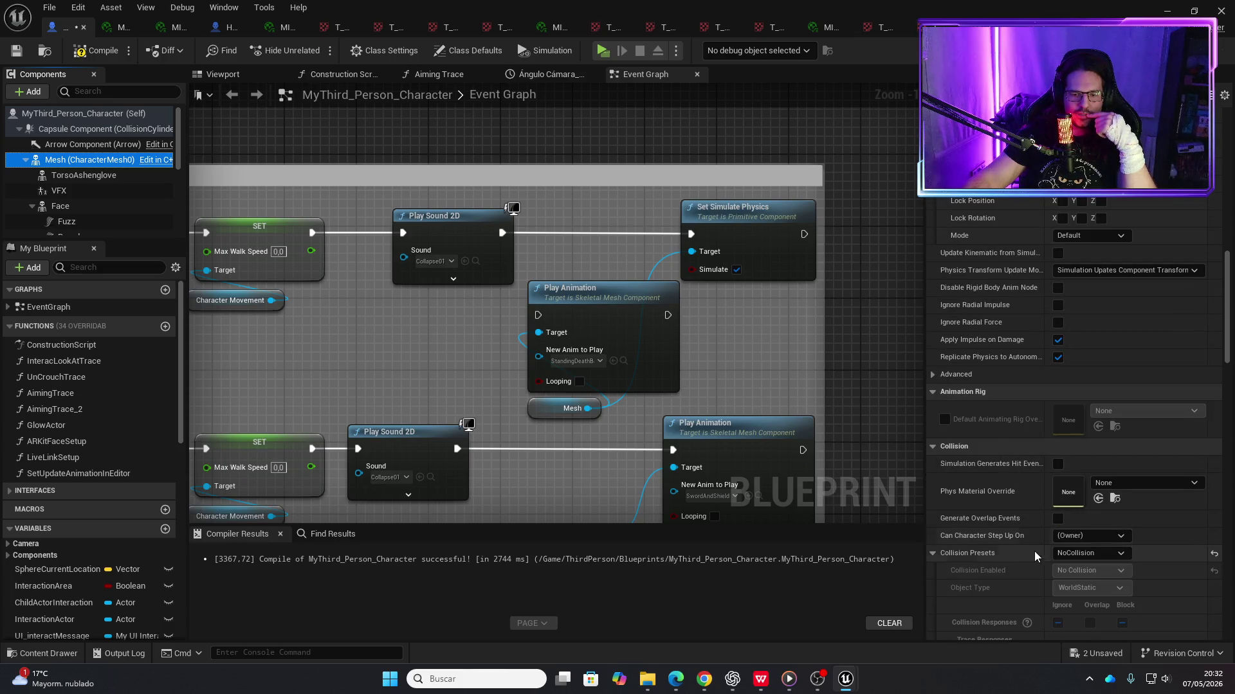
{"action": "left_click", "coordinate": [1118, 556]}
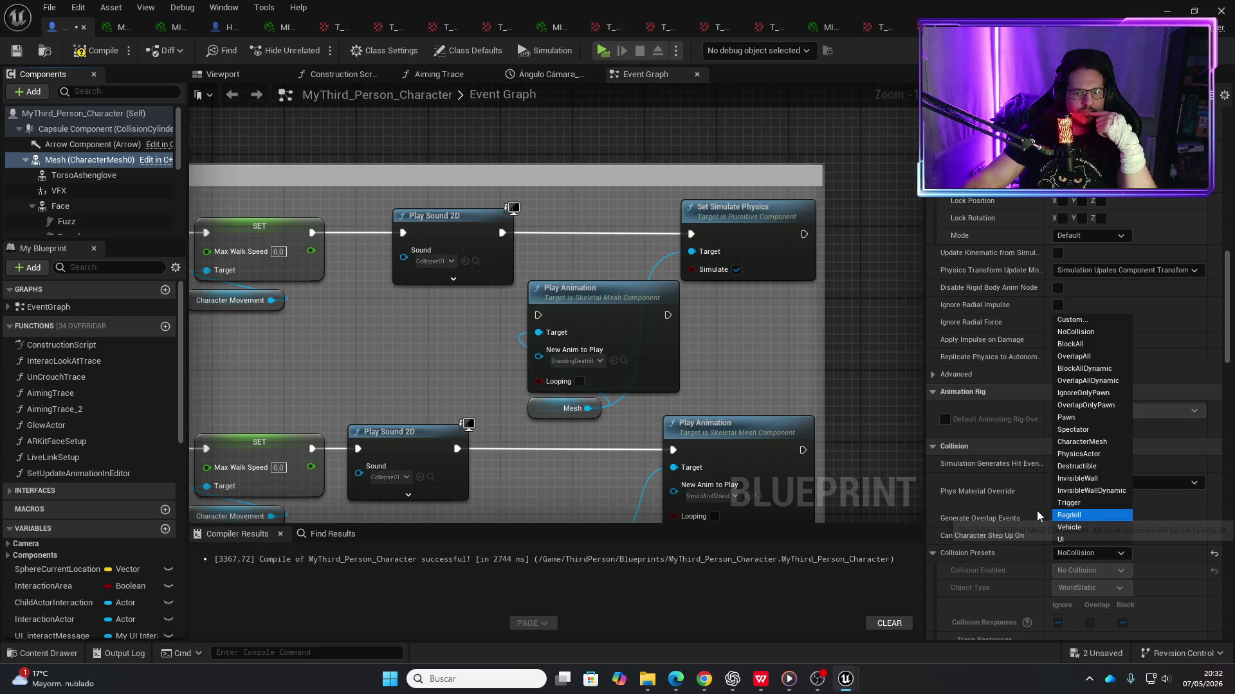
{"action": "left_click", "coordinate": [1078, 516]}
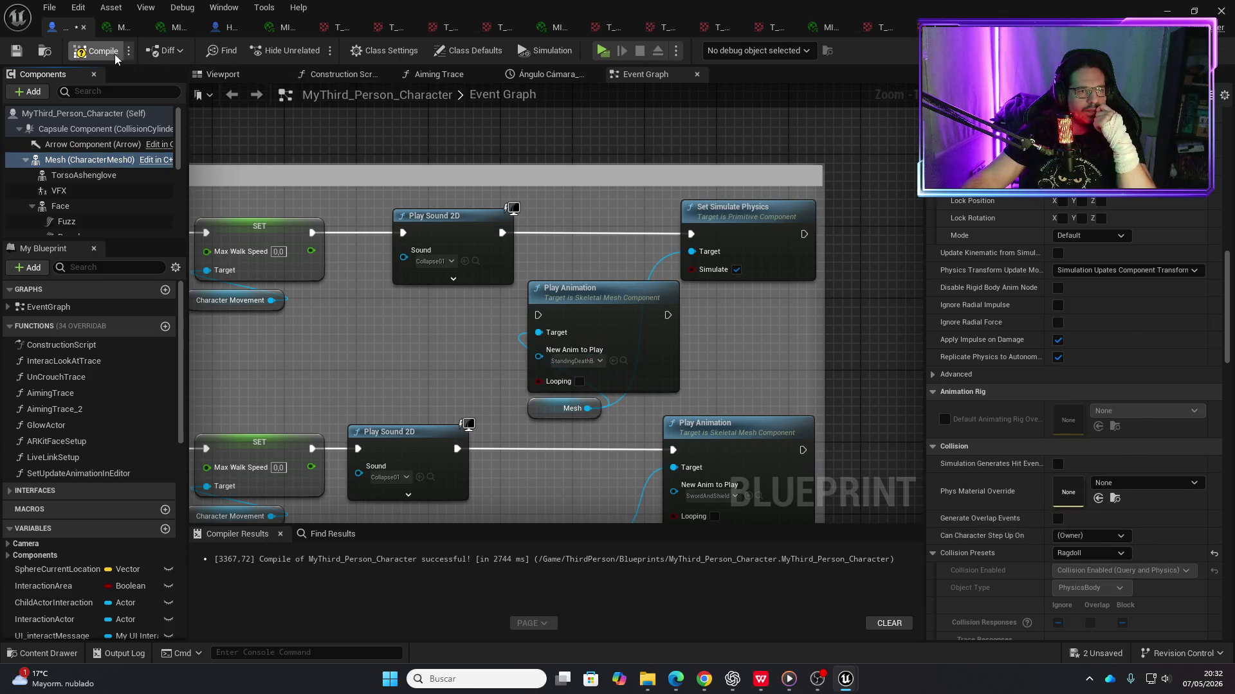
{"action": "key", "text": "ctrl+s"}
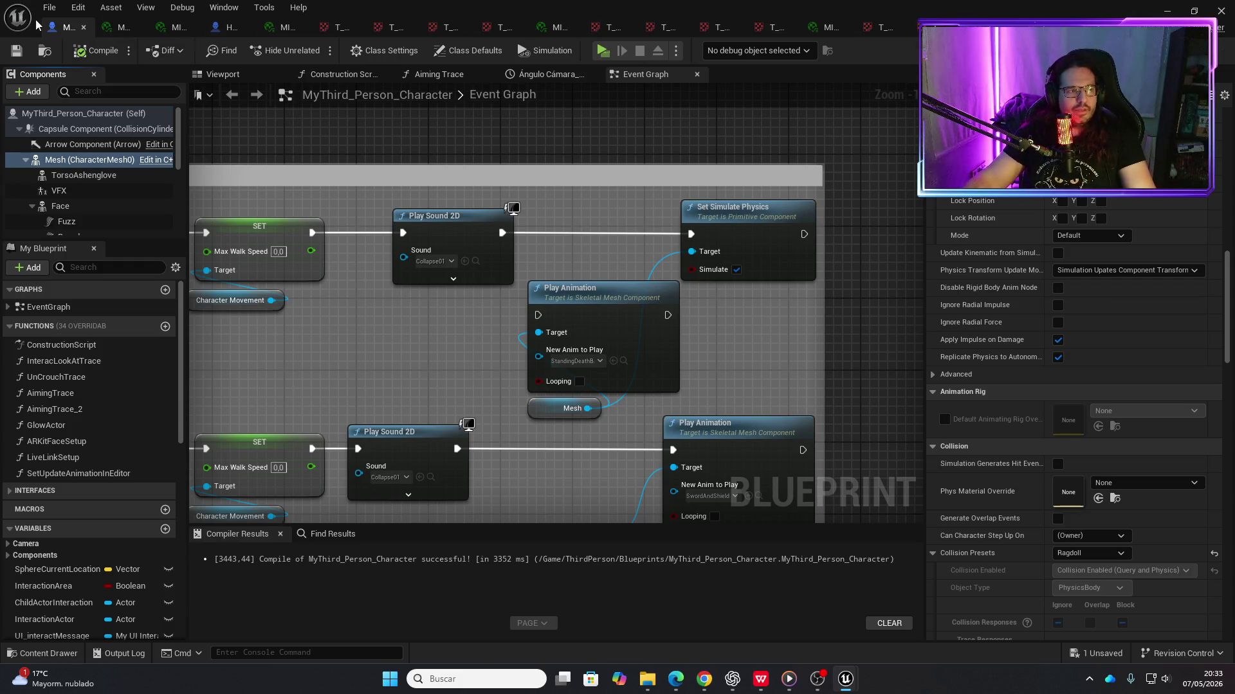
Close the body material tab and the leftover head material and texture tabs
{"action": "left_click", "coordinate": [146, 26]}
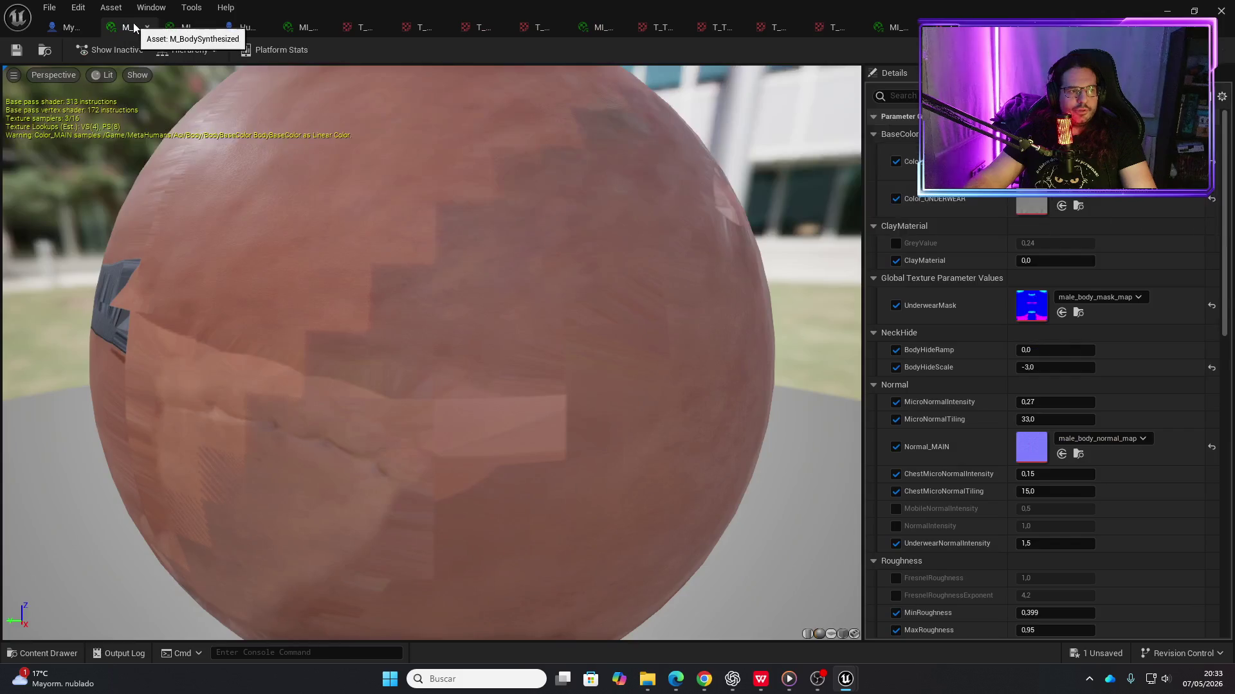
{"action": "left_click", "coordinate": [144, 26]}
{"action": "left_click", "coordinate": [145, 26]}
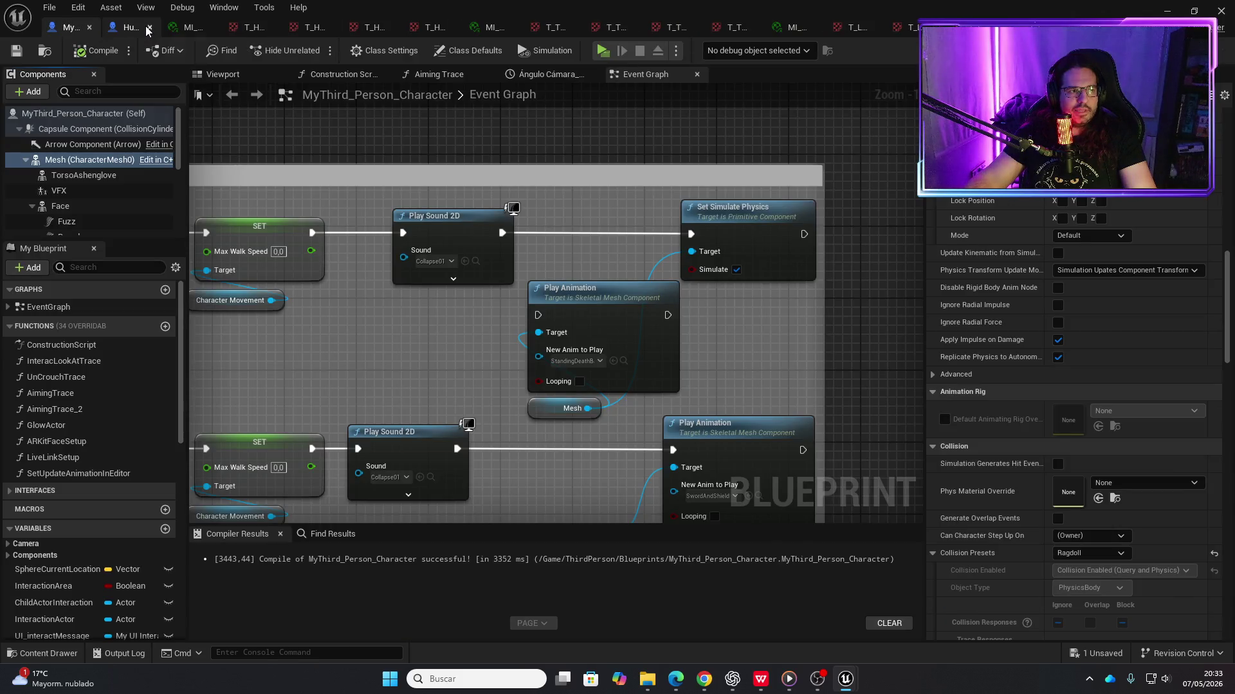
{"action": "left_click", "coordinate": [146, 25]}
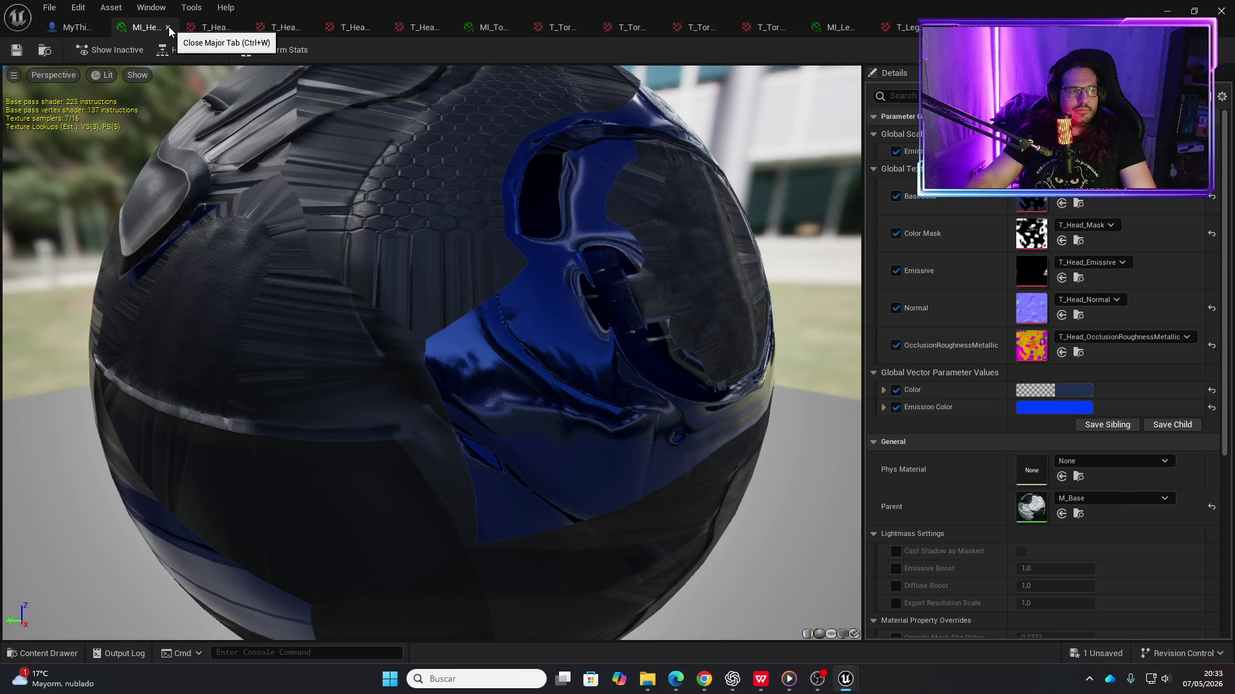
{"action": "left_click", "coordinate": [168, 27]}
{"action": "left_click", "coordinate": [175, 27]}
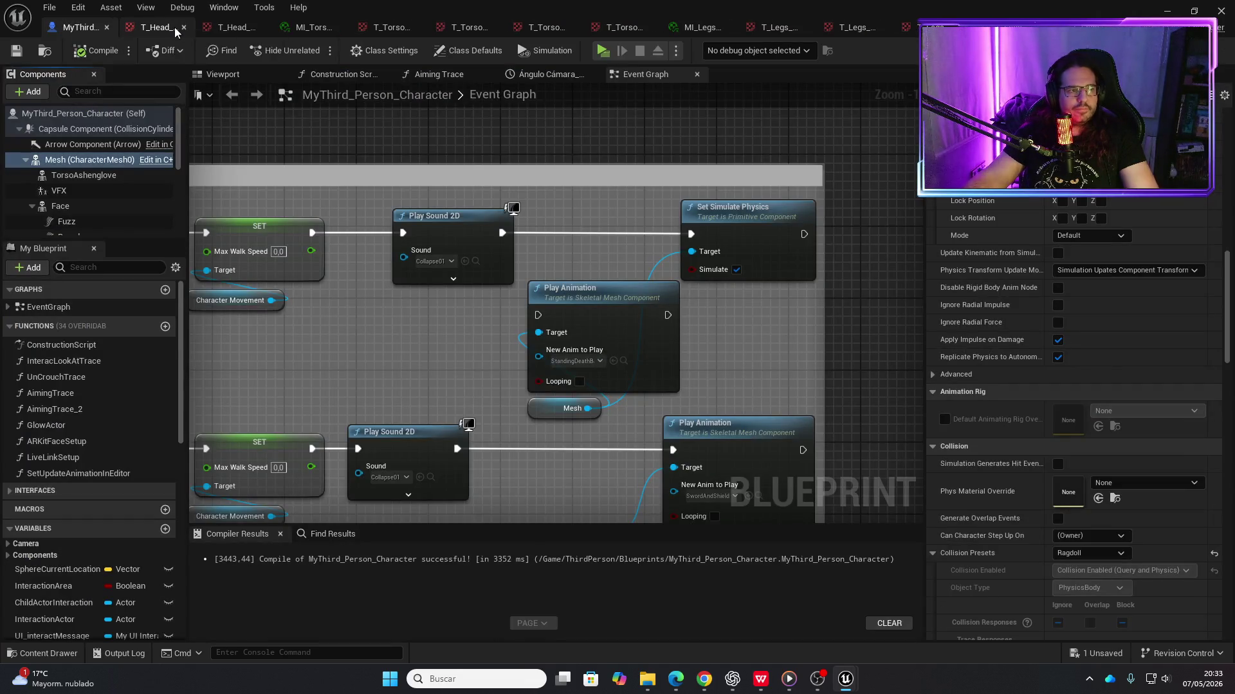
{"action": "left_click", "coordinate": [185, 29]}
{"action": "left_click", "coordinate": [195, 27]}
Close the torso material instance, T_Torso_Normal and the remaining torso and legs texture tabs
{"action": "left_click", "coordinate": [215, 28]}
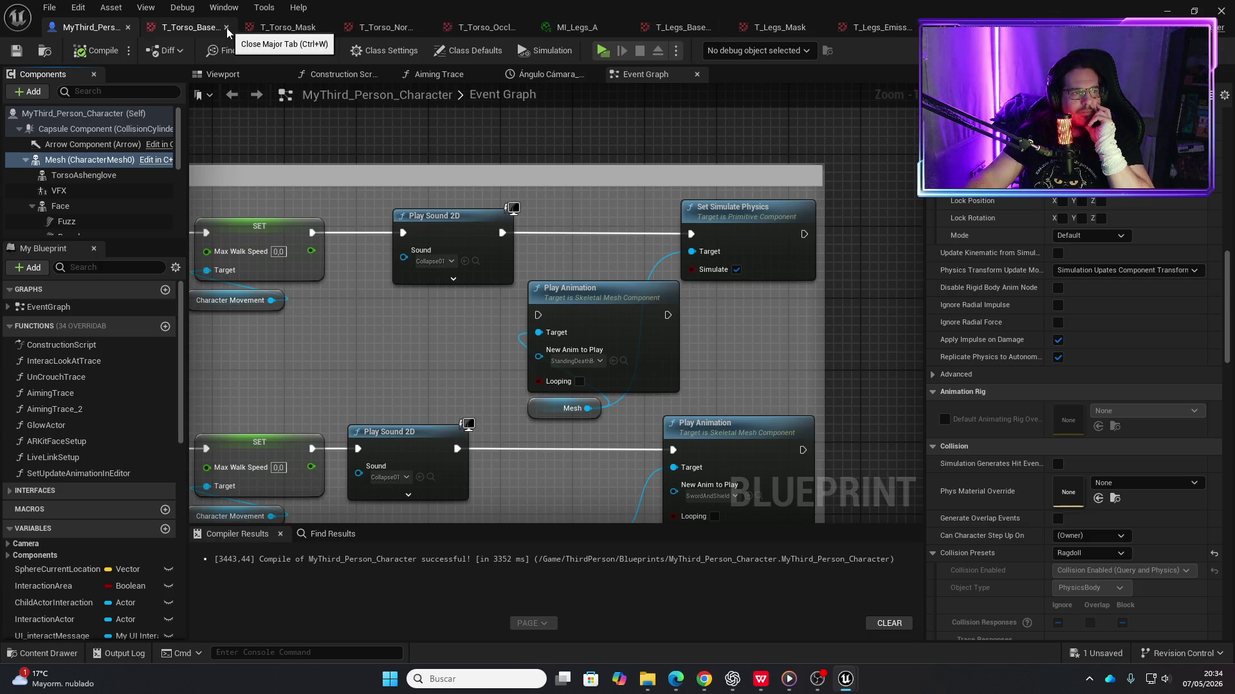
{"action": "left_click", "coordinate": [226, 27]}
{"action": "left_click", "coordinate": [250, 28]}
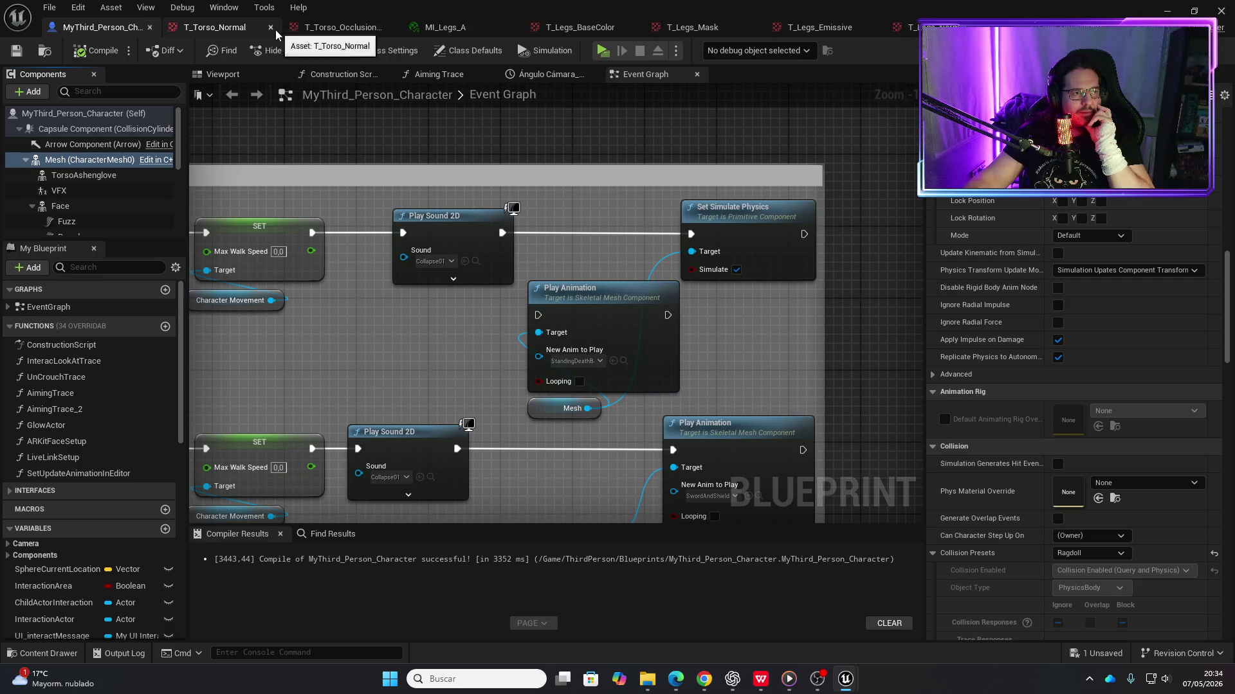
{"action": "left_click", "coordinate": [271, 27]}
{"action": "left_click", "coordinate": [299, 27]}
{"action": "left_click", "coordinate": [302, 28]}
{"action": "left_click", "coordinate": [302, 28]}
{"action": "left_click", "coordinate": [302, 29]}
{"action": "left_click", "coordinate": [302, 28]}
{"action": "left_click", "coordinate": [302, 28]}
{"action": "left_click", "coordinate": [302, 28]}
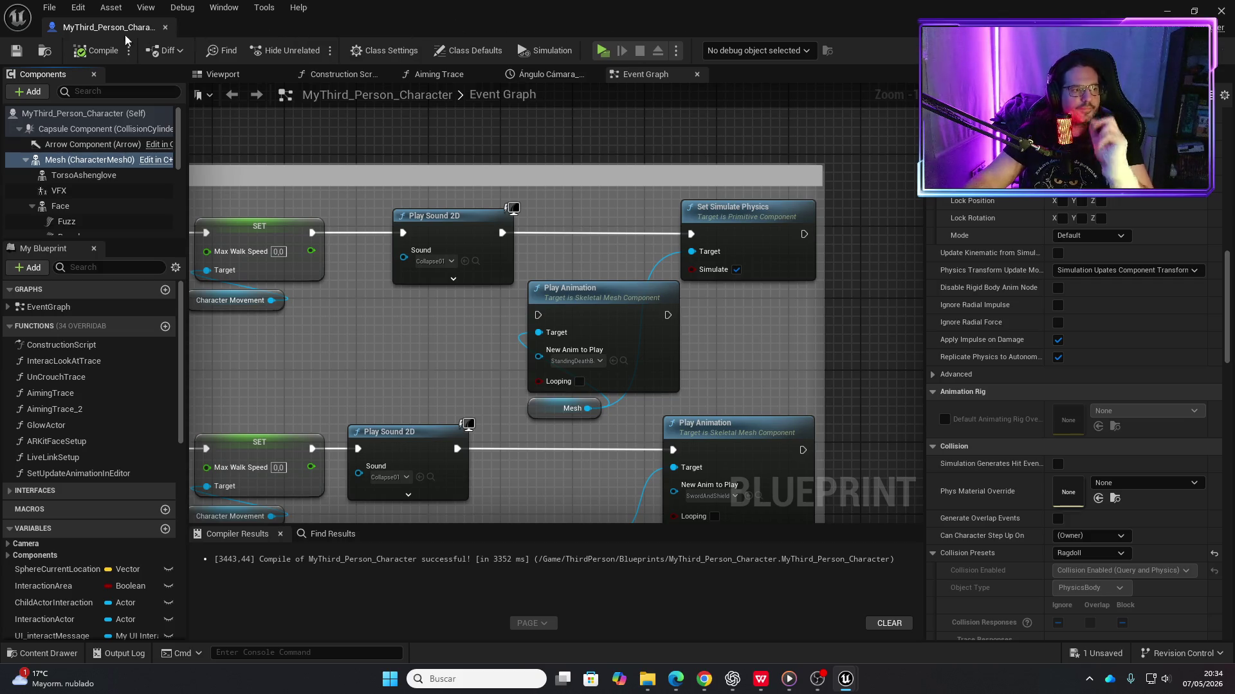
Run a quick Play test, stop it, and switch back to the 01_Tutorial level editor
{"action": "left_click", "coordinate": [605, 51]}
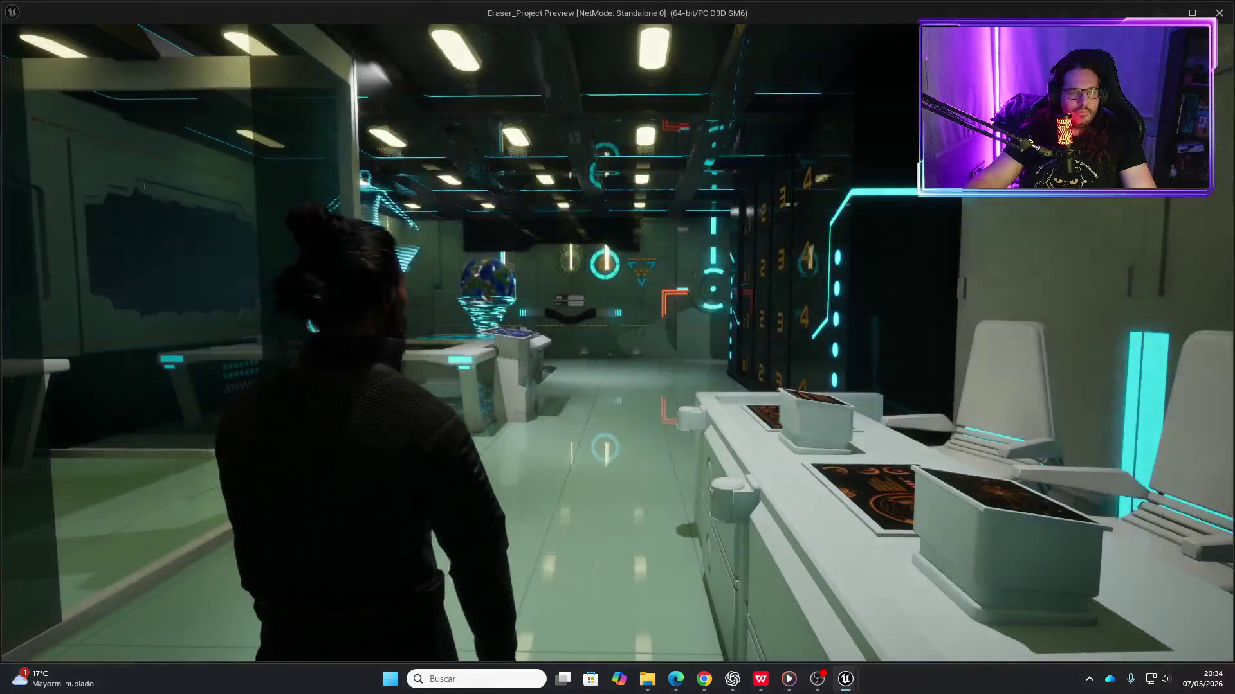
{"action": "key", "text": "Escape"}
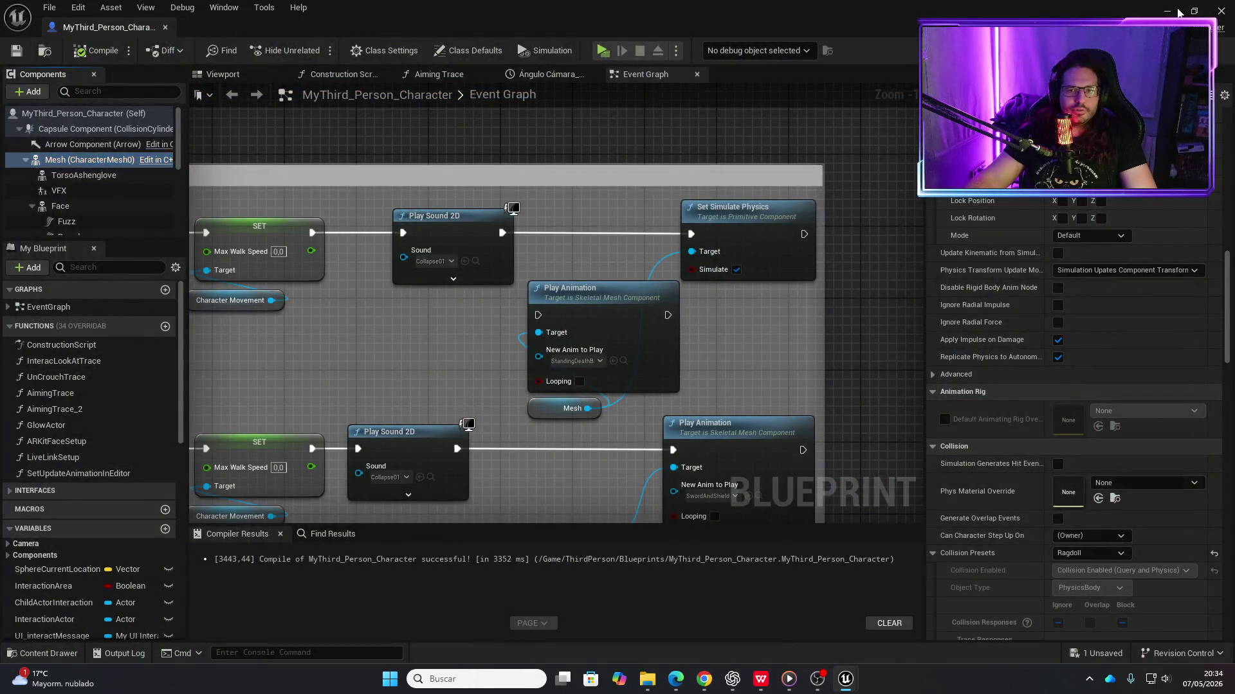
{"action": "key", "text": "alt+Tab"}
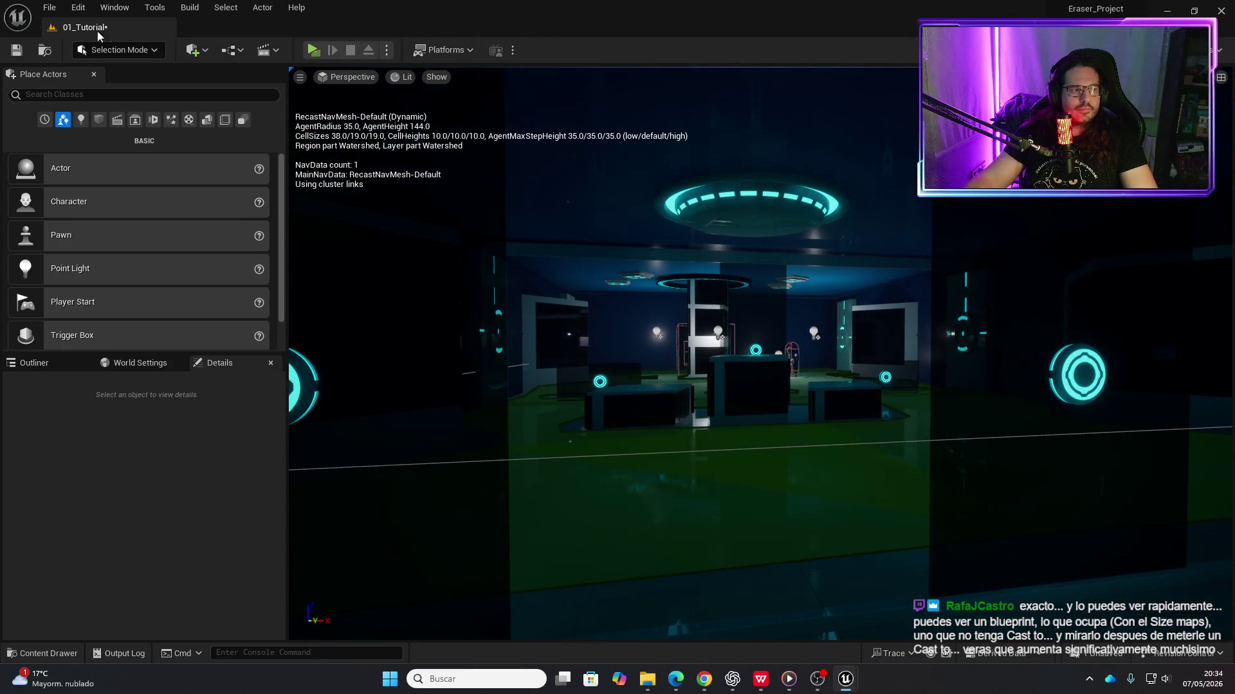
Save 01_Tutorial, walk the character in a Standalone Game preview until it ragdolls, then exit
{"action": "left_click", "coordinate": [18, 53]}
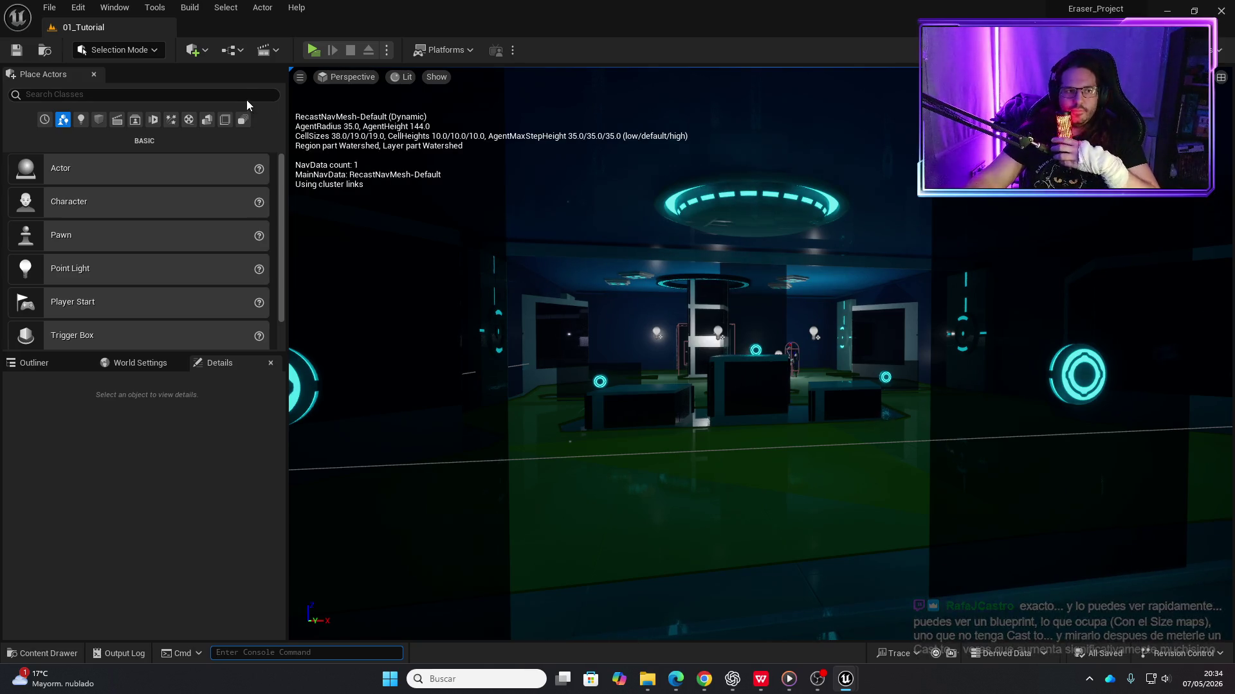
{"action": "left_click", "coordinate": [314, 50]}
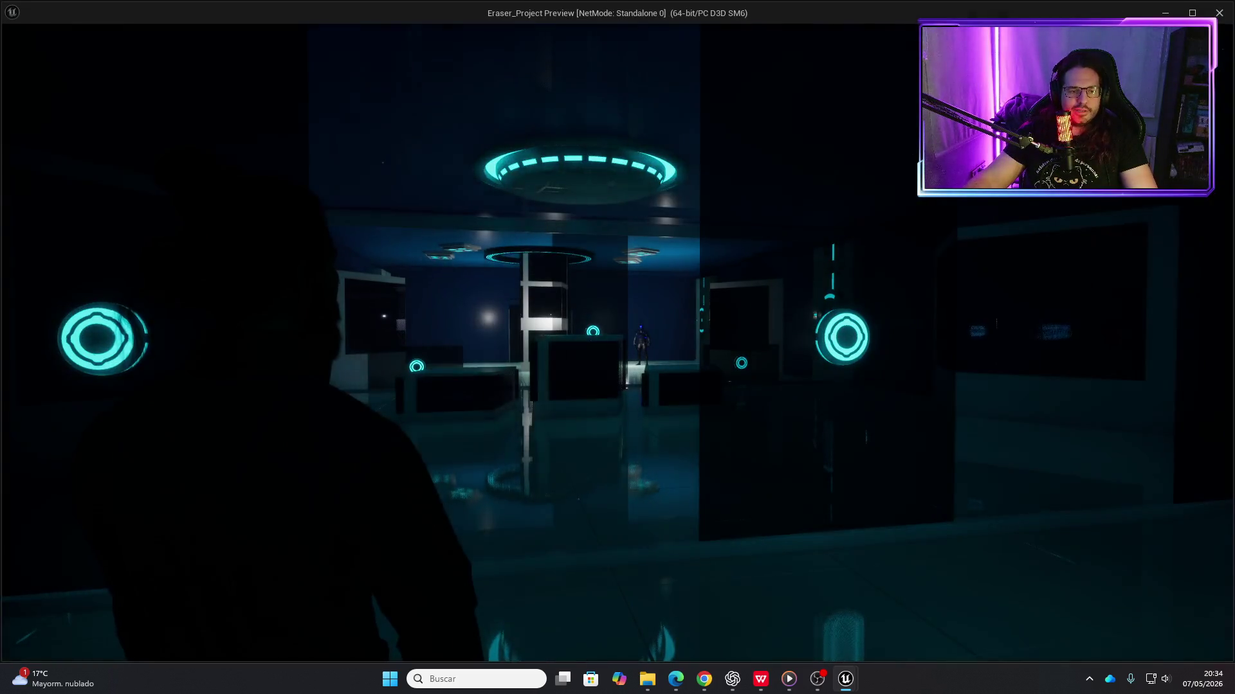
{"action": "key", "text": "a"}
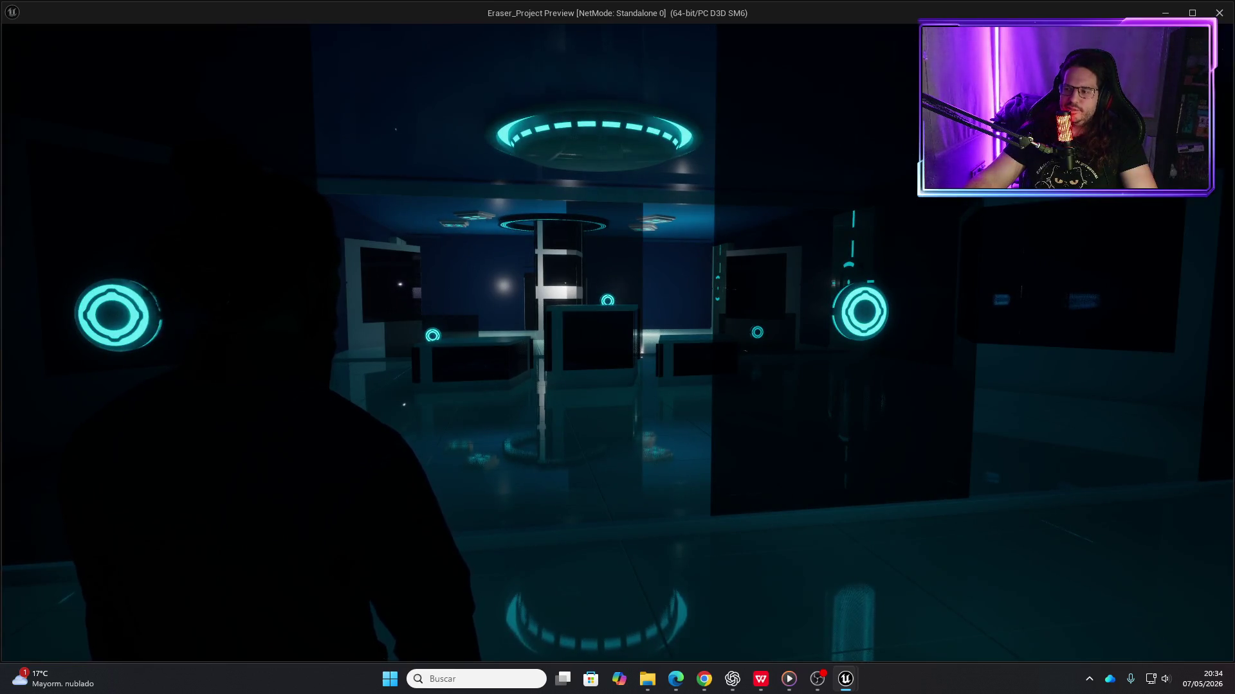
{"action": "key", "text": "w"}
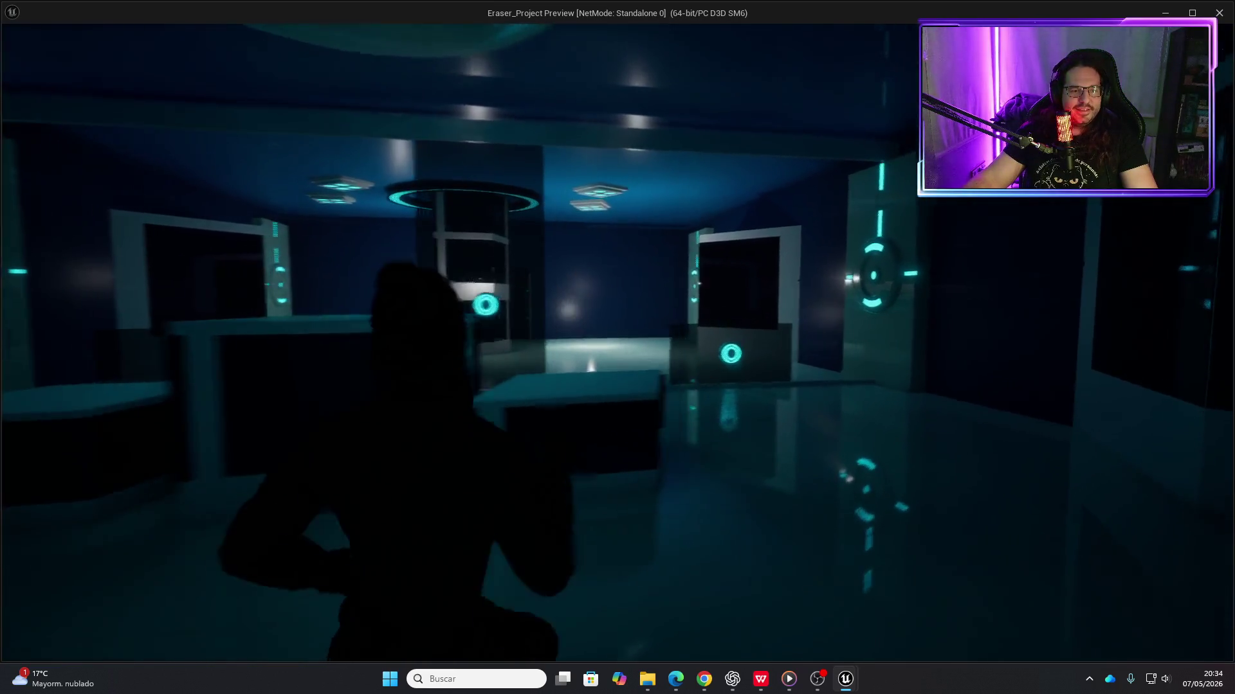
{"action": "key", "text": "w"}
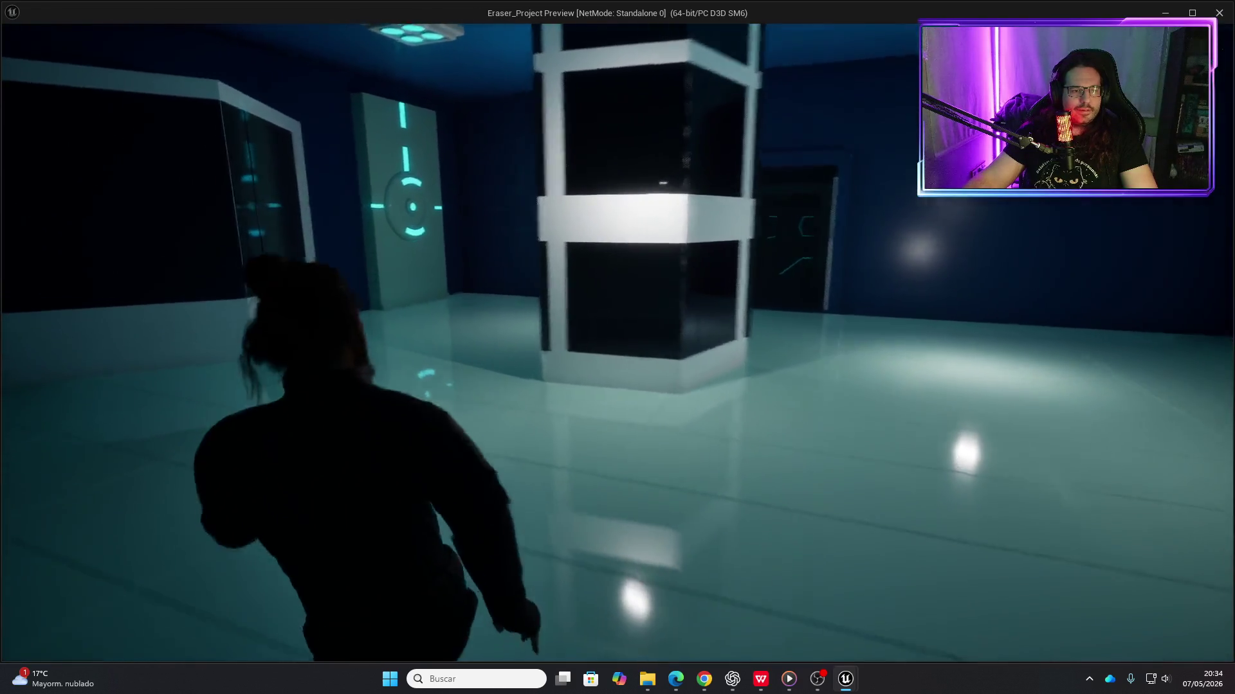
{"action": "key", "text": "w"}
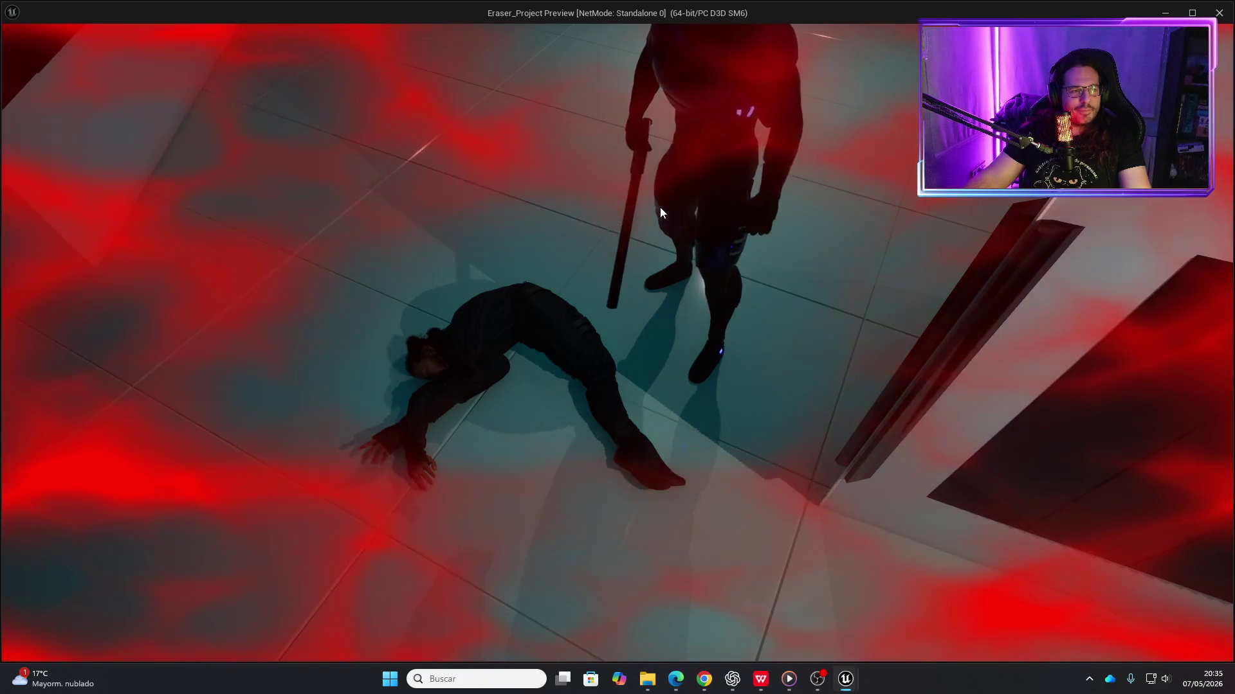
{"action": "key", "text": "Escape"}
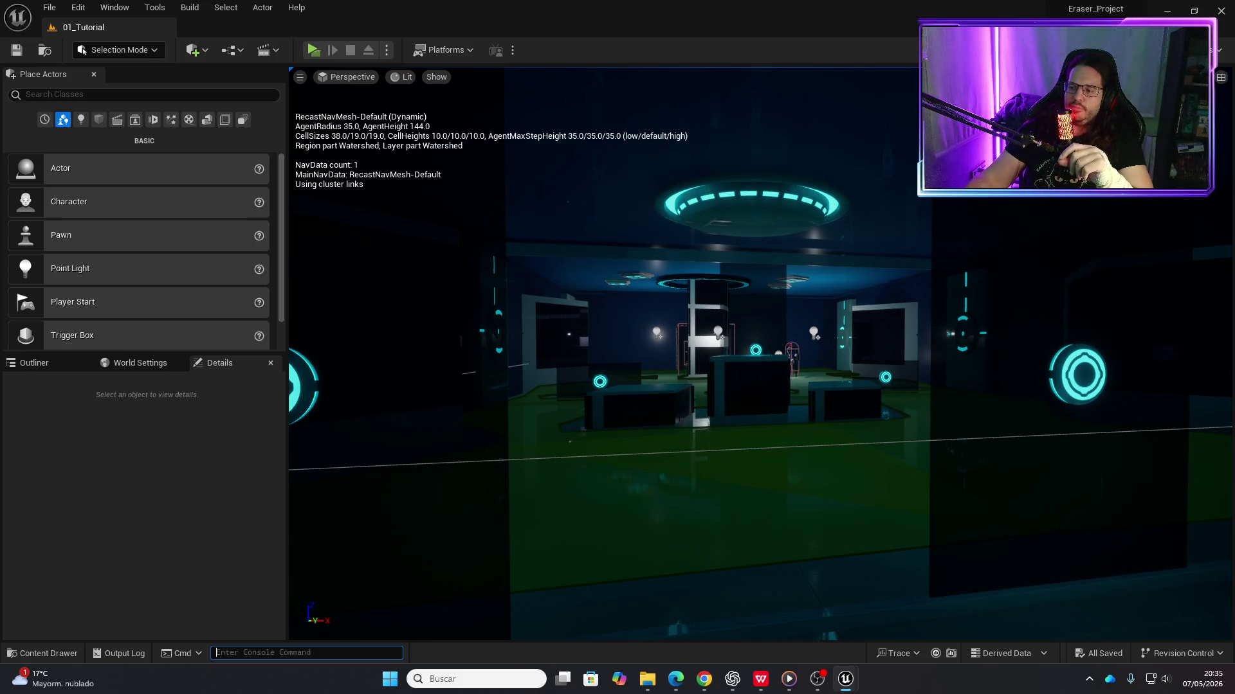
{"action": "key", "text": "alt+Tab"}
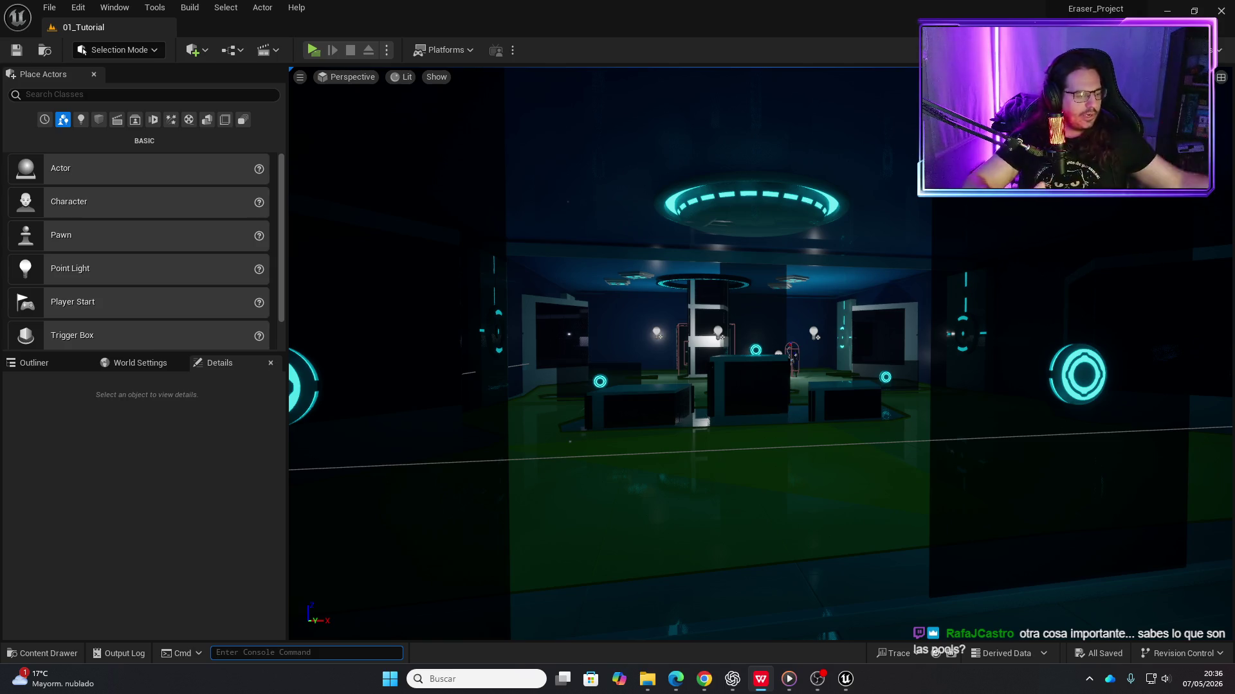
{"action": "key", "text": "alt+Tab"}
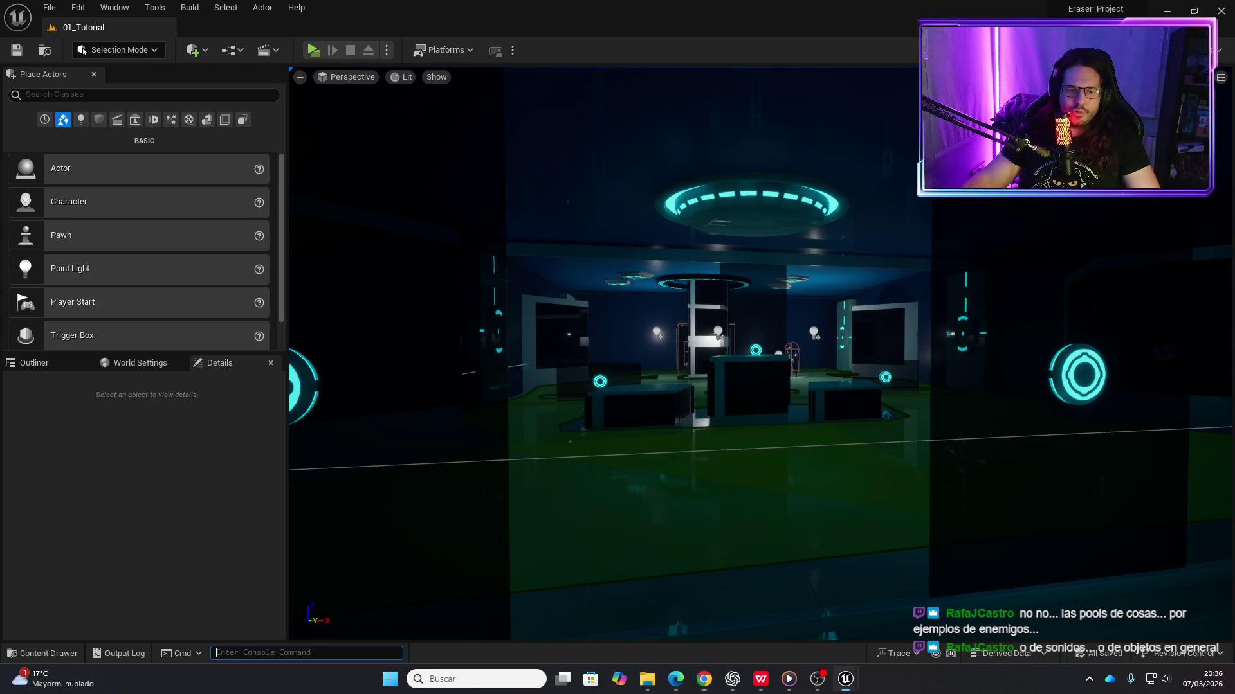
{"action": "scroll", "coordinate": [807, 328], "scroll_direction": "up", "scroll_amount": 3}
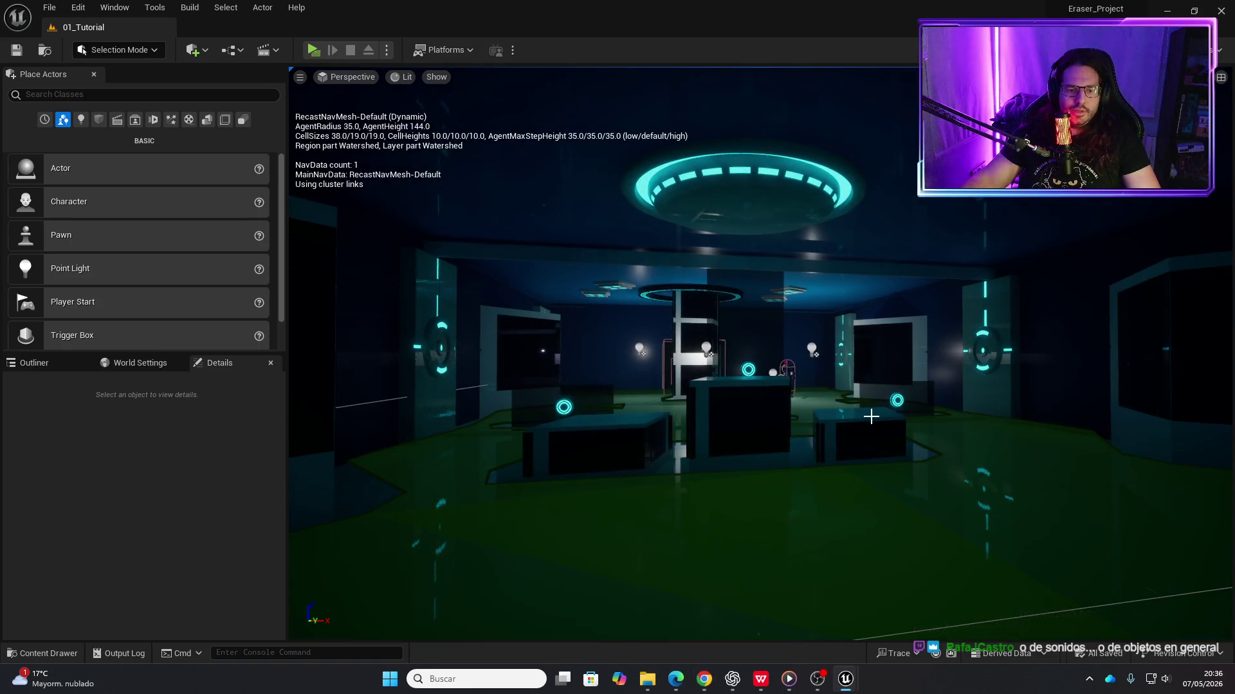
Open m_med_nrw_body_Physics from MyThird_Person_Character's BodyAshen skeletal mesh and view the character side-on
{"action": "key", "text": "ctrl+space"}
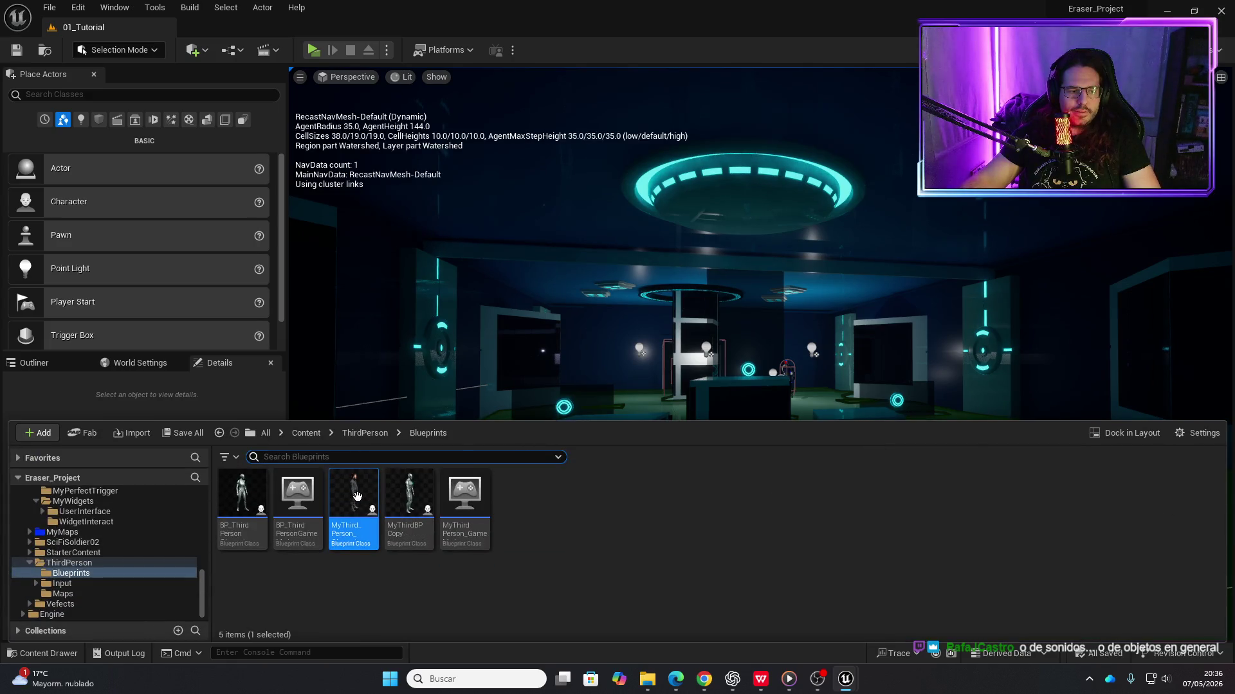
{"action": "double_click", "coordinate": [360, 501]}
{"action": "scroll", "coordinate": [1079, 458], "scroll_direction": "down", "scroll_amount": 5}
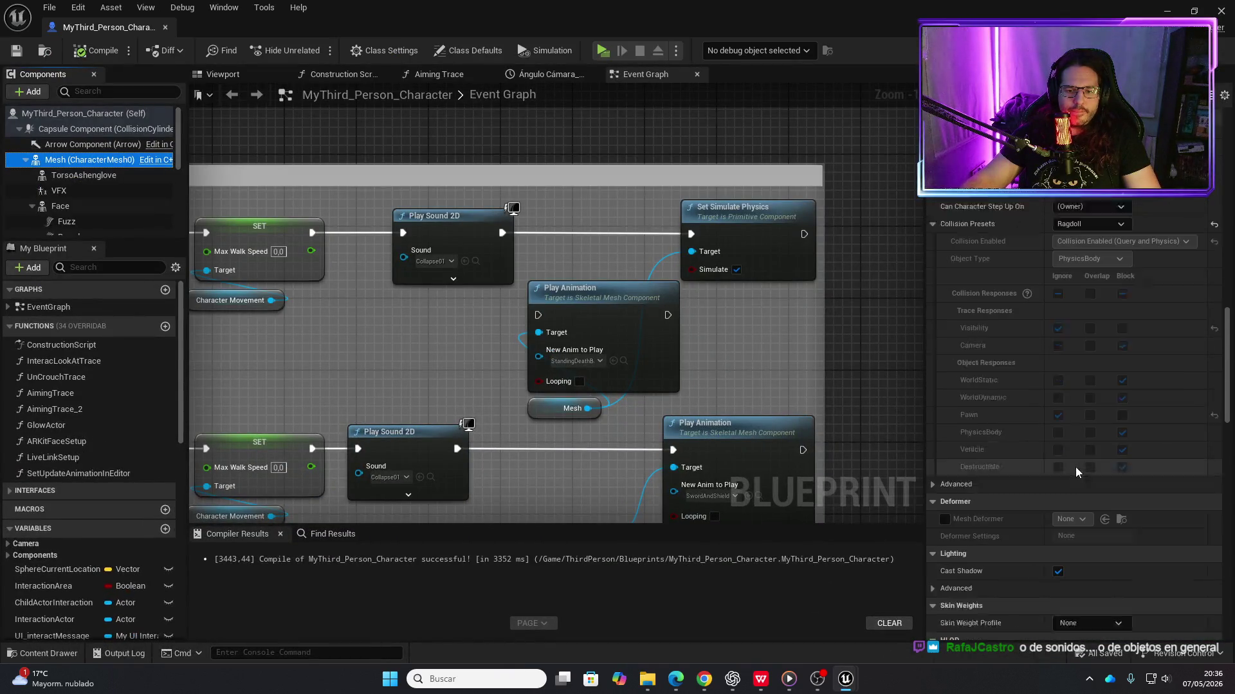
{"action": "scroll", "coordinate": [1033, 469], "scroll_direction": "up", "scroll_amount": 10}
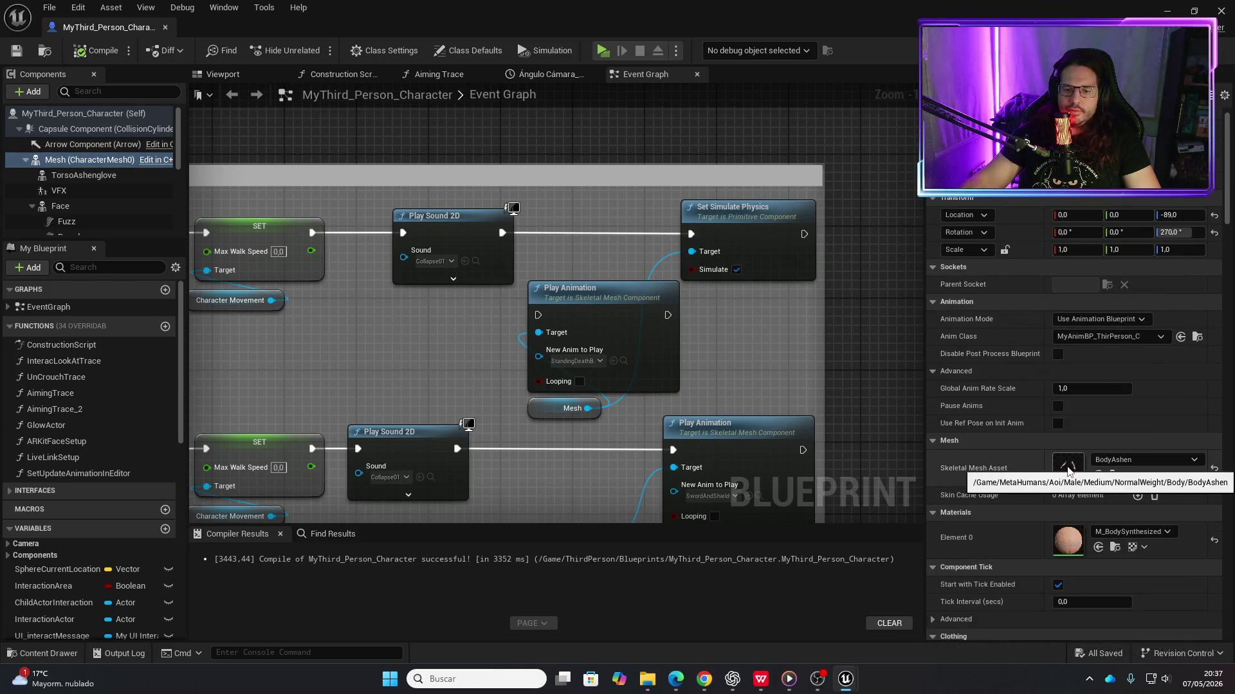
{"action": "double_click", "coordinate": [1067, 468]}
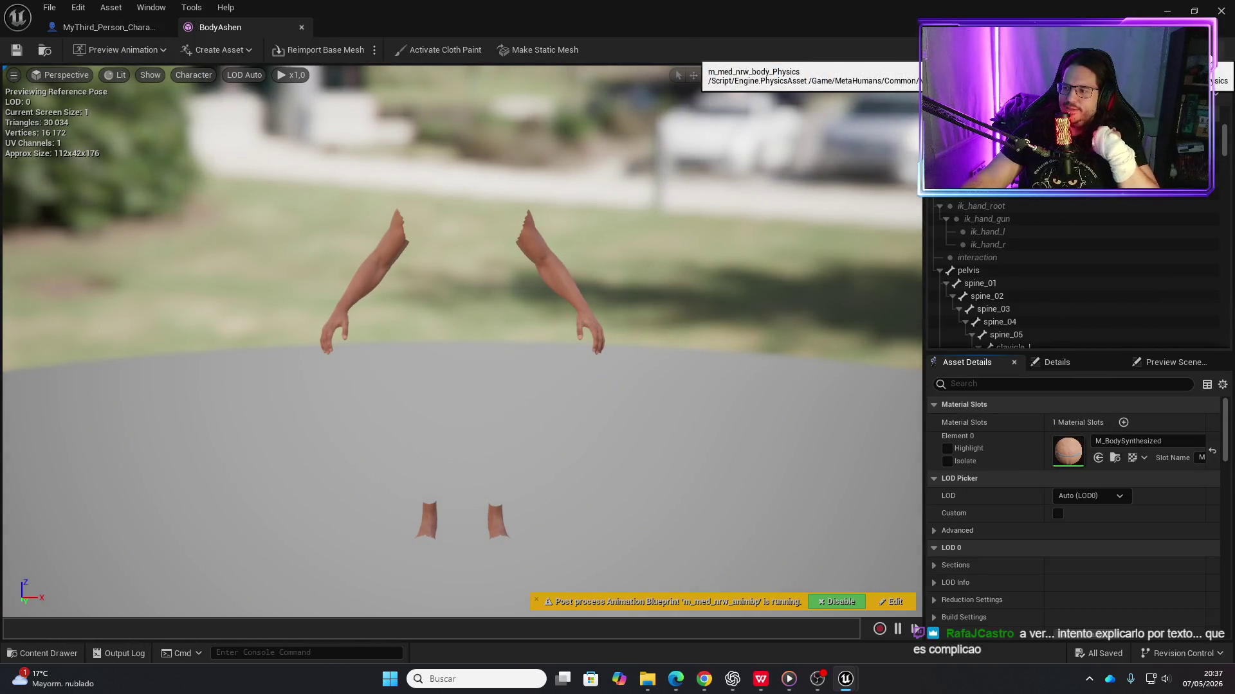
{"action": "left_click", "coordinate": [1211, 51]}
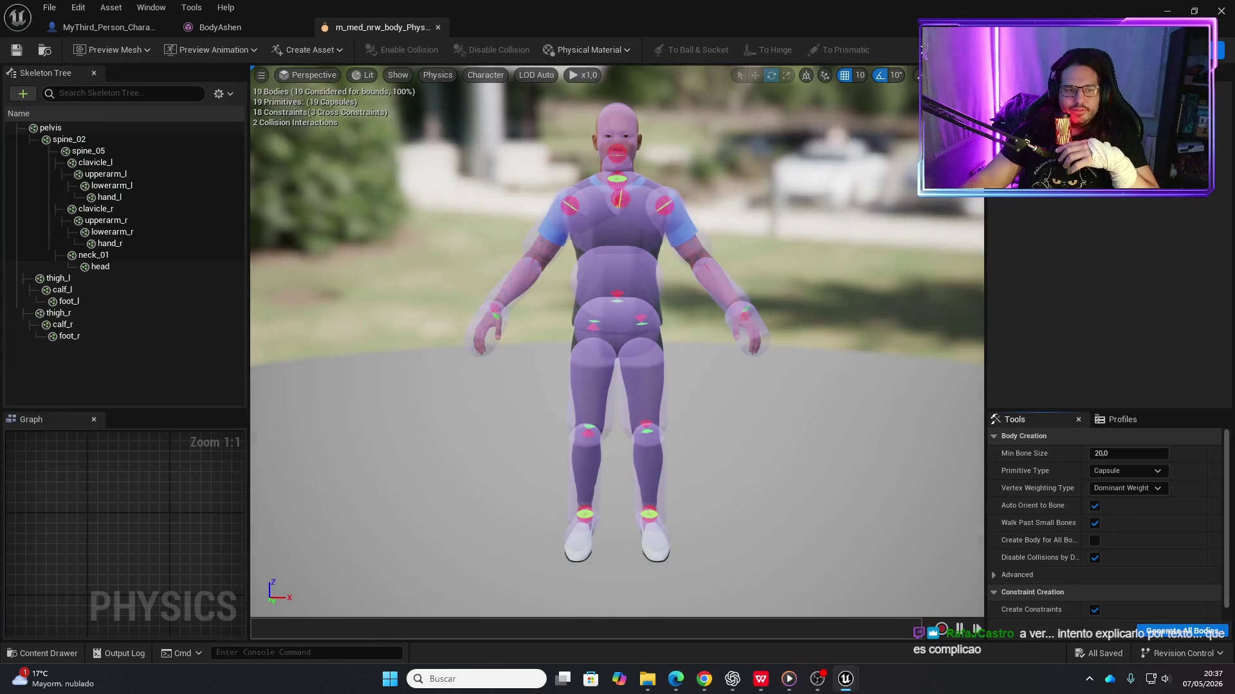
{"action": "mouse_move", "coordinate": [777, 247]}
{"action": "left_mouse_down"}
{"action": "mouse_move", "coordinate": [618, 255]}
{"action": "mouse_move", "coordinate": [752, 278]}
{"action": "left_mouse_up"}
Select and frame the spine_02 : pelvis constraint and review its limit settings
{"action": "left_click_drag", "start_coordinate": [634, 274], "coordinate": [634, 274]}
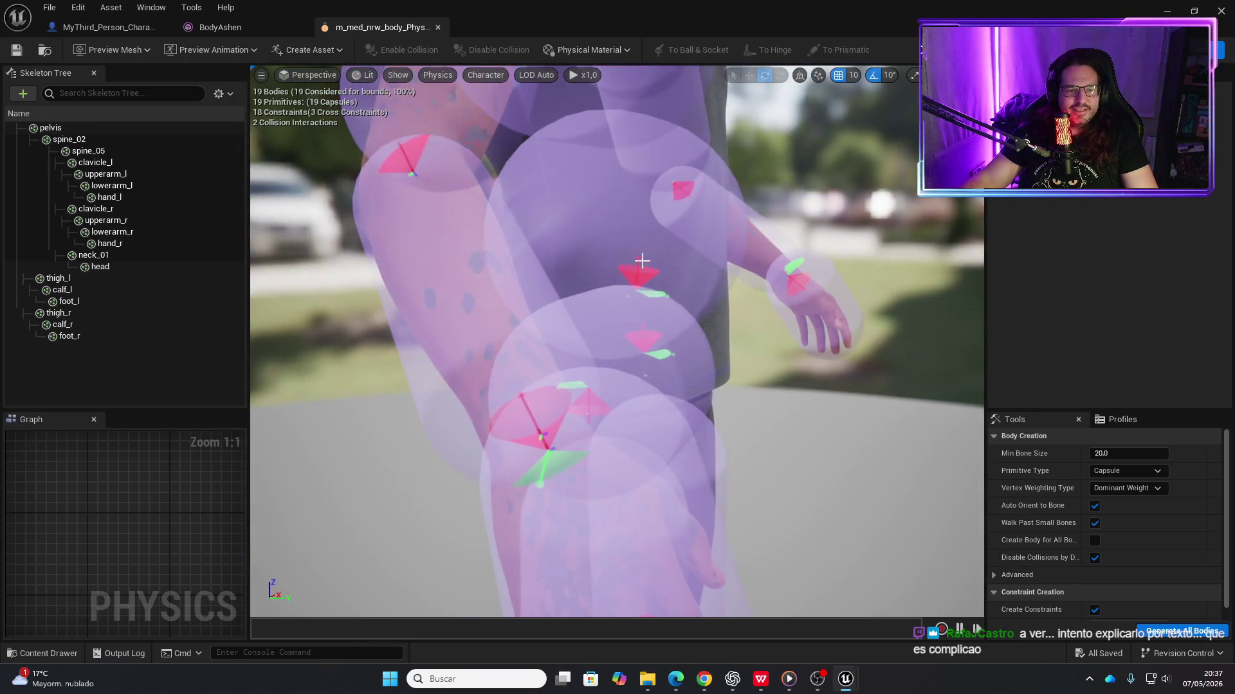
{"action": "left_click", "coordinate": [634, 273]}
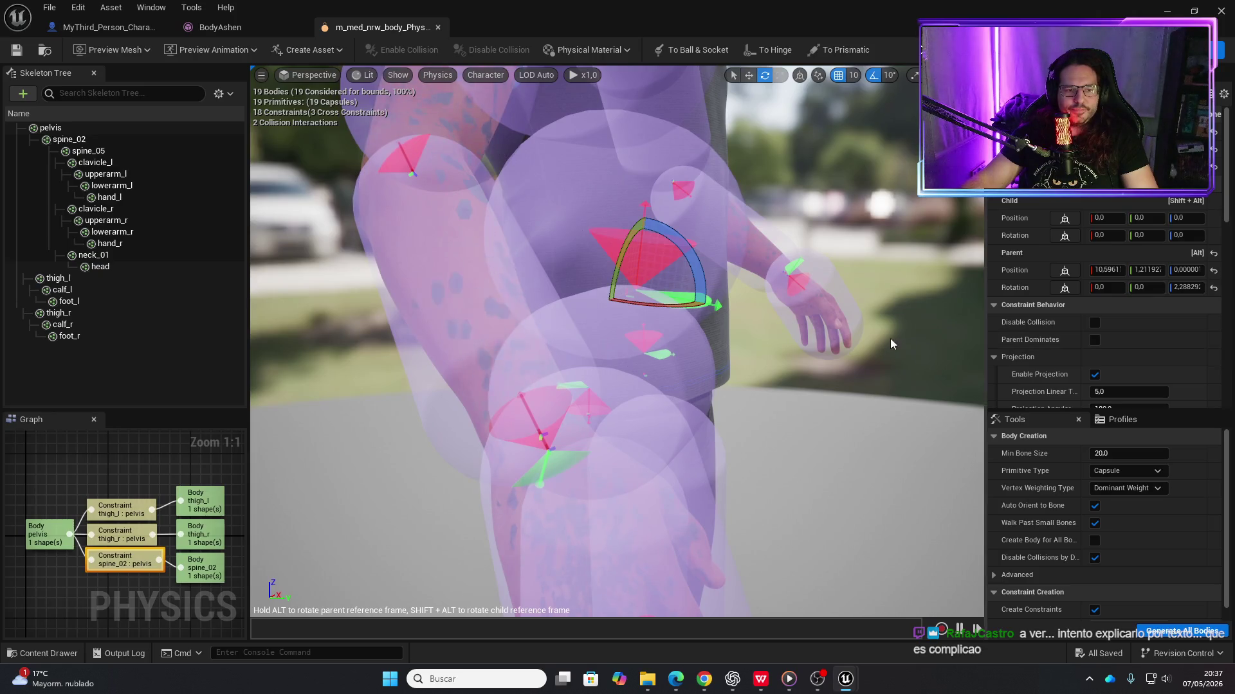
{"action": "key", "text": "f"}
{"action": "left_click_drag", "start_coordinate": [634, 273], "coordinate": [634, 273]}
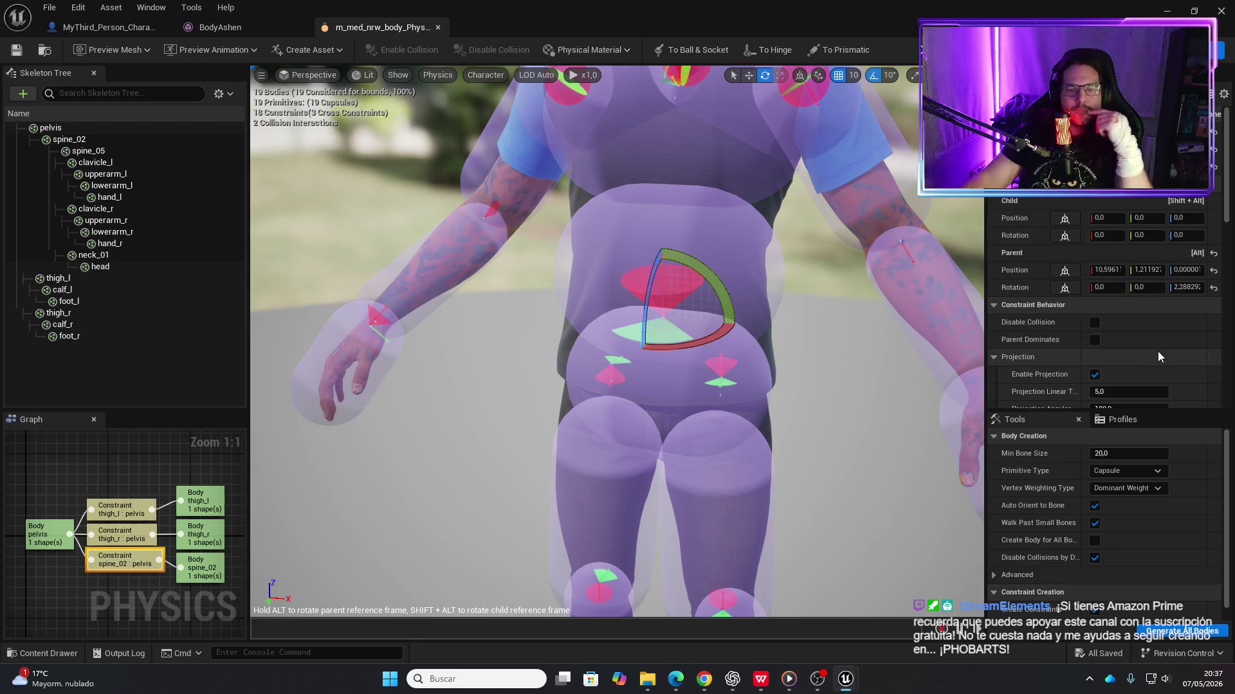
{"action": "scroll", "coordinate": [1157, 357], "scroll_direction": "down", "scroll_amount": 1}
{"action": "scroll", "coordinate": [1158, 354], "scroll_direction": "down", "scroll_amount": 1}
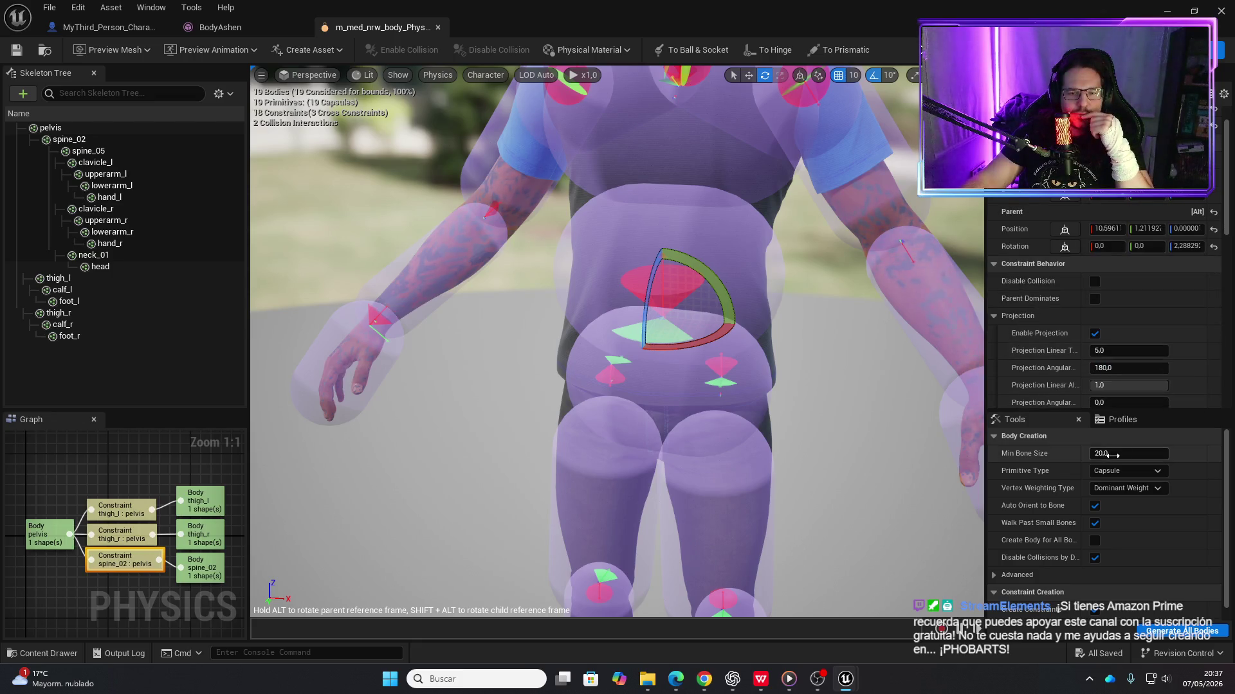
{"action": "scroll", "coordinate": [1170, 302], "scroll_direction": "down", "scroll_amount": 10}
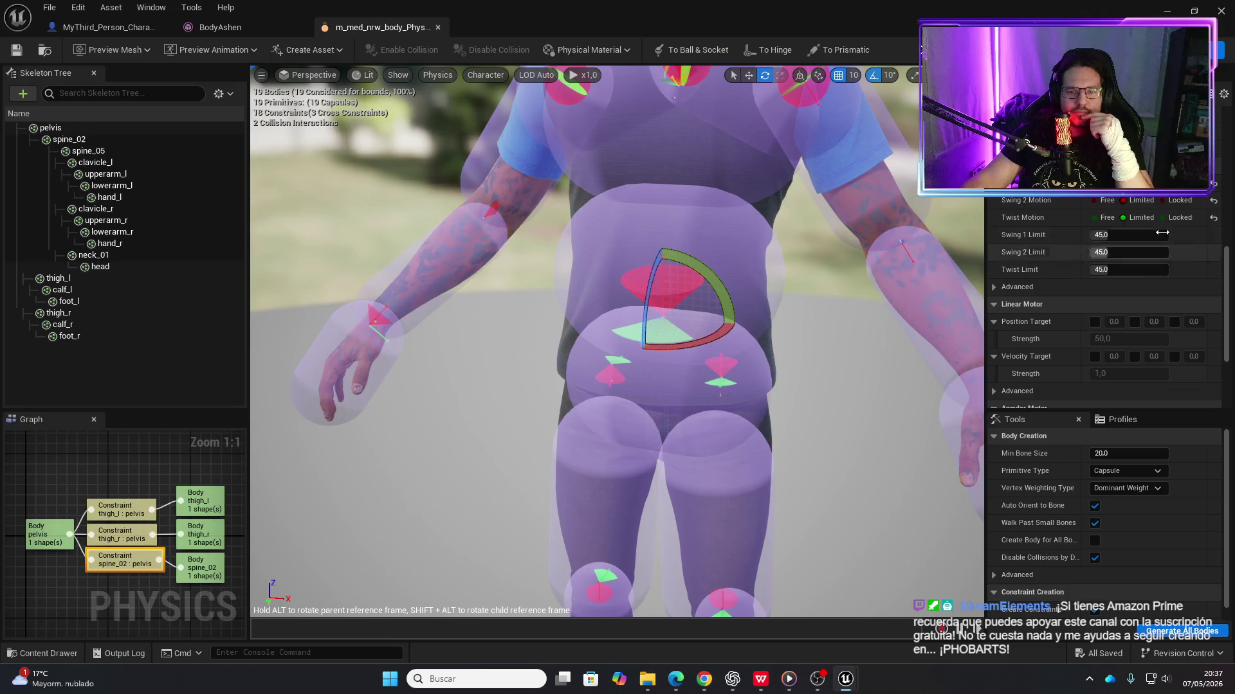
{"action": "scroll", "coordinate": [1187, 291], "scroll_direction": "up", "scroll_amount": 3}
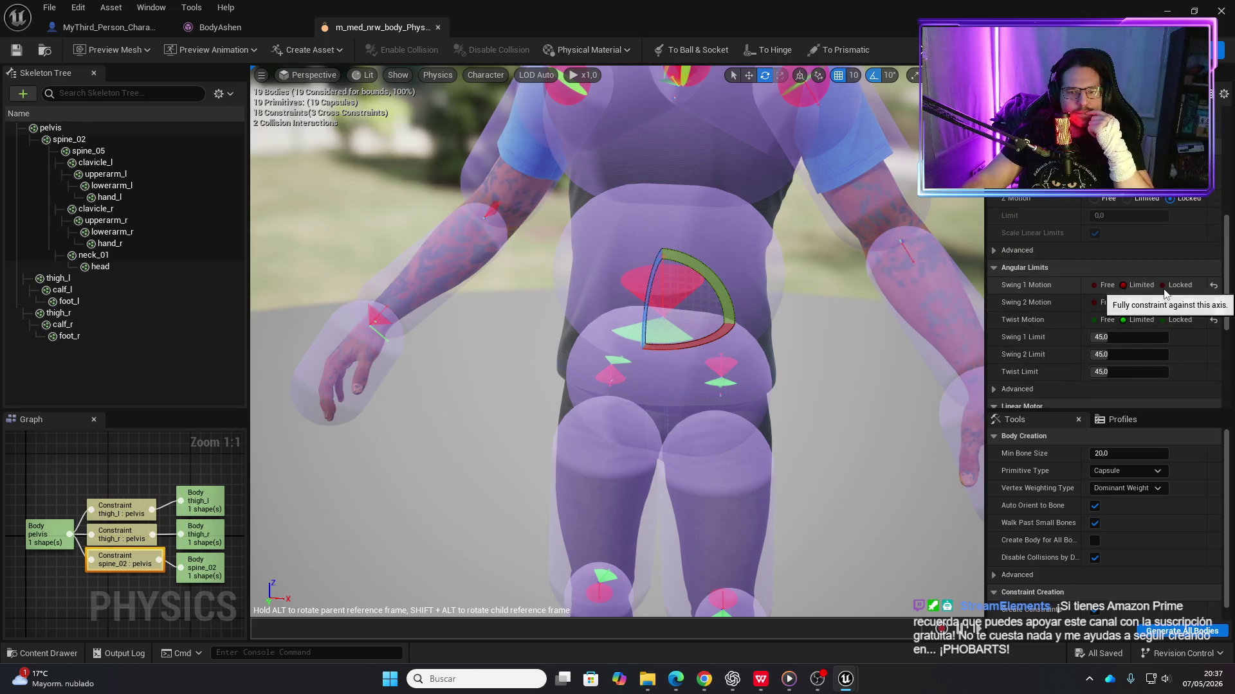
Toggle its Swing 1 Motion to Locked and back to Limited, then simulate the ragdoll
{"action": "left_click", "coordinate": [1167, 286]}
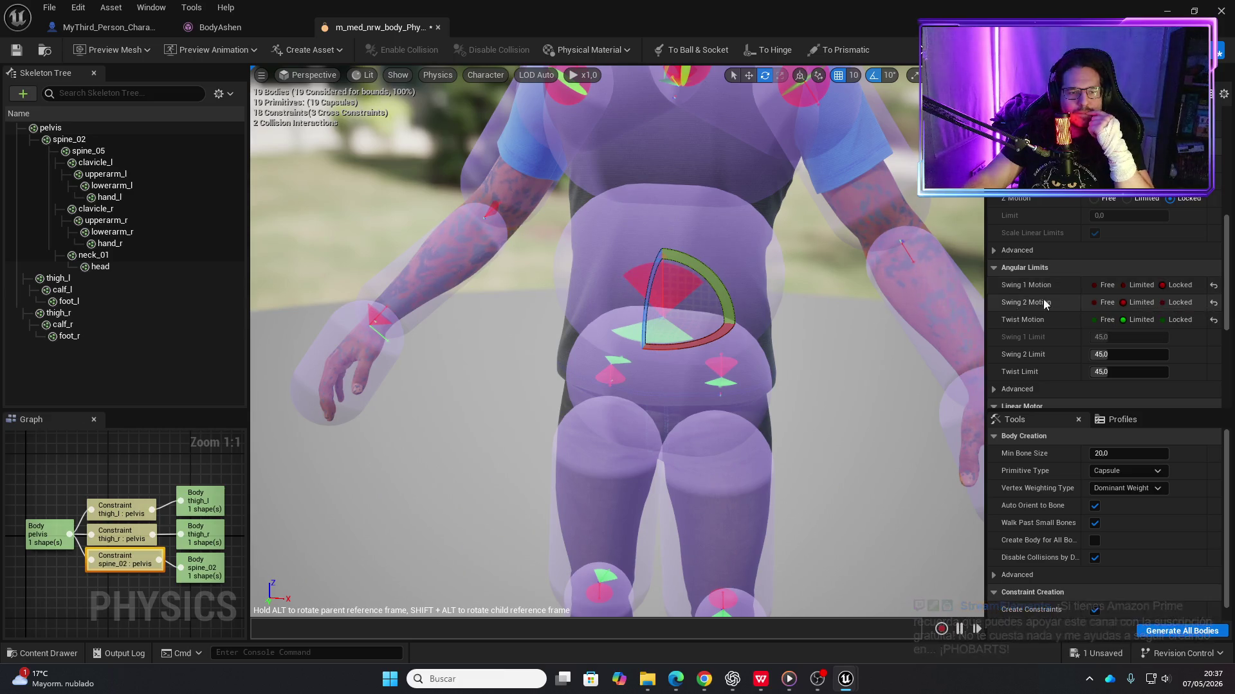
{"action": "mouse_move", "coordinate": [915, 285]}
{"action": "left_mouse_down"}
{"action": "mouse_move", "coordinate": [855, 292]}
{"action": "mouse_move", "coordinate": [906, 288]}
{"action": "left_mouse_up"}
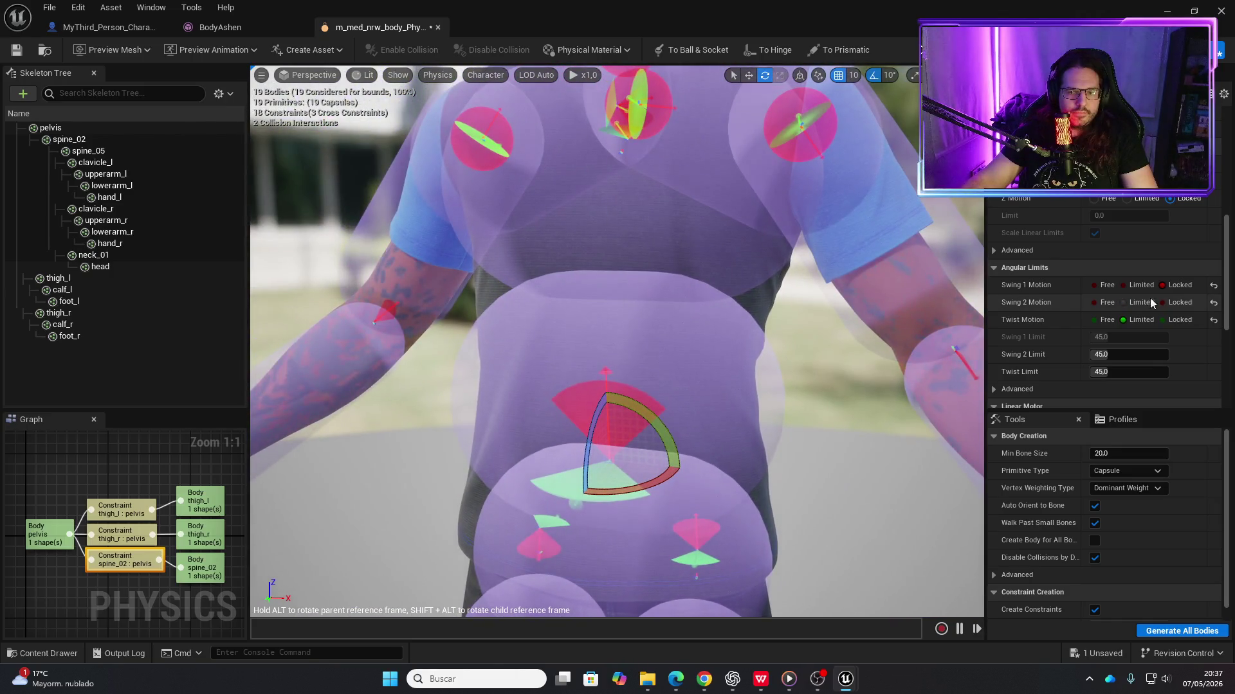
{"action": "left_click", "coordinate": [1136, 286]}
{"action": "mouse_move", "coordinate": [900, 339]}
{"action": "left_mouse_down"}
{"action": "mouse_move", "coordinate": [900, 284]}
{"action": "mouse_move", "coordinate": [836, 287]}
{"action": "left_mouse_up"}
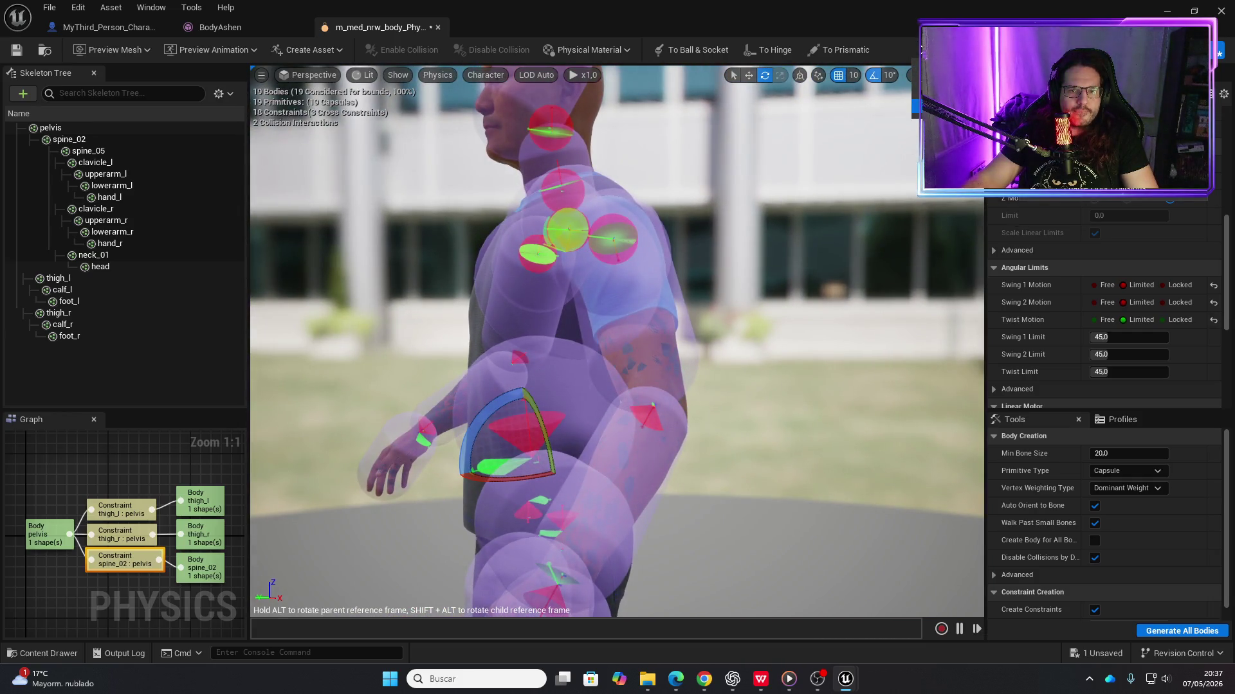
{"action": "left_click", "coordinate": [923, 49]}
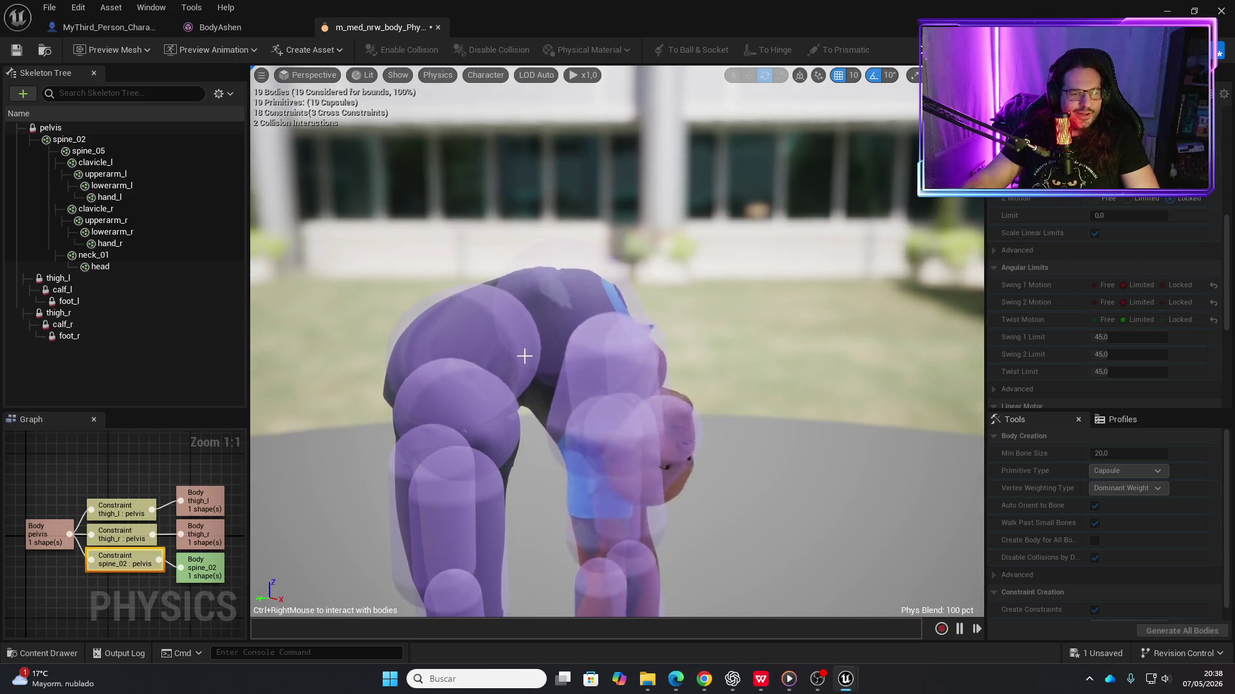
Drag the simulating ragdoll's back and body around until it hunches over its knees
{"action": "mouse_move", "coordinate": [473, 330]}
{"action": "left_mouse_down"}
{"action": "mouse_move", "coordinate": [353, 284]}
{"action": "mouse_move", "coordinate": [302, 289]}
{"action": "mouse_move", "coordinate": [557, 304]}
{"action": "mouse_move", "coordinate": [740, 368]}
{"action": "mouse_move", "coordinate": [836, 366]}
{"action": "left_mouse_up"}
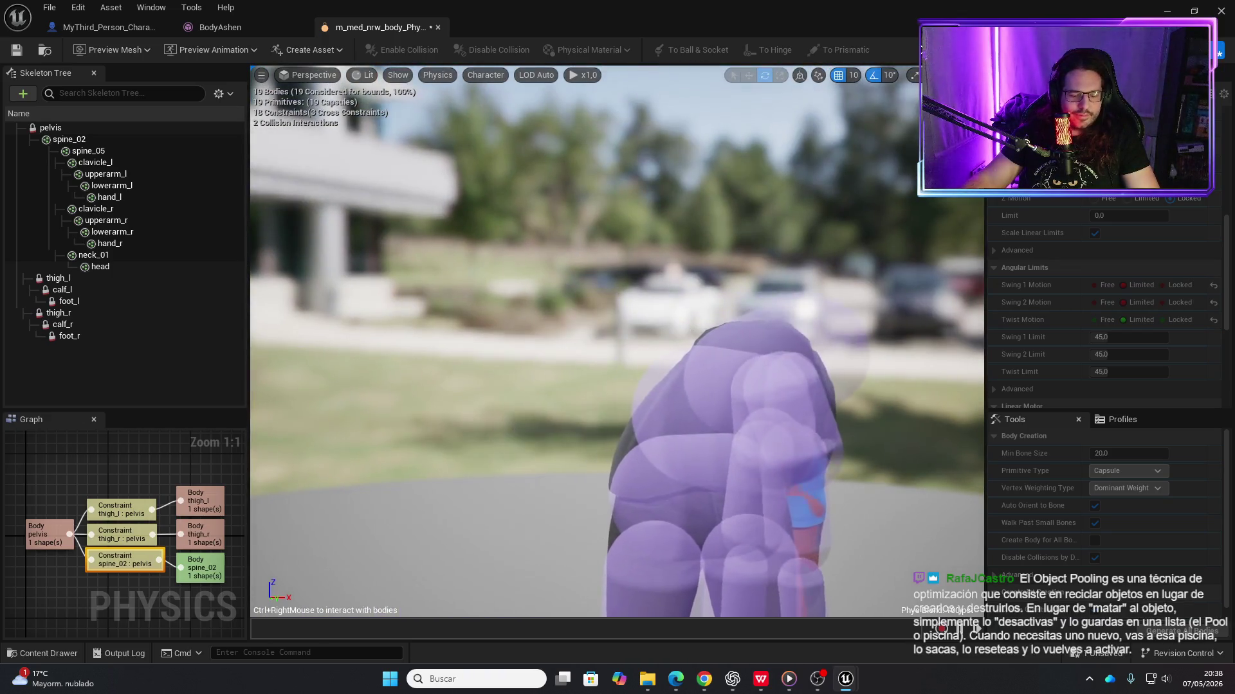
{"action": "mouse_move", "coordinate": [721, 406]}
{"action": "left_mouse_down"}
{"action": "mouse_move", "coordinate": [605, 384]}
{"action": "mouse_move", "coordinate": [565, 327]}
{"action": "mouse_move", "coordinate": [670, 268]}
{"action": "mouse_move", "coordinate": [650, 419]}
{"action": "mouse_move", "coordinate": [609, 341]}
{"action": "mouse_move", "coordinate": [951, 379]}
{"action": "mouse_move", "coordinate": [565, 352]}
{"action": "mouse_move", "coordinate": [475, 295]}
{"action": "mouse_move", "coordinate": [773, 373]}
{"action": "left_mouse_up"}
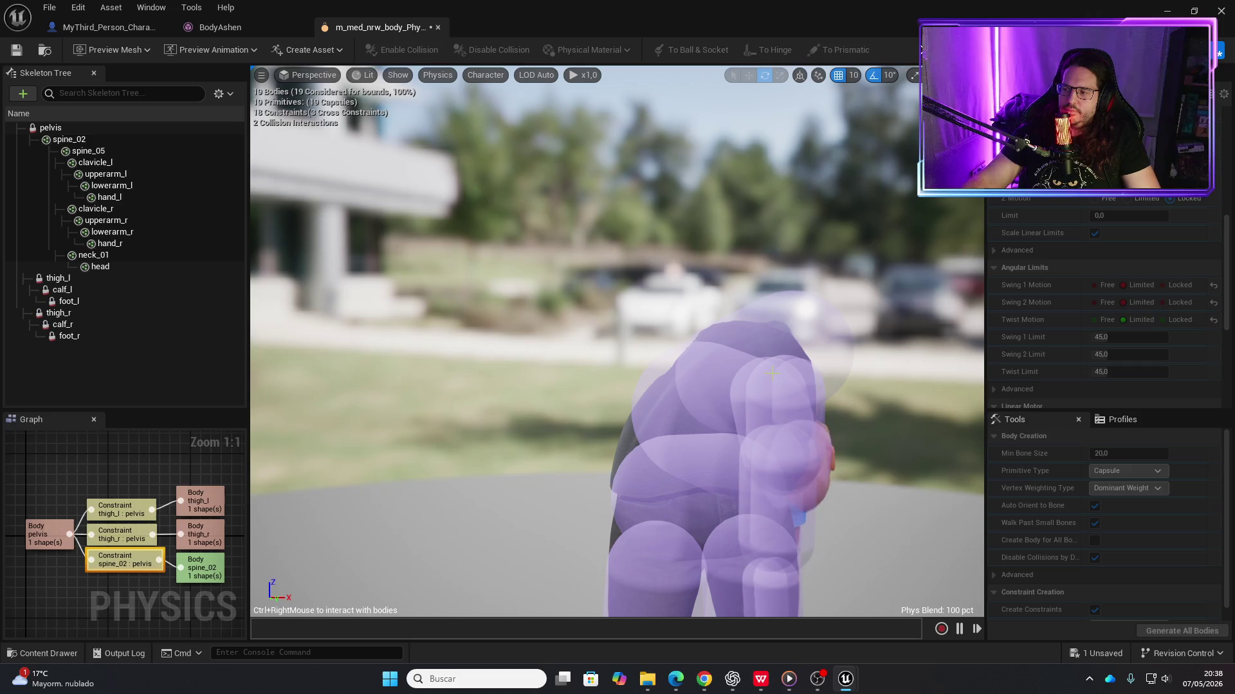
{"action": "mouse_move", "coordinate": [772, 372]}
{"action": "left_mouse_down"}
{"action": "mouse_move", "coordinate": [623, 313]}
{"action": "mouse_move", "coordinate": [662, 320]}
{"action": "mouse_move", "coordinate": [720, 296]}
{"action": "mouse_move", "coordinate": [643, 347]}
{"action": "mouse_move", "coordinate": [633, 305]}
{"action": "mouse_move", "coordinate": [669, 283]}
{"action": "mouse_move", "coordinate": [637, 299]}
{"action": "left_mouse_up"}
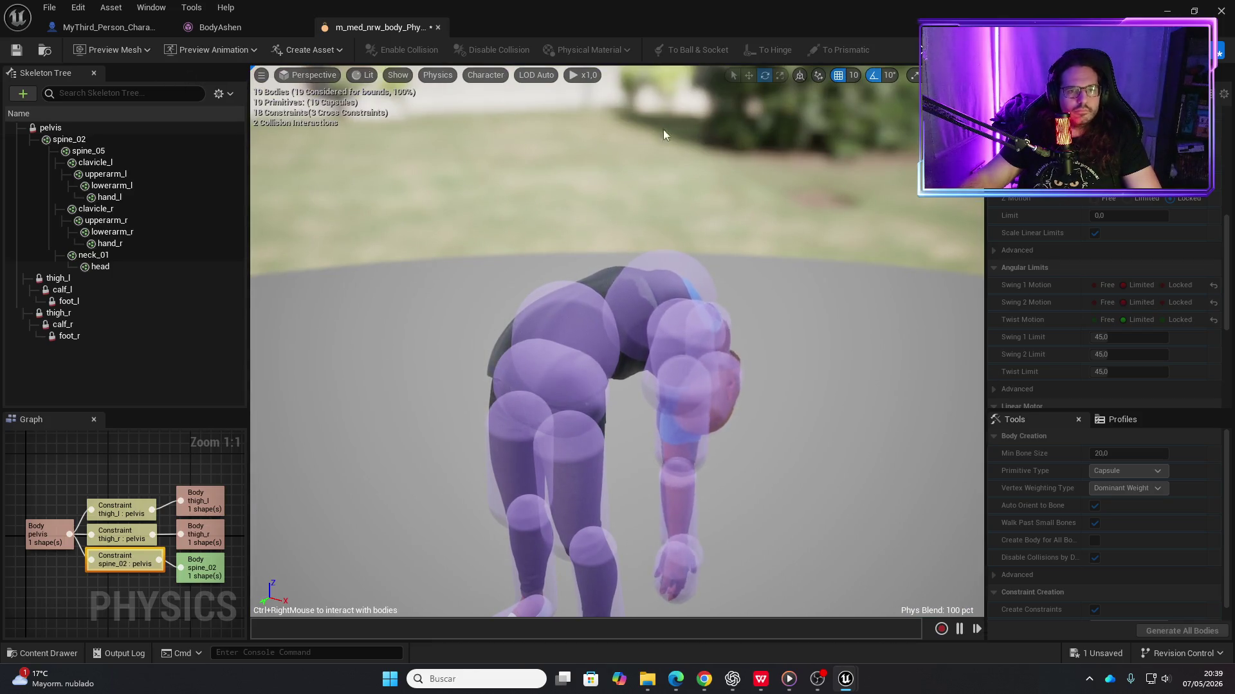
Lock Twist and Swing 2 Motion on the calf_l : thigh_l knee constraint, then simulate again
{"action": "left_click", "coordinate": [922, 49]}
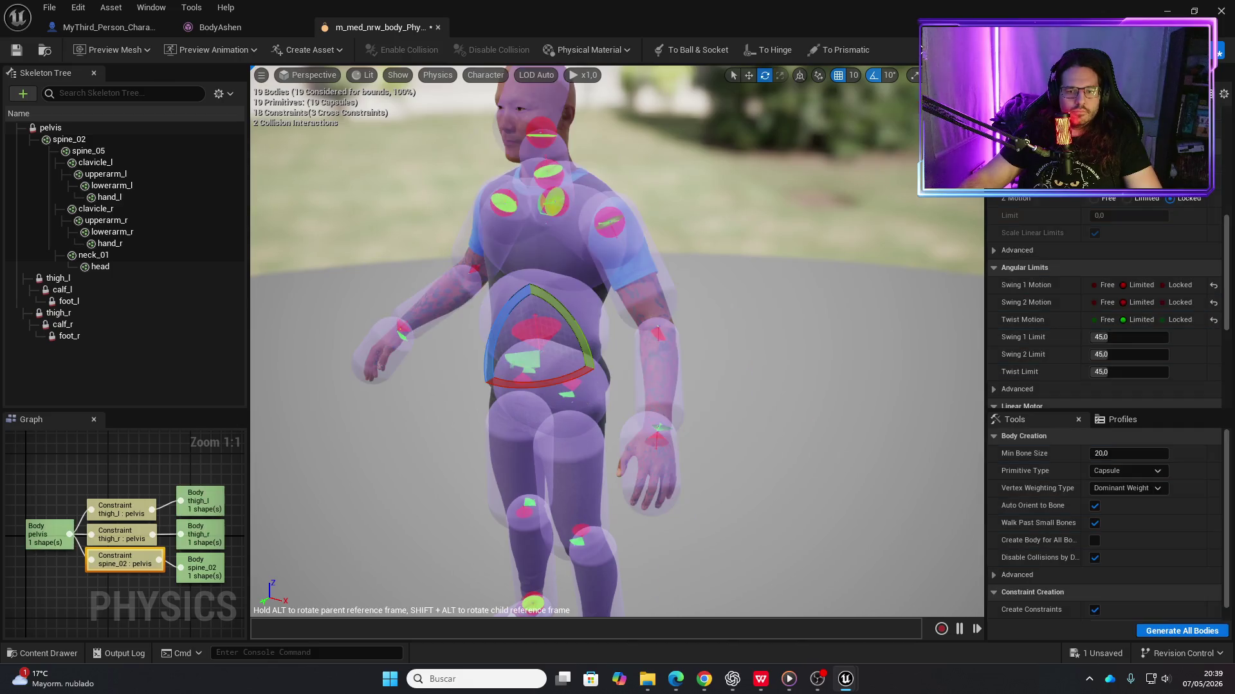
{"action": "mouse_move", "coordinate": [878, 372]}
{"action": "left_mouse_down"}
{"action": "mouse_move", "coordinate": [784, 354]}
{"action": "mouse_move", "coordinate": [785, 321]}
{"action": "mouse_move", "coordinate": [785, 360]}
{"action": "mouse_move", "coordinate": [682, 360]}
{"action": "mouse_move", "coordinate": [643, 338]}
{"action": "mouse_move", "coordinate": [643, 412]}
{"action": "mouse_move", "coordinate": [649, 386]}
{"action": "mouse_move", "coordinate": [656, 418]}
{"action": "mouse_move", "coordinate": [756, 347]}
{"action": "left_mouse_up"}
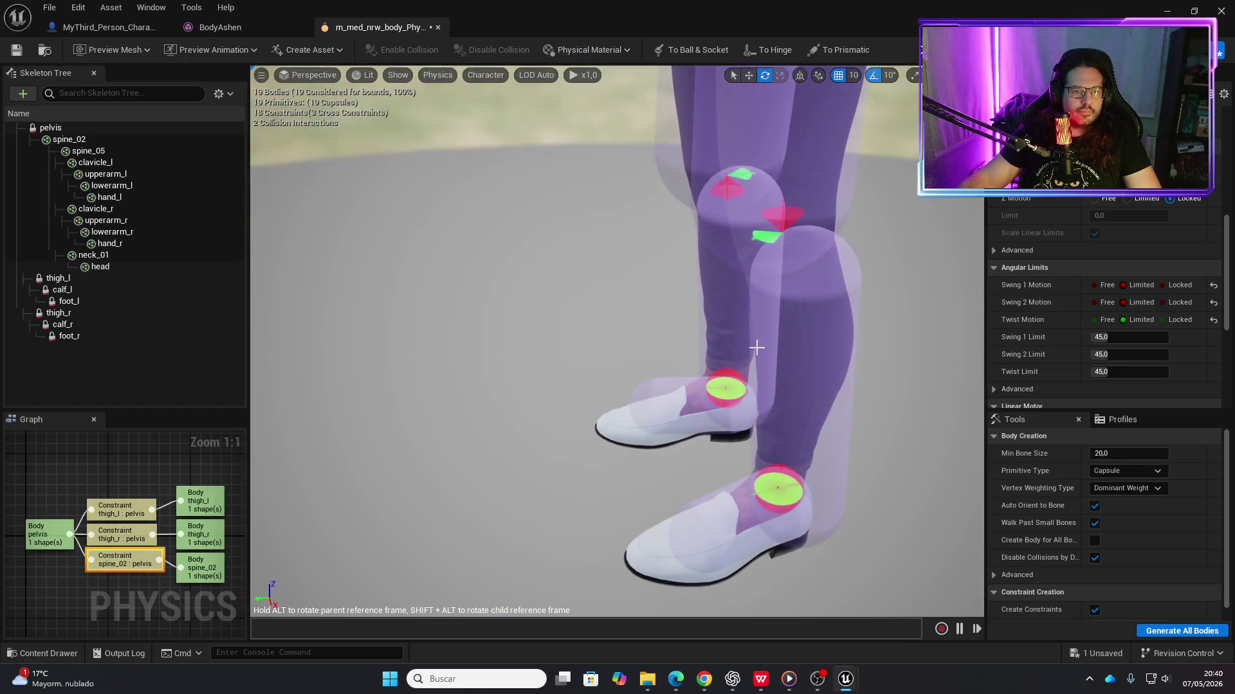
{"action": "left_click", "coordinate": [794, 213]}
{"action": "left_click_drag", "start_coordinate": [795, 213], "coordinate": [762, 236]}
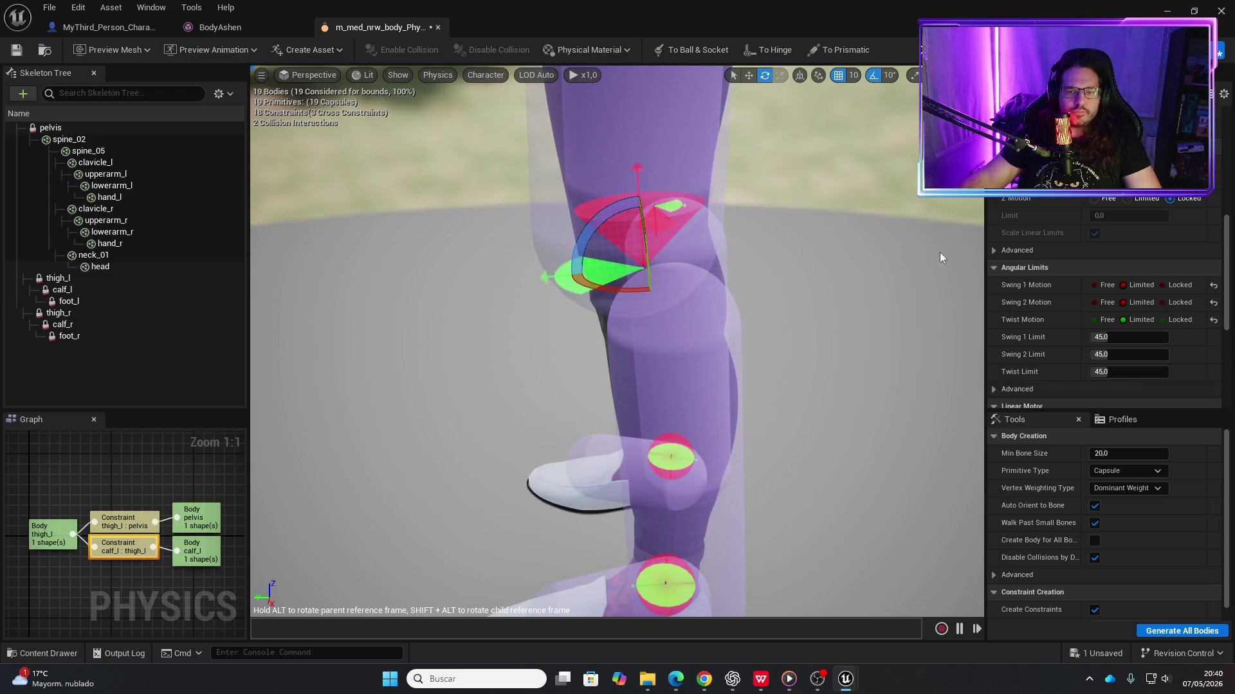
{"action": "left_click", "coordinate": [1168, 320]}
{"action": "left_click", "coordinate": [1161, 302]}
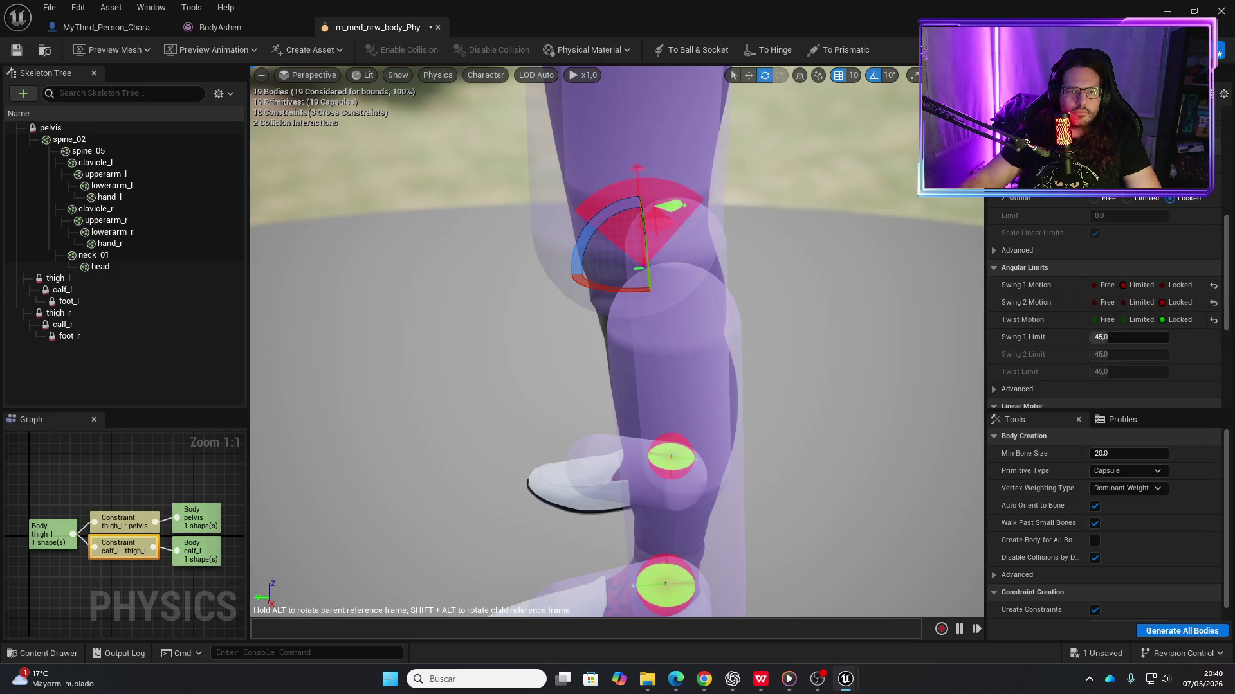
{"action": "left_click", "coordinate": [920, 50]}
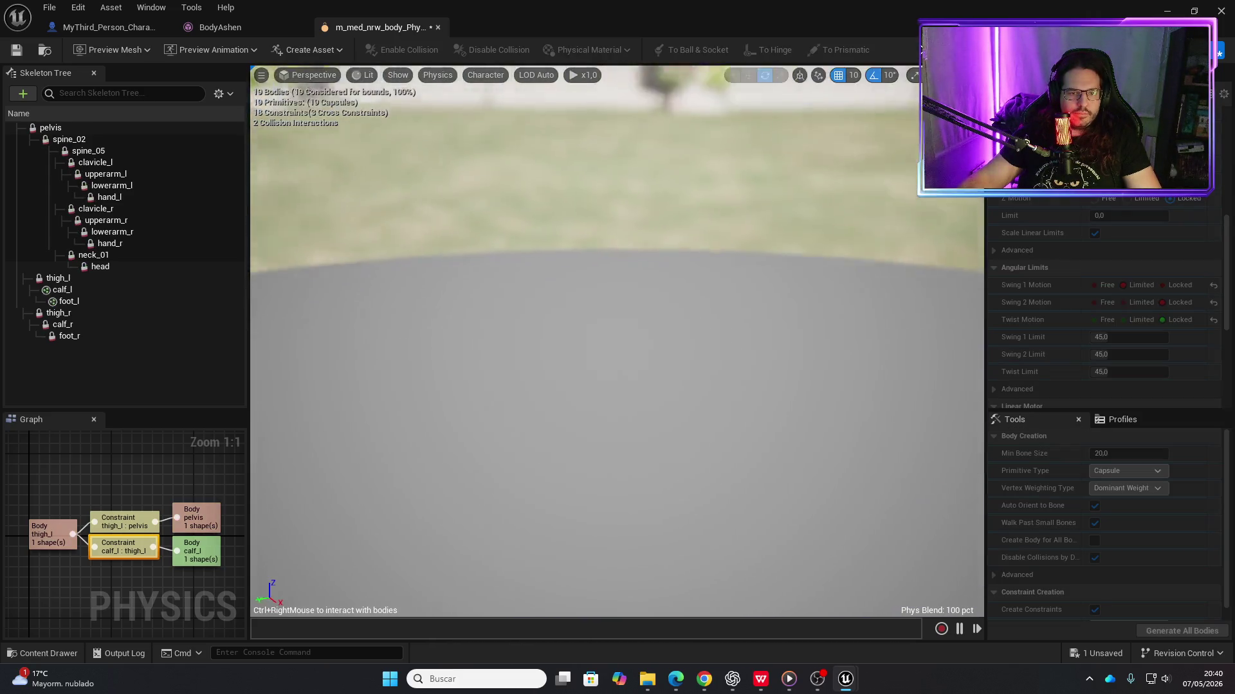
Pull the simulated left leg downward to see how the knee bends
{"action": "mouse_move", "coordinate": [680, 295]}
{"action": "left_mouse_down"}
{"action": "mouse_move", "coordinate": [764, 262]}
{"action": "mouse_move", "coordinate": [899, 81]}
{"action": "mouse_move", "coordinate": [482, 242]}
{"action": "mouse_move", "coordinate": [358, 137]}
{"action": "mouse_move", "coordinate": [510, 198]}
{"action": "mouse_move", "coordinate": [657, 215]}
{"action": "mouse_move", "coordinate": [809, 129]}
{"action": "mouse_move", "coordinate": [828, 90]}
{"action": "mouse_move", "coordinate": [672, 223]}
{"action": "mouse_move", "coordinate": [739, 204]}
{"action": "mouse_move", "coordinate": [592, 298]}
{"action": "mouse_move", "coordinate": [623, 273]}
{"action": "mouse_move", "coordinate": [809, 247]}
{"action": "mouse_move", "coordinate": [906, 167]}
{"action": "mouse_move", "coordinate": [592, 276]}
{"action": "mouse_move", "coordinate": [441, 239]}
{"action": "mouse_move", "coordinate": [733, 253]}
{"action": "mouse_move", "coordinate": [702, 270]}
{"action": "mouse_move", "coordinate": [863, 228]}
{"action": "mouse_move", "coordinate": [711, 278]}
{"action": "mouse_move", "coordinate": [483, 281]}
{"action": "mouse_move", "coordinate": [700, 281]}
{"action": "mouse_move", "coordinate": [664, 279]}
{"action": "mouse_move", "coordinate": [592, 531]}
{"action": "left_mouse_up"}
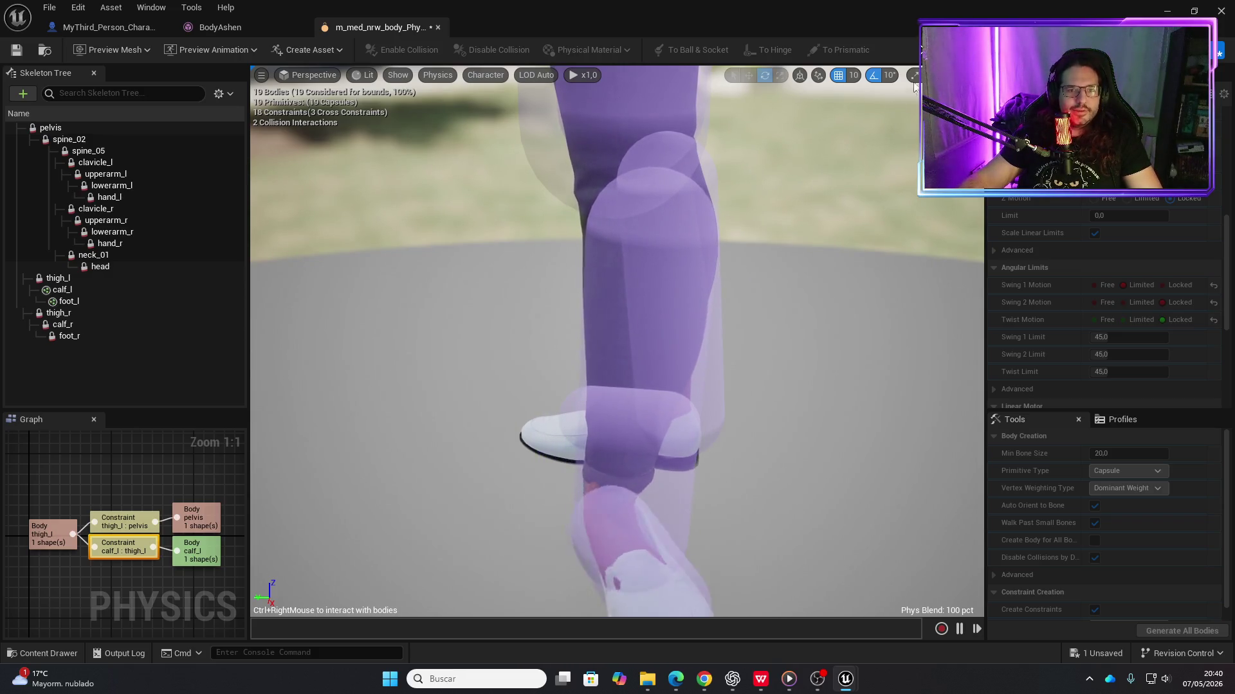
Rotate the left knee's swing limit cone and test the bend in a quick simulation
{"action": "left_click", "coordinate": [922, 51]}
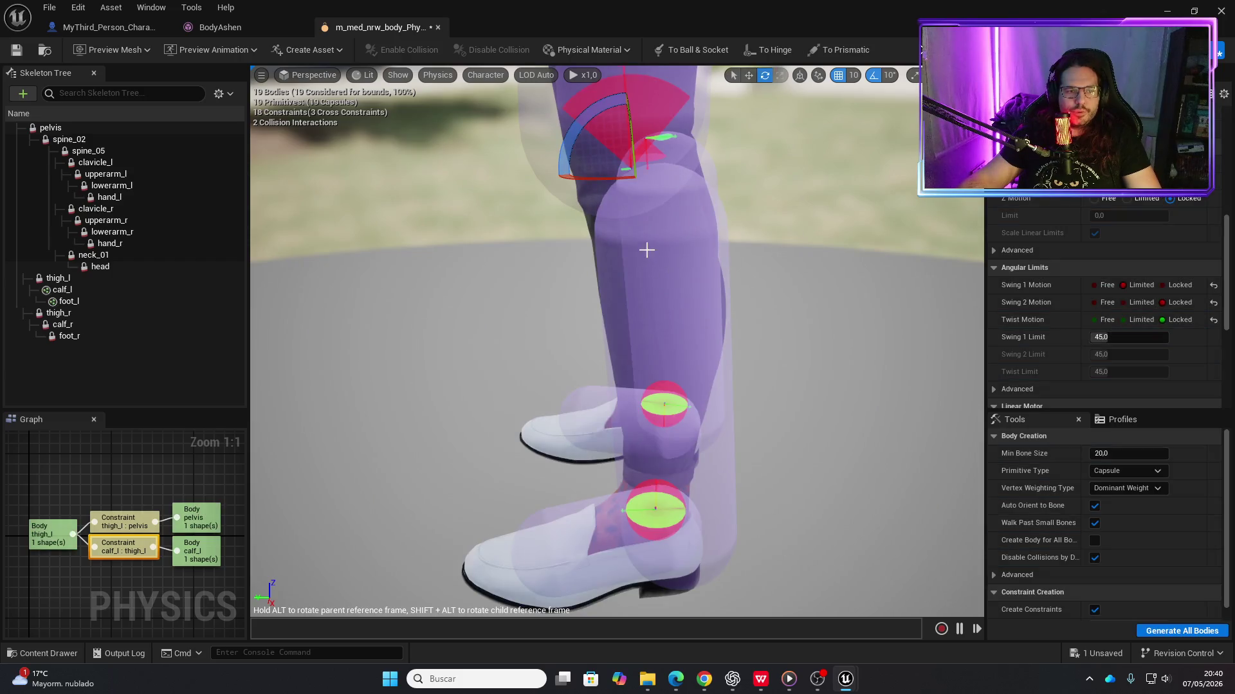
{"action": "left_click_drag", "start_coordinate": [647, 227], "coordinate": [649, 233]}
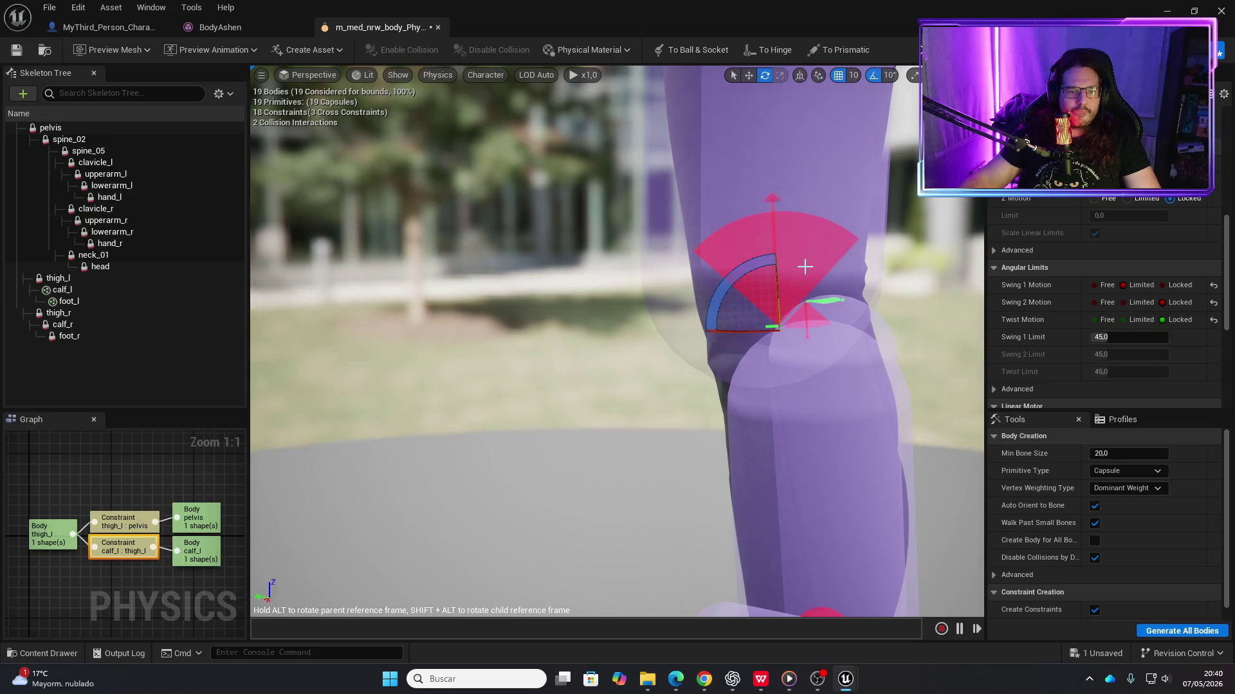
{"action": "mouse_move", "coordinate": [799, 284]}
{"action": "left_mouse_down"}
{"action": "mouse_move", "coordinate": [739, 283]}
{"action": "mouse_move", "coordinate": [707, 308]}
{"action": "mouse_move", "coordinate": [703, 346]}
{"action": "mouse_move", "coordinate": [765, 263]}
{"action": "left_mouse_up"}
{"action": "scroll", "coordinate": [617, 341], "scroll_direction": "down", "scroll_amount": 5}
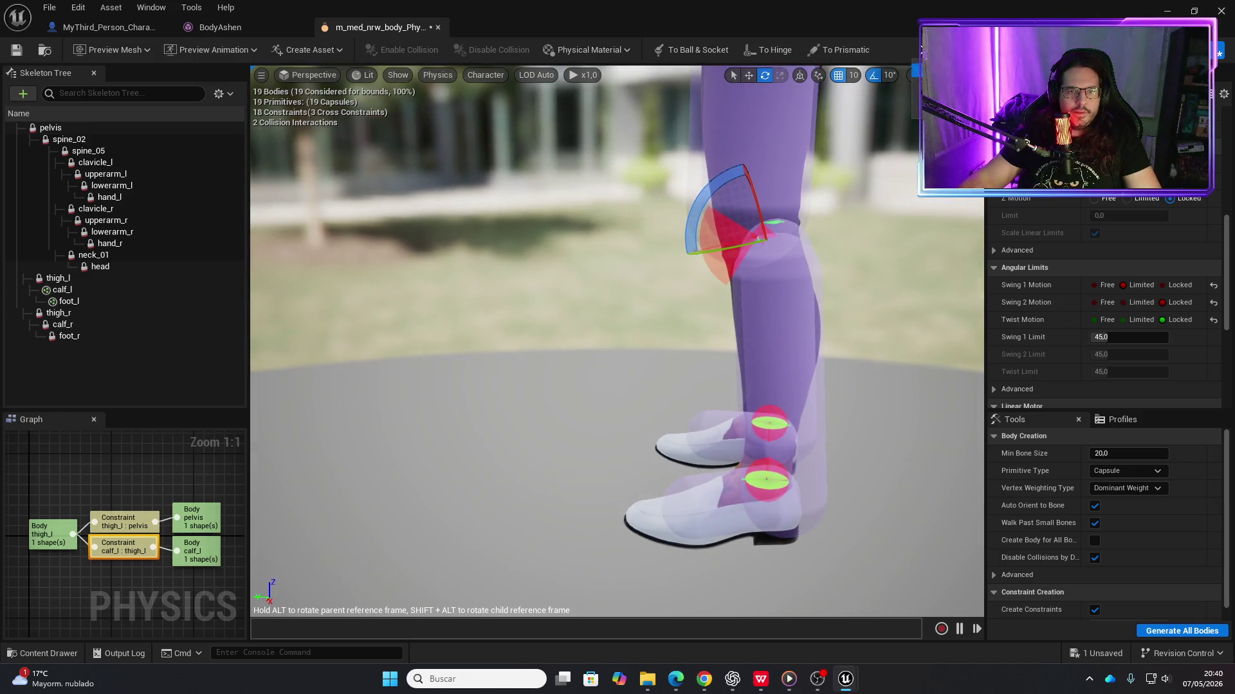
{"action": "key", "text": "alt+s"}
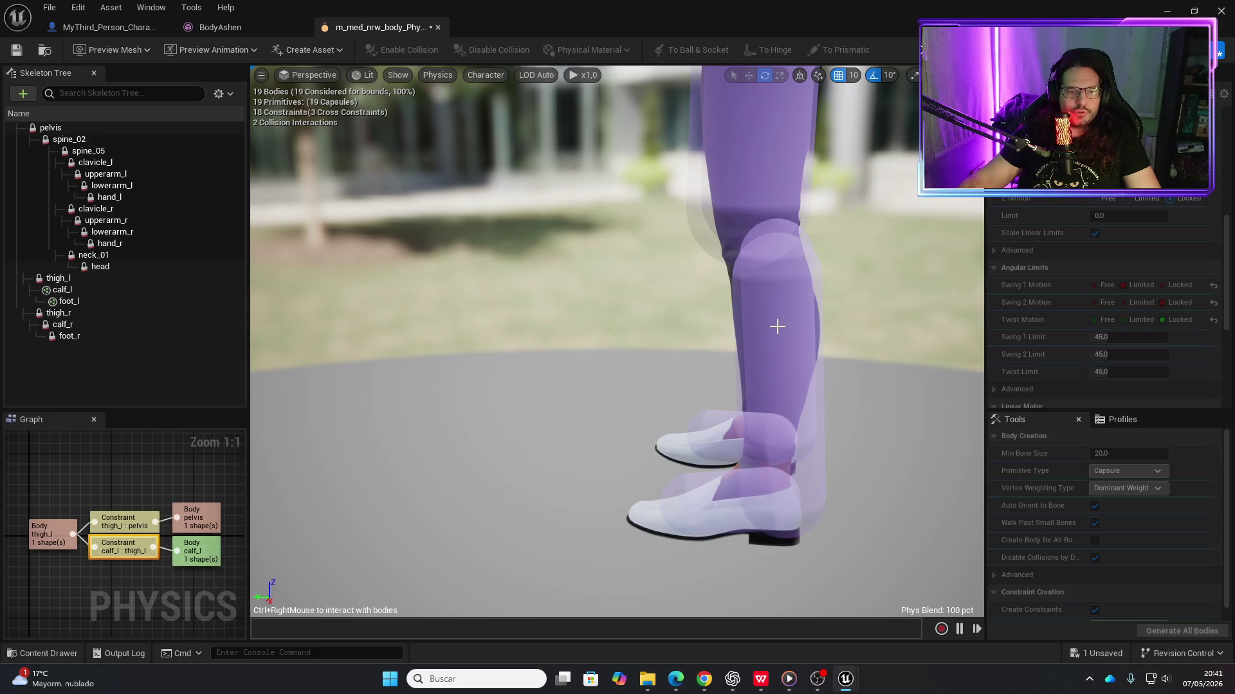
{"action": "mouse_move", "coordinate": [775, 329]}
{"action": "left_mouse_down"}
{"action": "mouse_move", "coordinate": [620, 268]}
{"action": "mouse_move", "coordinate": [927, 222]}
{"action": "mouse_move", "coordinate": [607, 243]}
{"action": "mouse_move", "coordinate": [566, 228]}
{"action": "mouse_move", "coordinate": [649, 263]}
{"action": "left_mouse_up"}
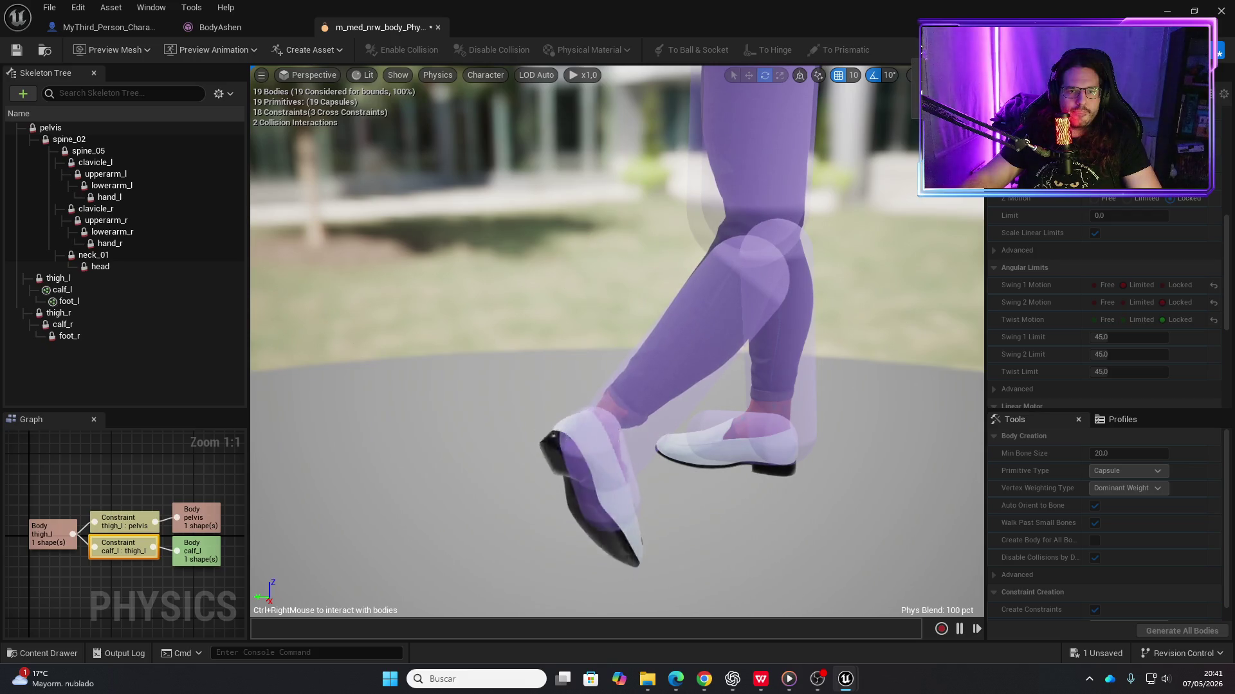
{"action": "key", "text": "alt+s"}
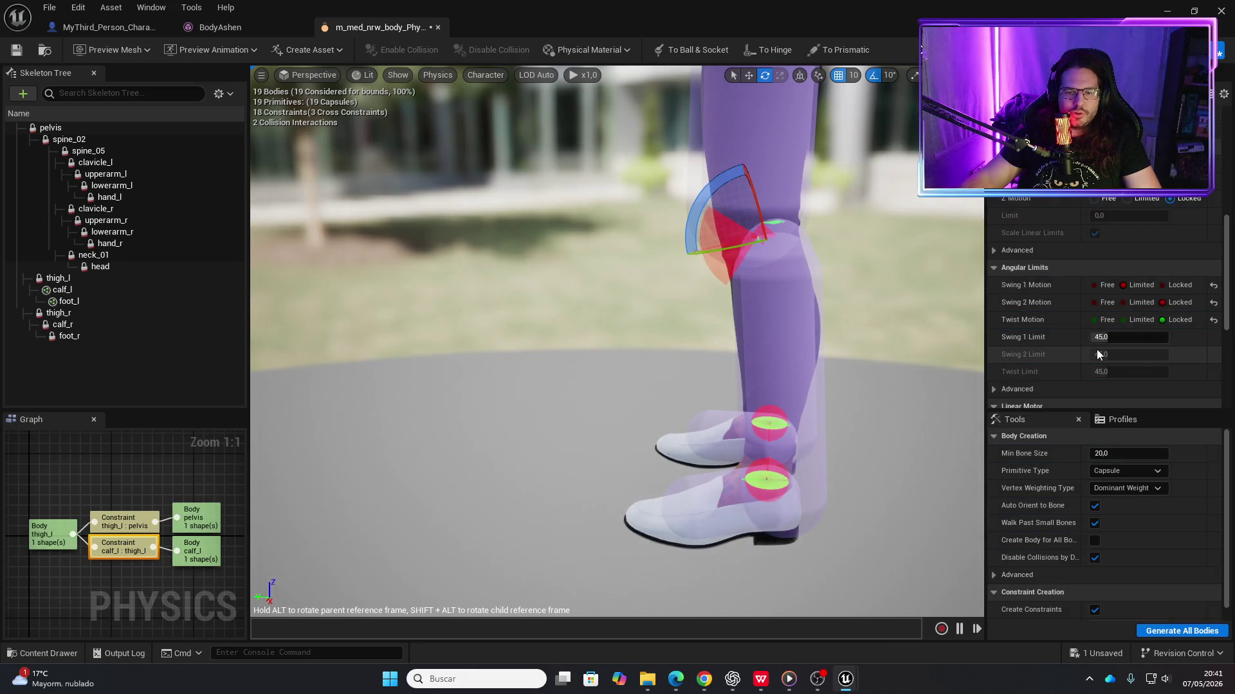
Try a Swing 1 limit of 9, refine the cone orientation, restore the limit to 45, and resimulate
{"action": "double_click", "coordinate": [1105, 341]}
{"action": "type", "text": "960001"}
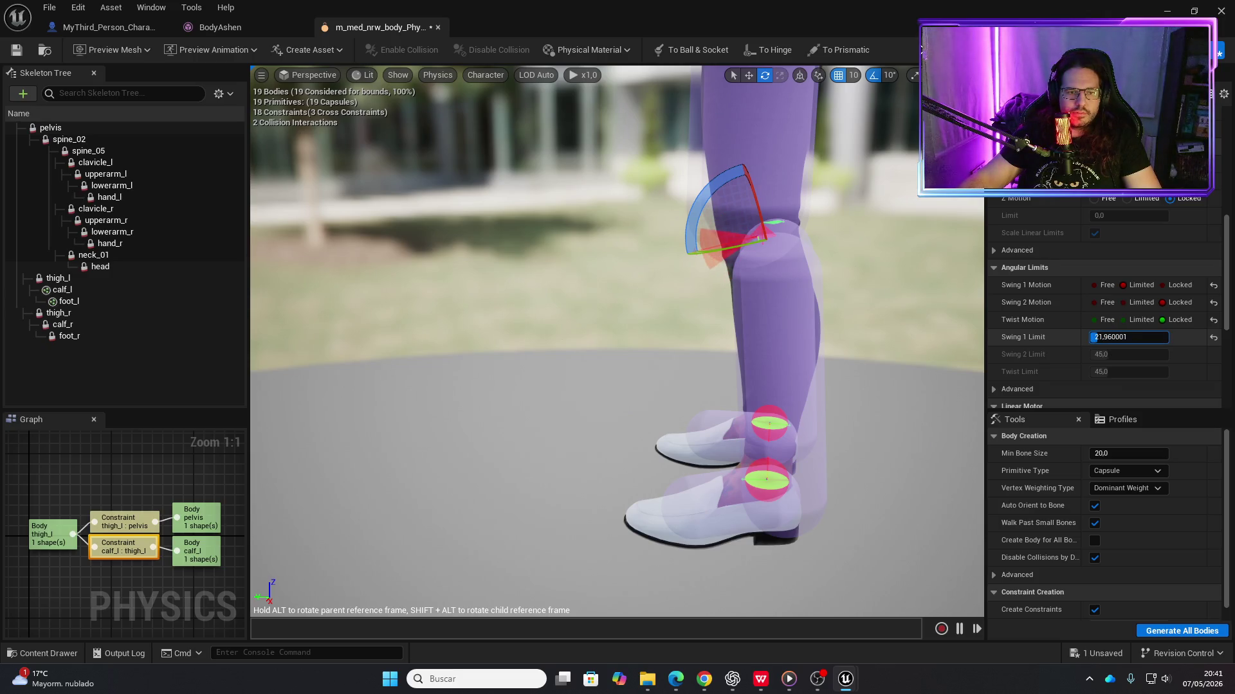
{"action": "key", "text": "Return"}
{"action": "left_click_drag", "start_coordinate": [746, 244], "coordinate": [739, 283]}
{"action": "left_click_drag", "start_coordinate": [744, 335], "coordinate": [810, 319]}
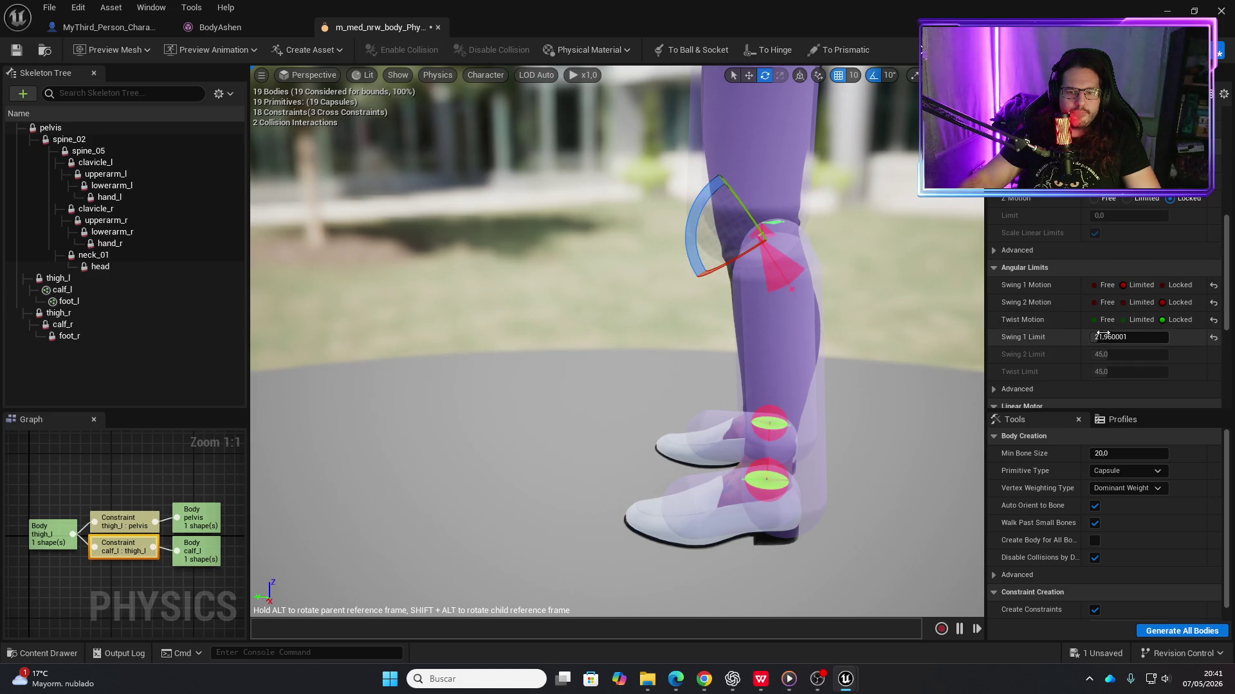
{"action": "left_click_drag", "start_coordinate": [1095, 337], "coordinate": [1103, 337]}
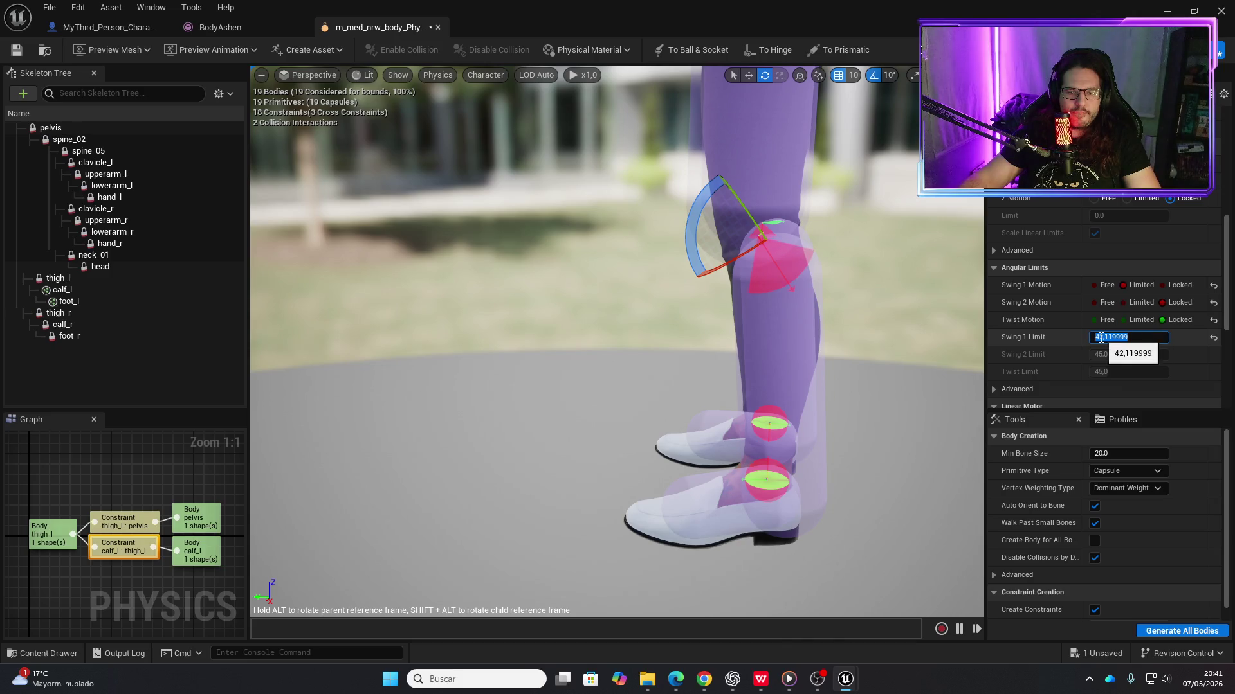
{"action": "mouse_move", "coordinate": [977, 349]}
{"action": "left_mouse_down"}
{"action": "mouse_move", "coordinate": [979, 367]}
{"action": "mouse_move", "coordinate": [914, 217]}
{"action": "left_mouse_up"}
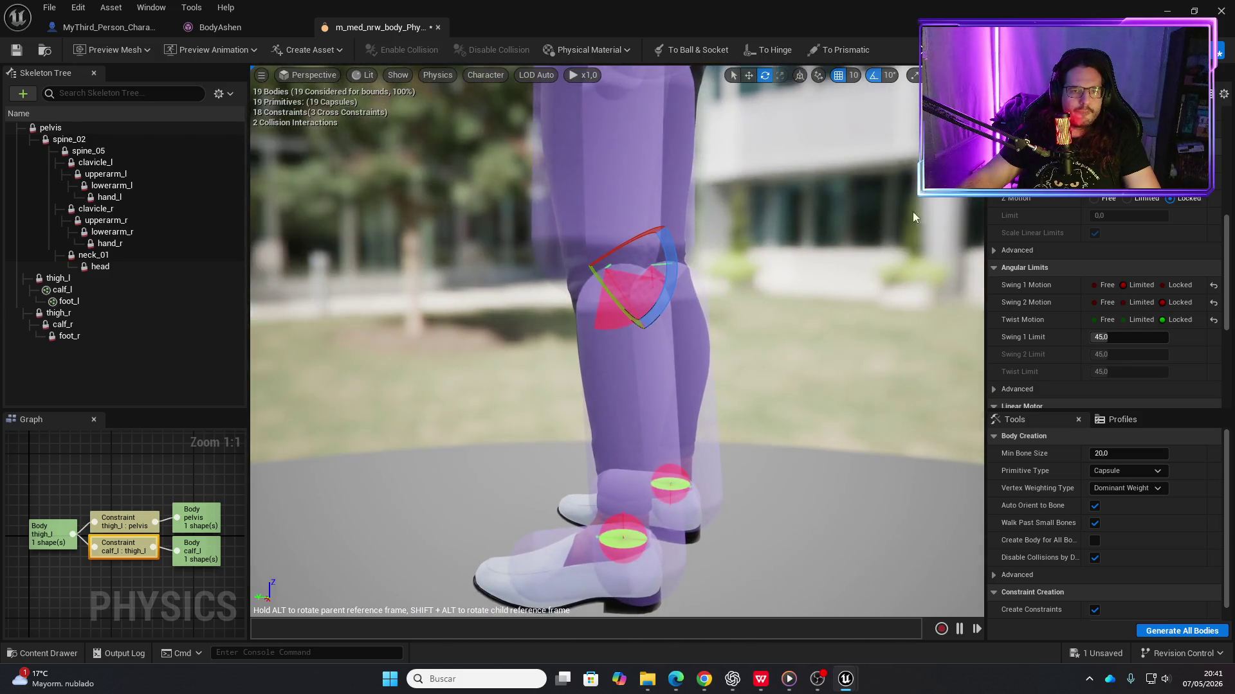
{"action": "left_click", "coordinate": [921, 49]}
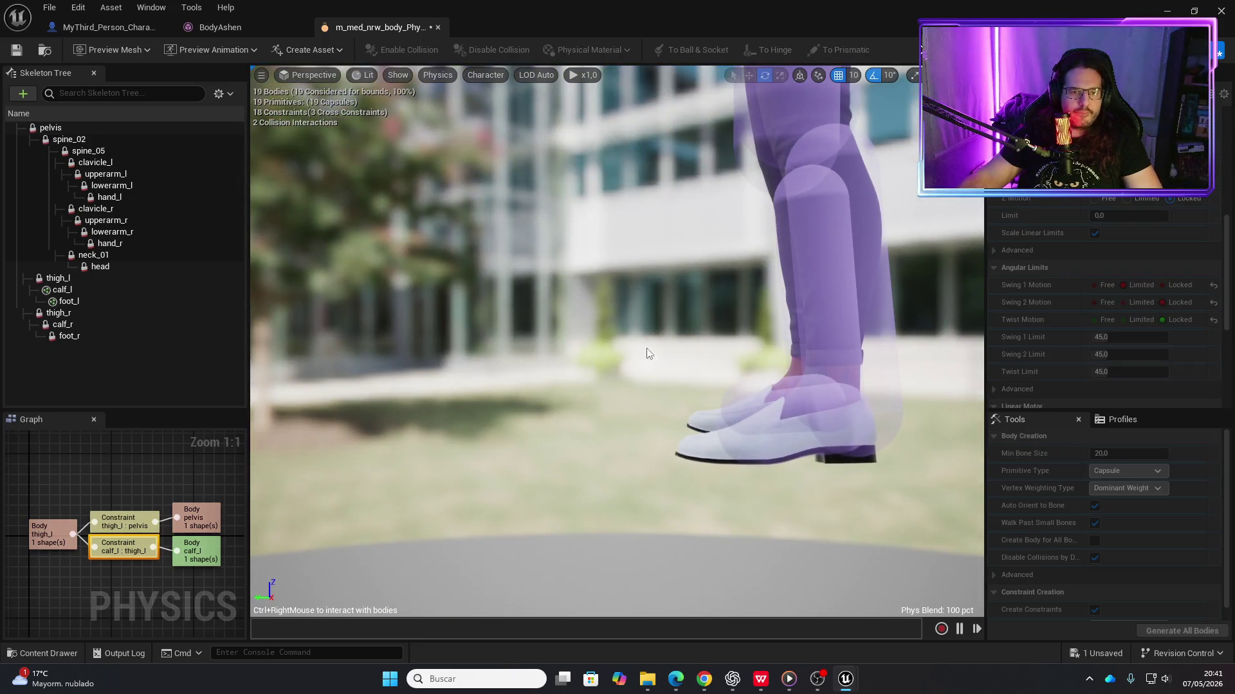
Pull and kick the simulated calf to test the knee's range, then stop the simulation
{"action": "mouse_move", "coordinate": [825, 266]}
{"action": "left_mouse_down"}
{"action": "mouse_move", "coordinate": [723, 260]}
{"action": "mouse_move", "coordinate": [643, 193]}
{"action": "mouse_move", "coordinate": [890, 225]}
{"action": "mouse_move", "coordinate": [835, 229]}
{"action": "mouse_move", "coordinate": [642, 208]}
{"action": "mouse_move", "coordinate": [951, 219]}
{"action": "mouse_move", "coordinate": [948, 196]}
{"action": "mouse_move", "coordinate": [656, 176]}
{"action": "mouse_move", "coordinate": [932, 182]}
{"action": "mouse_move", "coordinate": [684, 199]}
{"action": "mouse_move", "coordinate": [661, 187]}
{"action": "mouse_move", "coordinate": [935, 166]}
{"action": "mouse_move", "coordinate": [879, 212]}
{"action": "mouse_move", "coordinate": [804, 220]}
{"action": "left_mouse_up"}
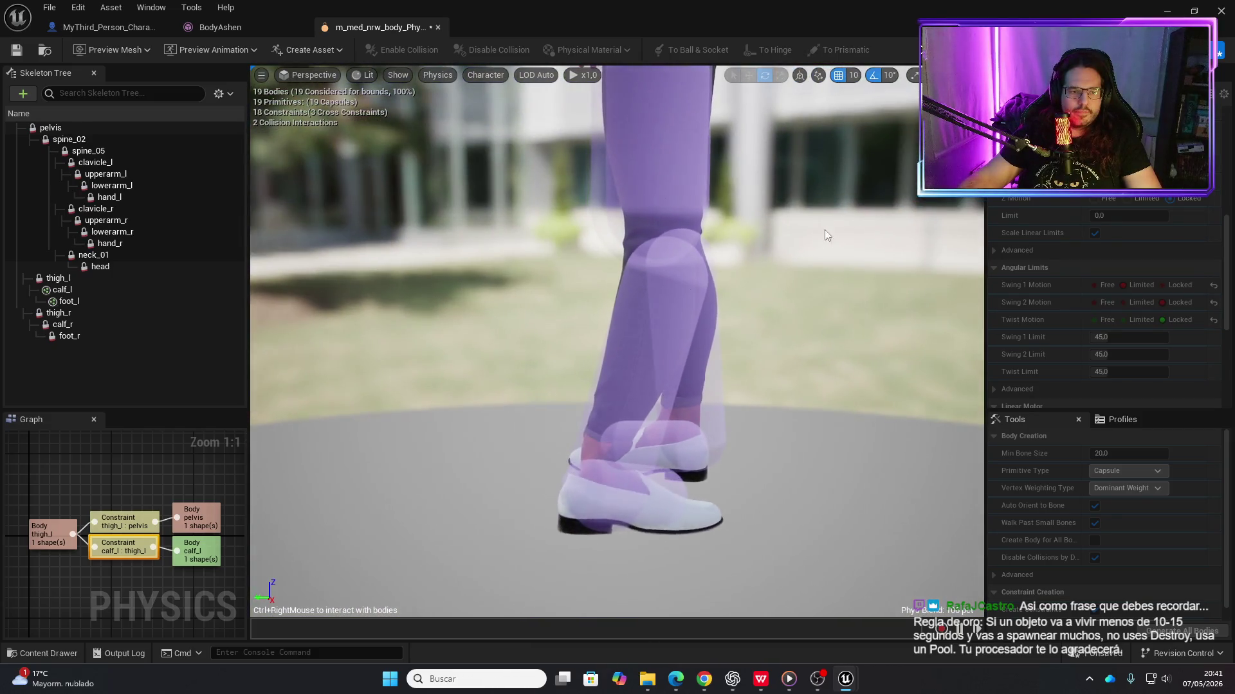
{"action": "mouse_move", "coordinate": [645, 330]}
{"action": "left_mouse_down"}
{"action": "mouse_move", "coordinate": [579, 330]}
{"action": "mouse_move", "coordinate": [507, 284]}
{"action": "mouse_move", "coordinate": [905, 236]}
{"action": "left_mouse_up"}
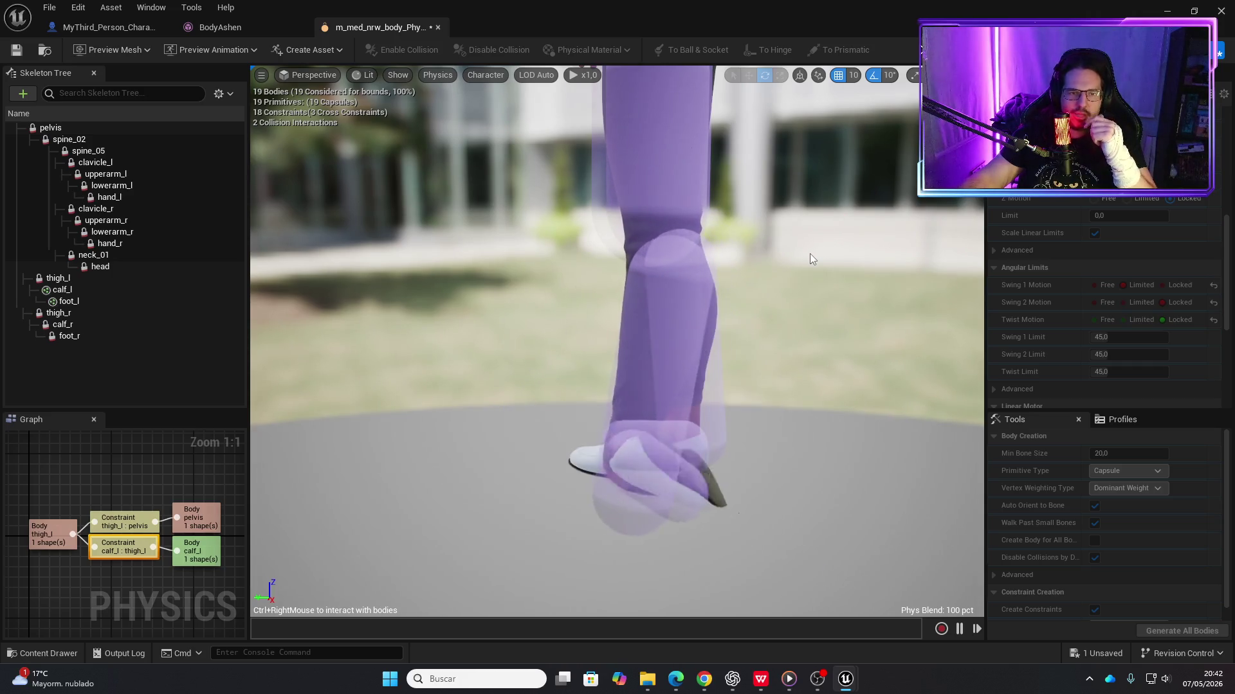
{"action": "key", "text": "Escape"}
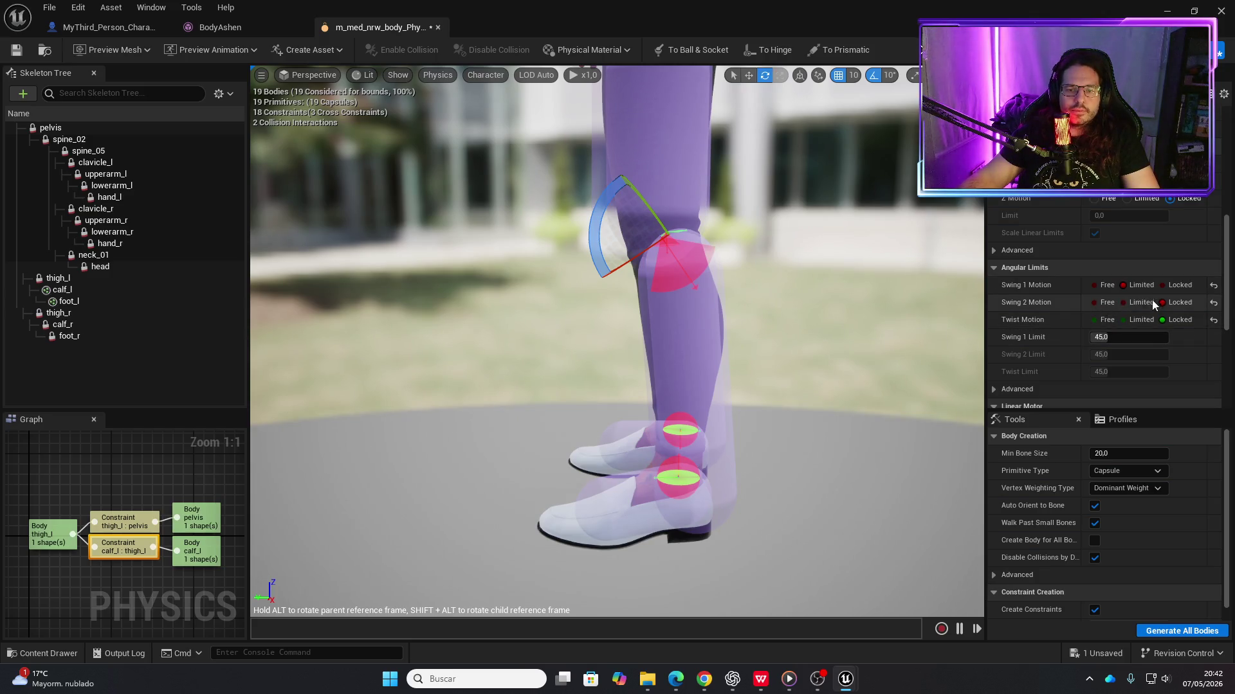
{"action": "left_click", "coordinate": [1168, 291]}
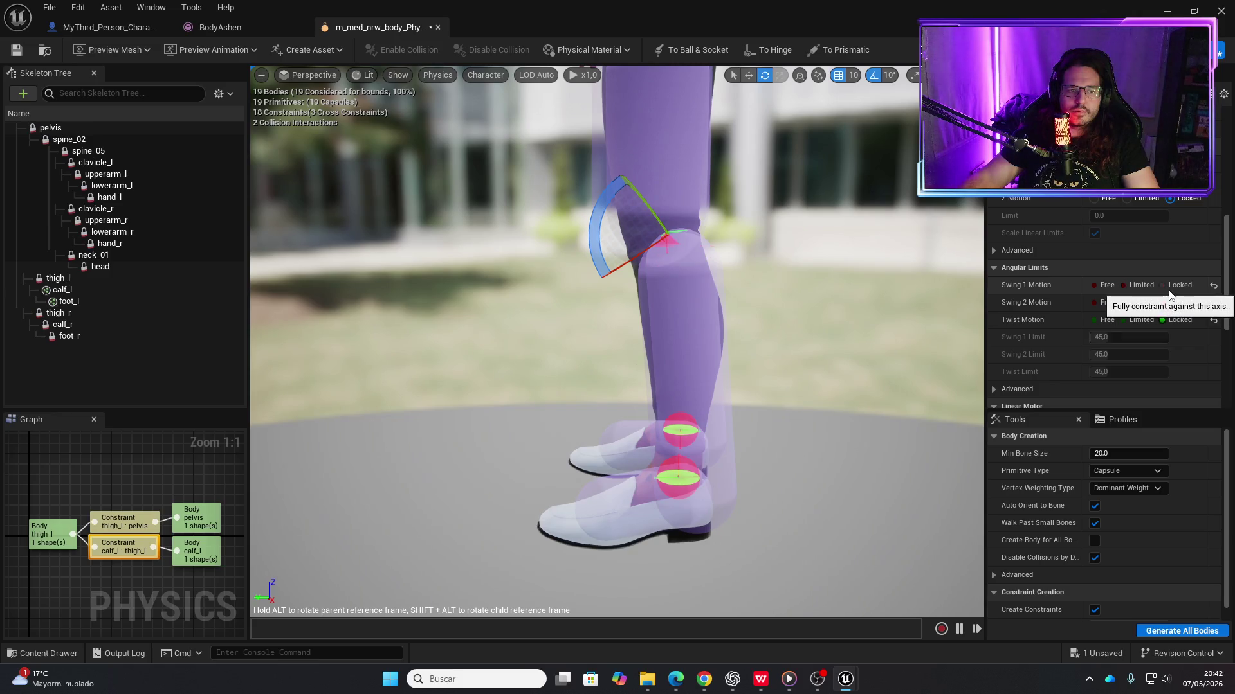
{"action": "left_click", "coordinate": [922, 49]}
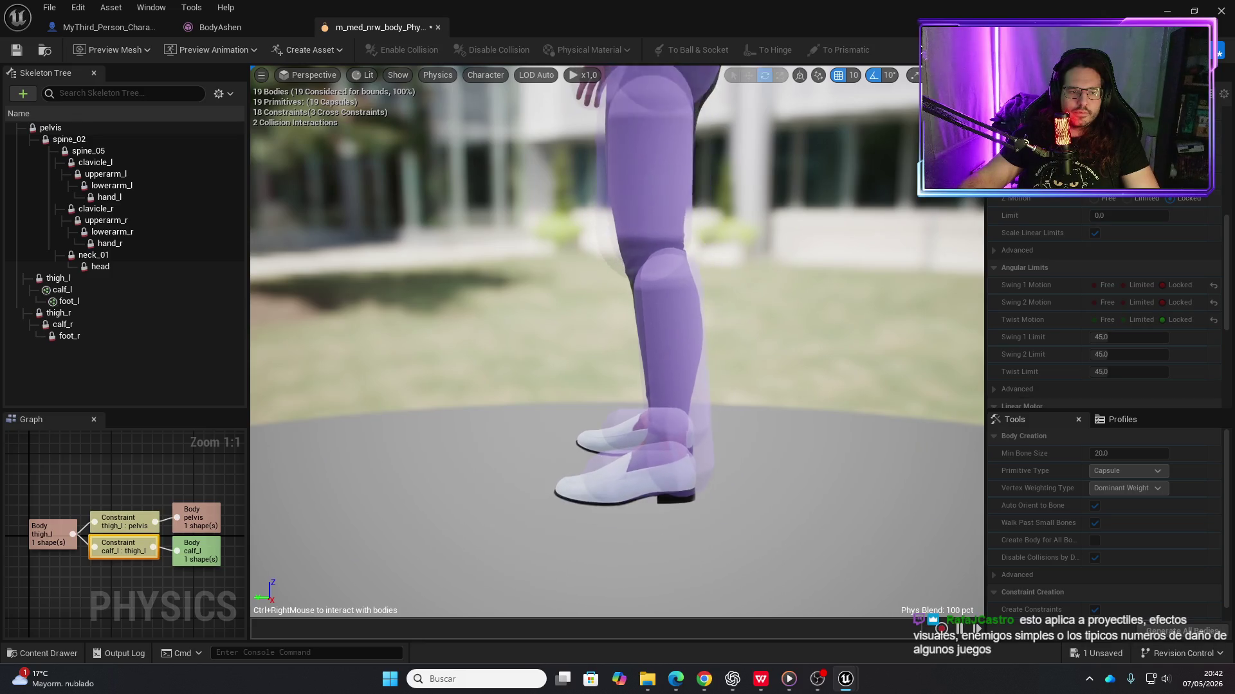
{"action": "mouse_move", "coordinate": [687, 322]}
{"action": "left_mouse_down"}
{"action": "mouse_move", "coordinate": [733, 298]}
{"action": "mouse_move", "coordinate": [508, 308]}
{"action": "mouse_move", "coordinate": [827, 242]}
{"action": "mouse_move", "coordinate": [859, 250]}
{"action": "left_mouse_up"}
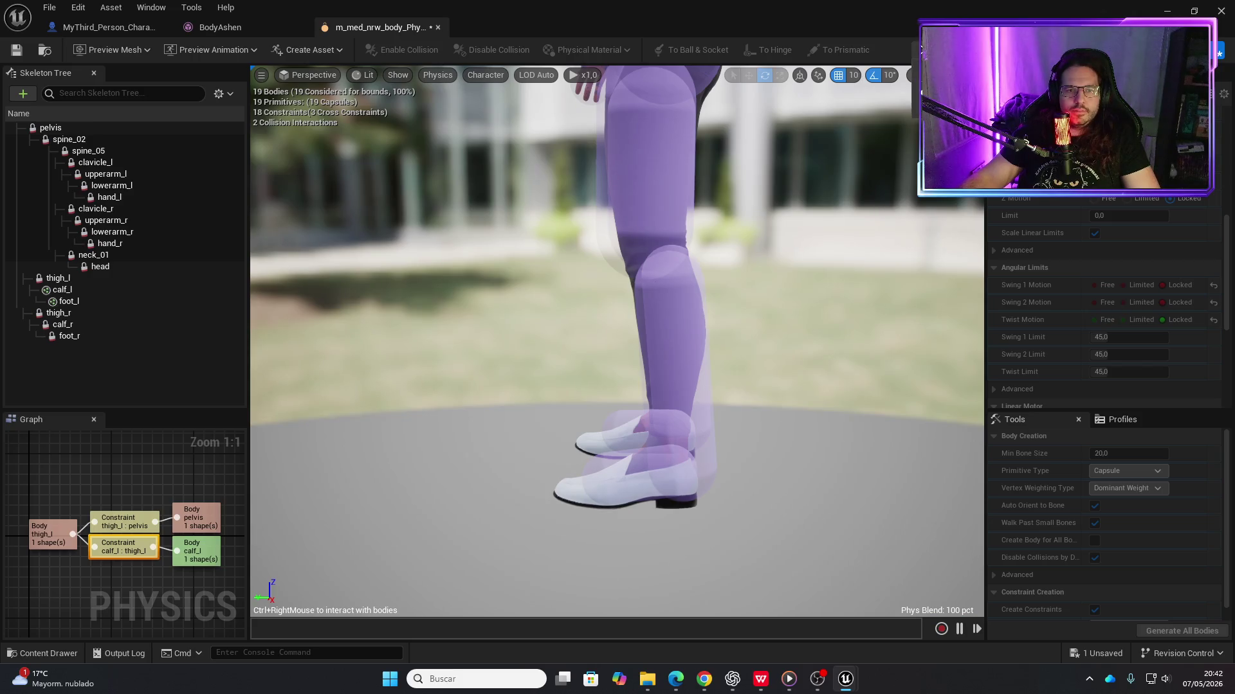
{"action": "left_click", "coordinate": [1135, 287]}
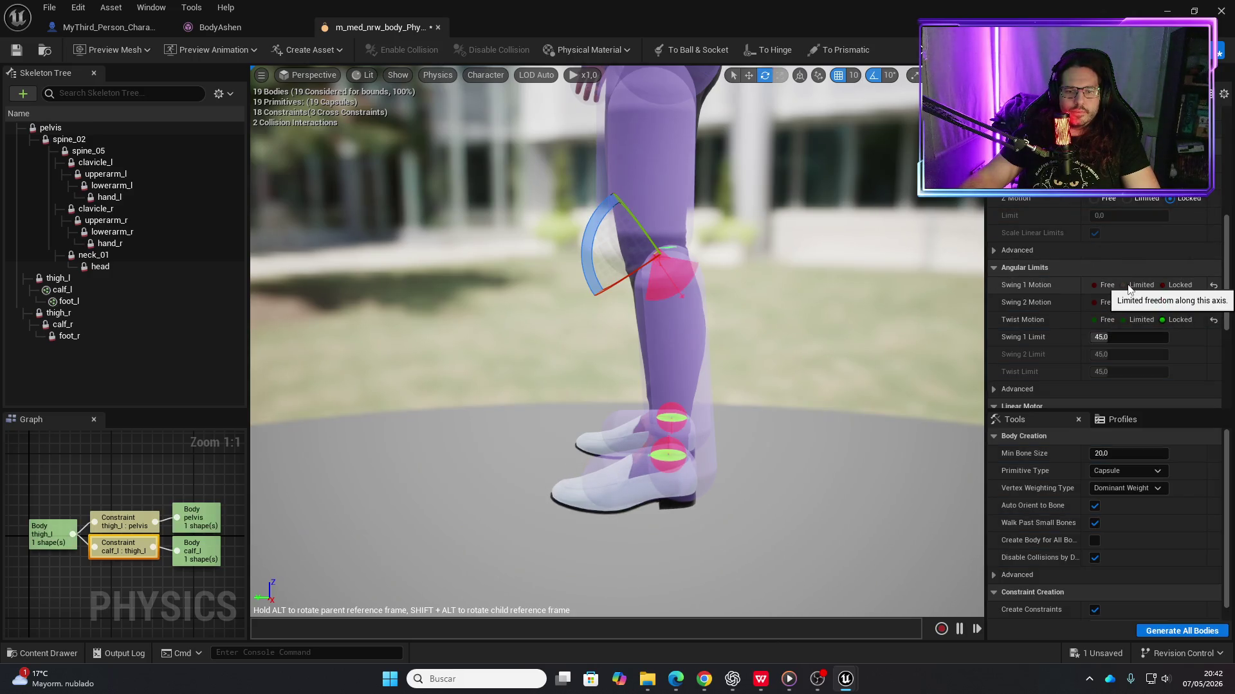
Drag the left knee's Swing 1 Limit to 37.44, rotate its limit cone, and simulate again
{"action": "mouse_move", "coordinate": [842, 356]}
{"action": "left_mouse_down"}
{"action": "mouse_move", "coordinate": [592, 340]}
{"action": "mouse_move", "coordinate": [572, 369]}
{"action": "mouse_move", "coordinate": [935, 269]}
{"action": "left_mouse_up"}
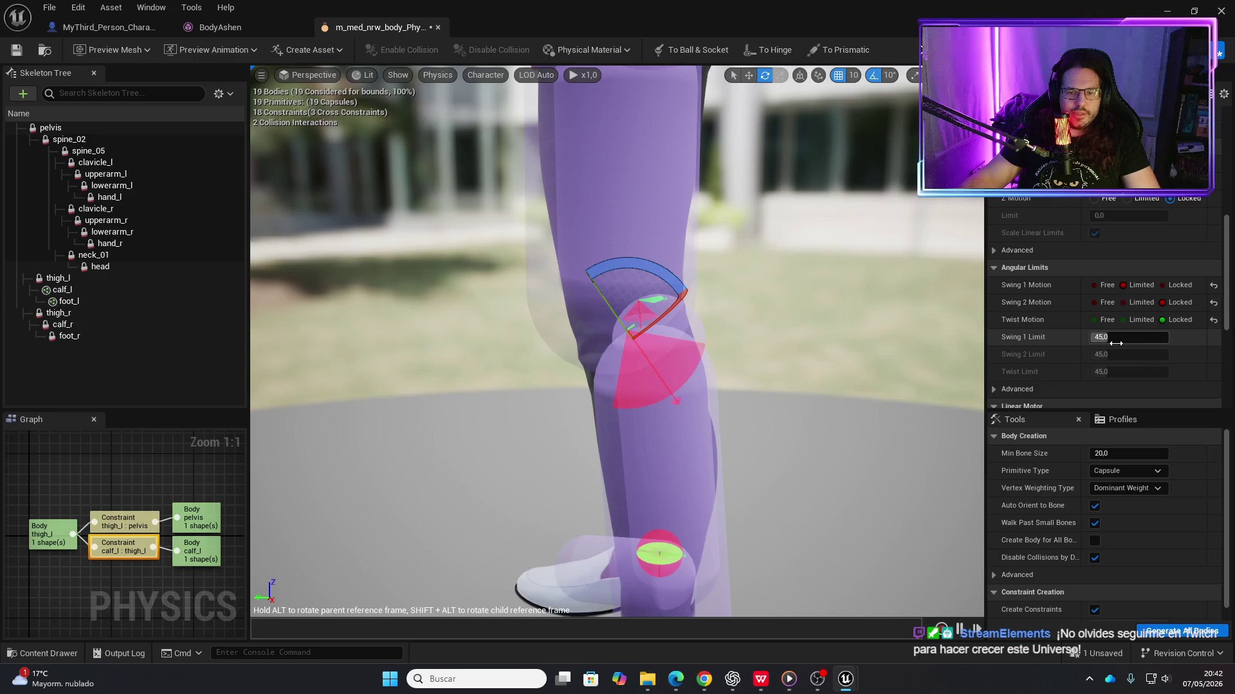
{"action": "mouse_move", "coordinate": [1115, 343]}
{"action": "left_mouse_down"}
{"action": "mouse_move", "coordinate": [1164, 344]}
{"action": "mouse_move", "coordinate": [1104, 343]}
{"action": "left_mouse_up"}
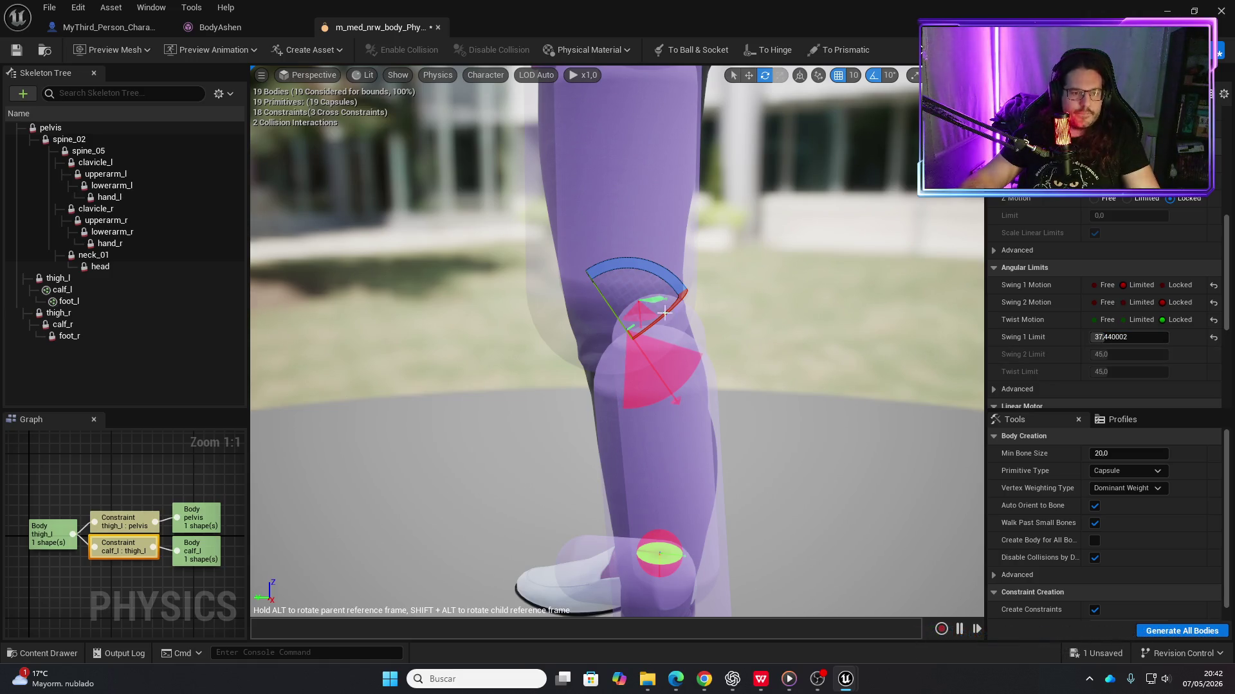
{"action": "mouse_move", "coordinate": [669, 302]}
{"action": "left_mouse_down"}
{"action": "mouse_move", "coordinate": [702, 337]}
{"action": "mouse_move", "coordinate": [699, 310]}
{"action": "left_mouse_up"}
{"action": "scroll", "coordinate": [664, 247], "scroll_direction": "down", "scroll_amount": 5}
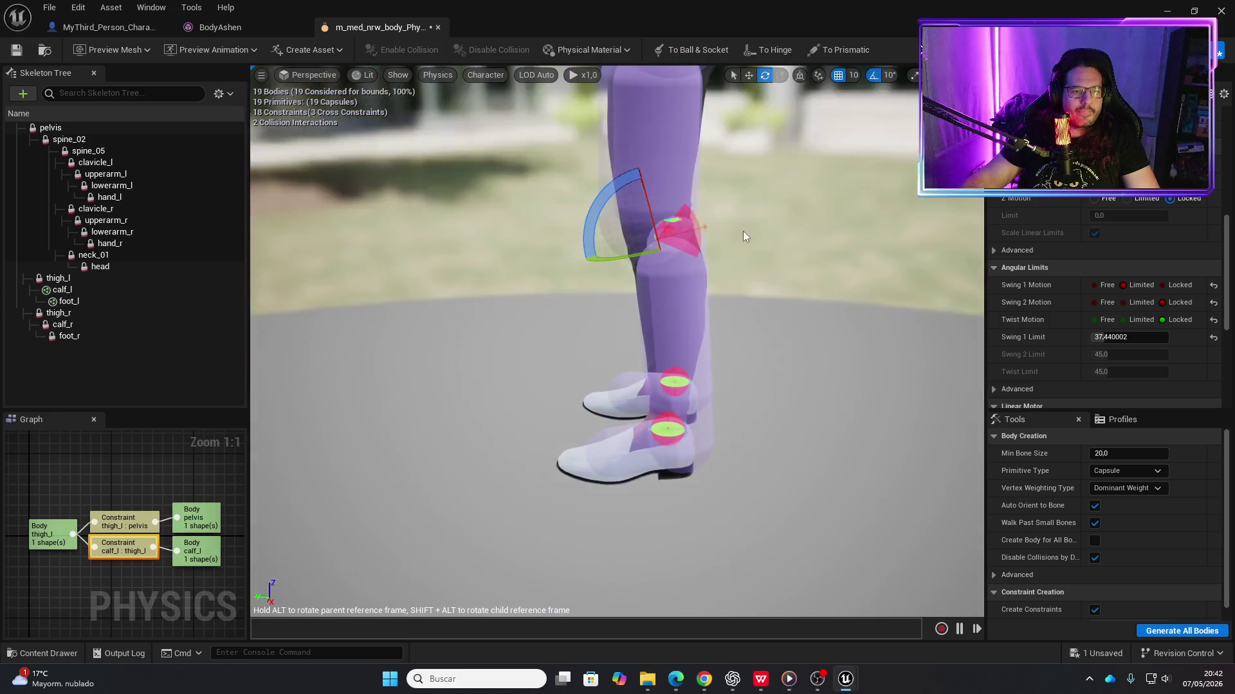
{"action": "key", "text": "alt+s"}
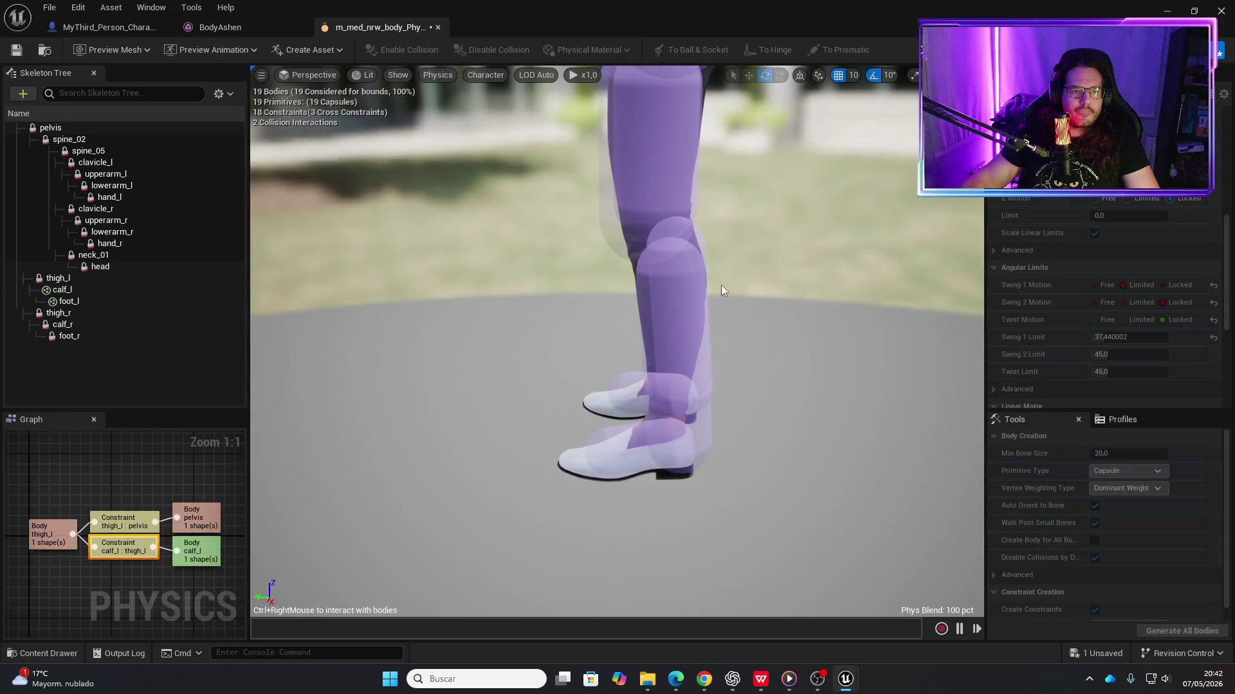
Swing the simulated left leg around, then raise the left knee constraint's linear Limit to about 10.58
{"action": "mouse_move", "coordinate": [567, 271]}
{"action": "left_mouse_down"}
{"action": "mouse_move", "coordinate": [841, 206]}
{"action": "mouse_move", "coordinate": [827, 233]}
{"action": "mouse_move", "coordinate": [608, 267]}
{"action": "mouse_move", "coordinate": [662, 260]}
{"action": "mouse_move", "coordinate": [785, 206]}
{"action": "mouse_move", "coordinate": [632, 265]}
{"action": "mouse_move", "coordinate": [717, 265]}
{"action": "mouse_move", "coordinate": [627, 287]}
{"action": "mouse_move", "coordinate": [640, 450]}
{"action": "mouse_move", "coordinate": [587, 358]}
{"action": "mouse_move", "coordinate": [712, 347]}
{"action": "mouse_move", "coordinate": [691, 351]}
{"action": "mouse_move", "coordinate": [774, 315]}
{"action": "mouse_move", "coordinate": [714, 344]}
{"action": "mouse_move", "coordinate": [756, 326]}
{"action": "mouse_move", "coordinate": [730, 288]}
{"action": "mouse_move", "coordinate": [738, 336]}
{"action": "left_mouse_up"}
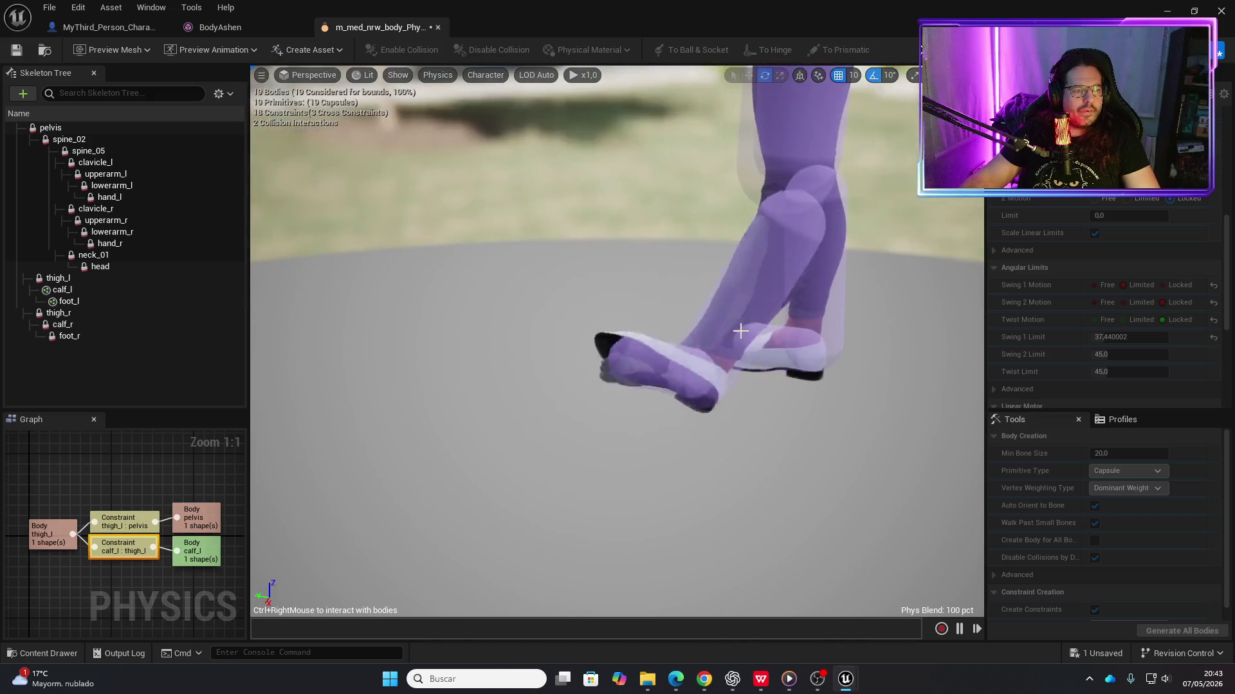
{"action": "key", "text": "alt+s"}
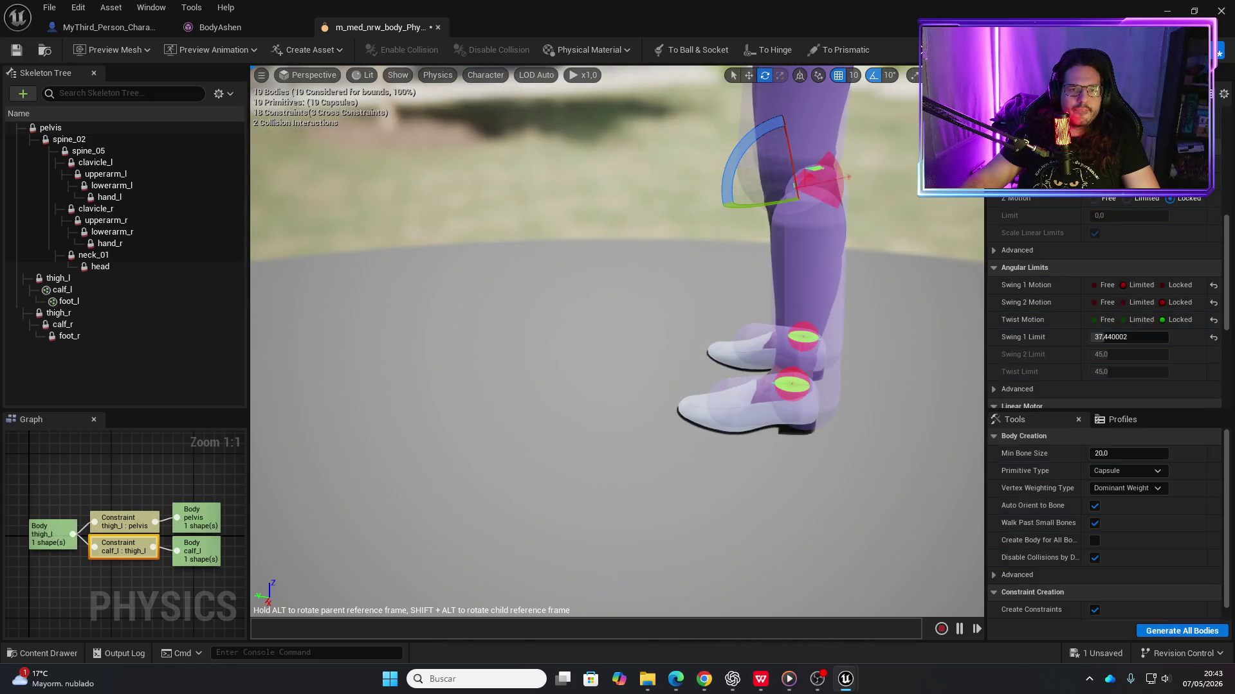
{"action": "scroll", "coordinate": [617, 341], "scroll_direction": "up", "scroll_amount": 5}
{"action": "scroll", "coordinate": [617, 341], "scroll_direction": "up", "scroll_amount": 5}
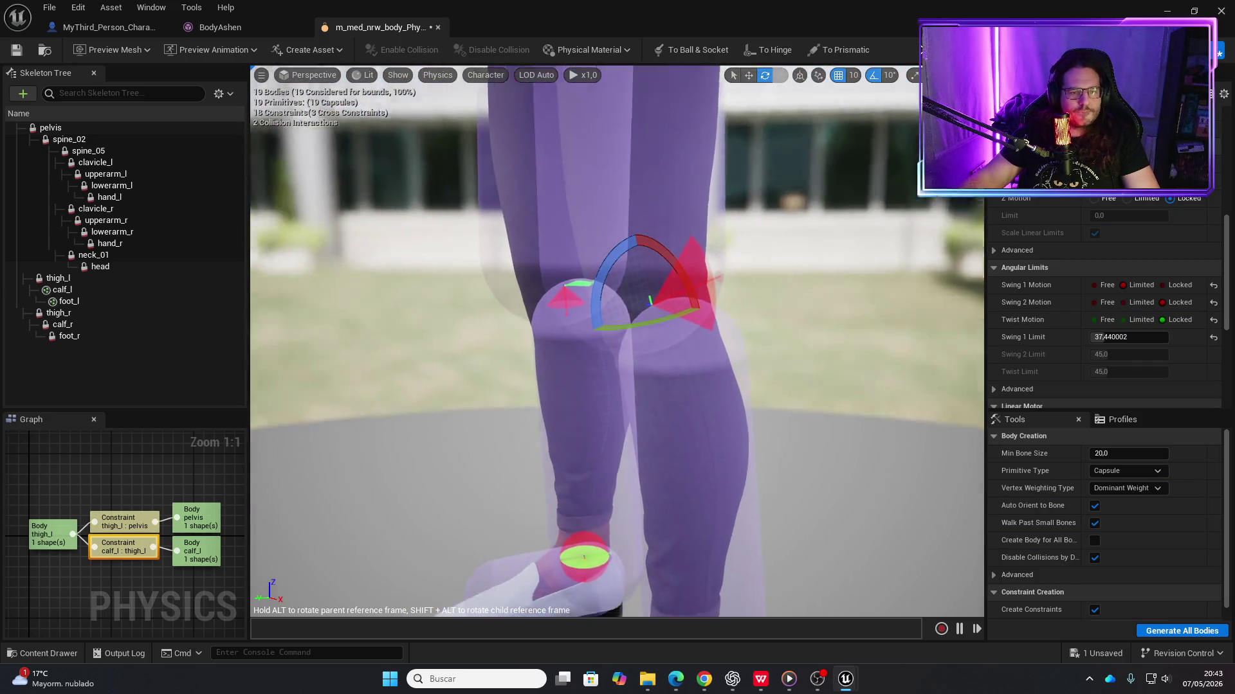
{"action": "mouse_move", "coordinate": [617, 341]}
{"action": "left_mouse_down"}
{"action": "mouse_move", "coordinate": [688, 322]}
{"action": "mouse_move", "coordinate": [730, 68]}
{"action": "left_mouse_up"}
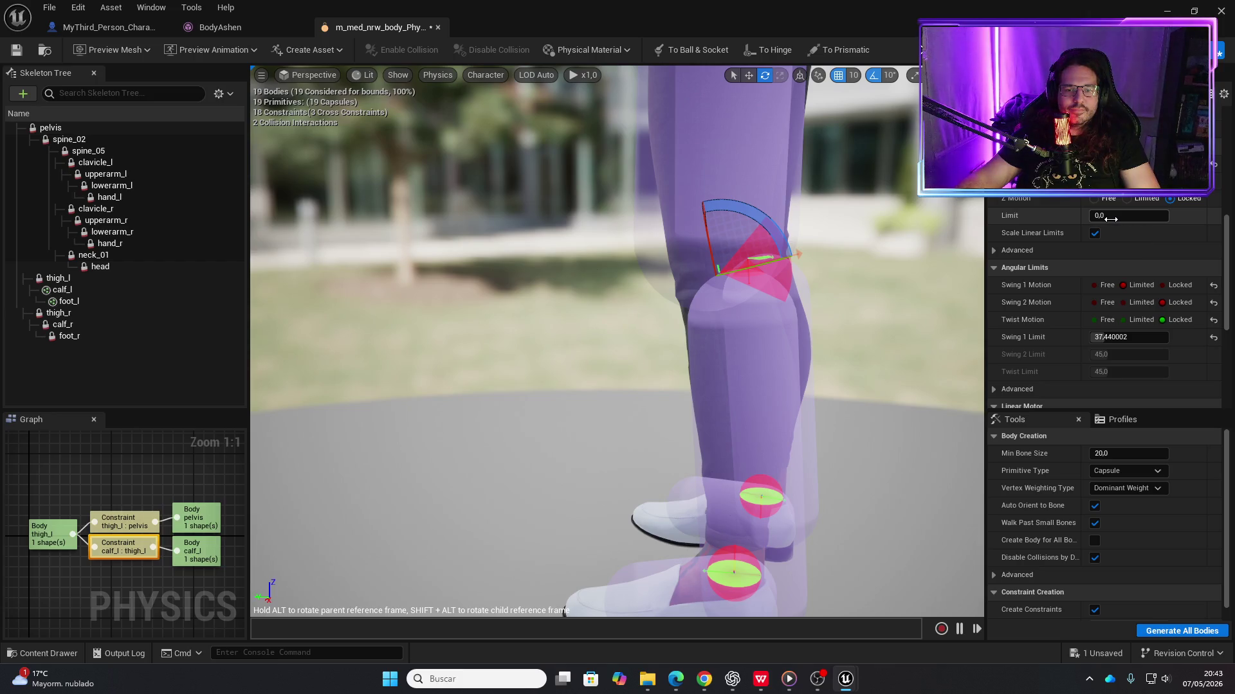
{"action": "left_click_drag", "start_coordinate": [1128, 215], "coordinate": [1141, 216]}
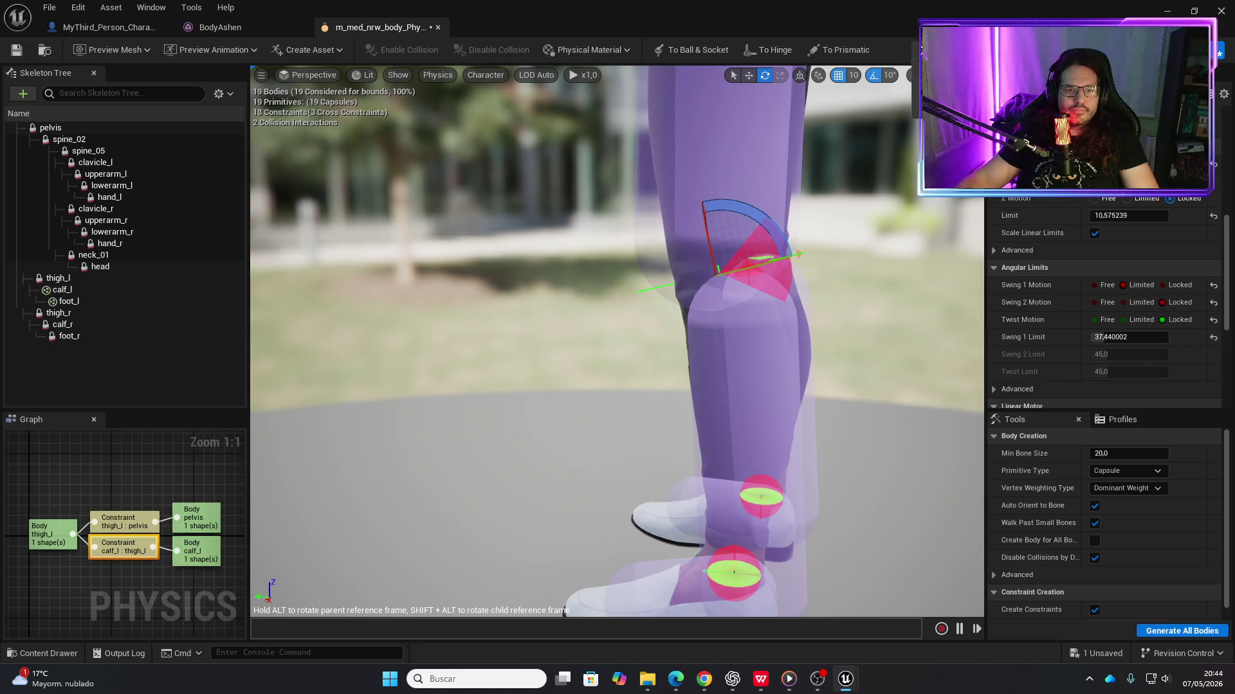
Briefly simulate, then set the left knee's Swing 1 Limit to 0, lock Swing 1, and save
{"action": "key", "text": "alt+s"}
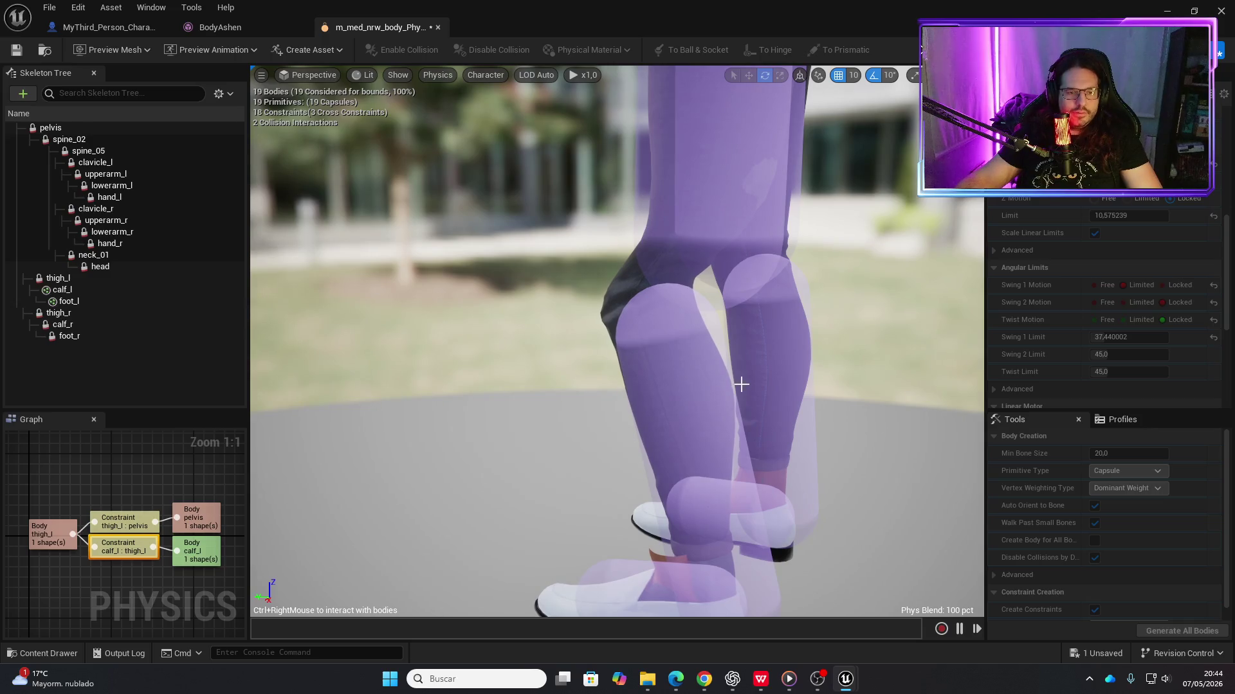
{"action": "key", "text": "alt+s"}
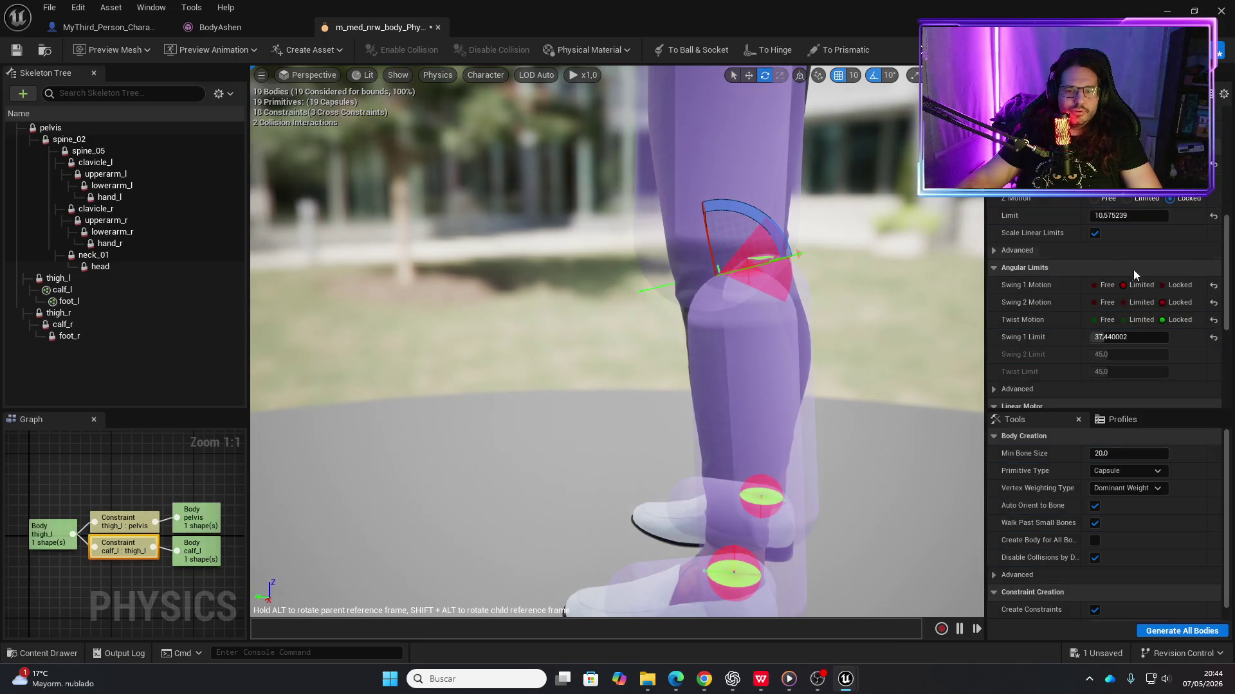
{"action": "left_click", "coordinate": [1135, 337]}
{"action": "type", "text": "0"}
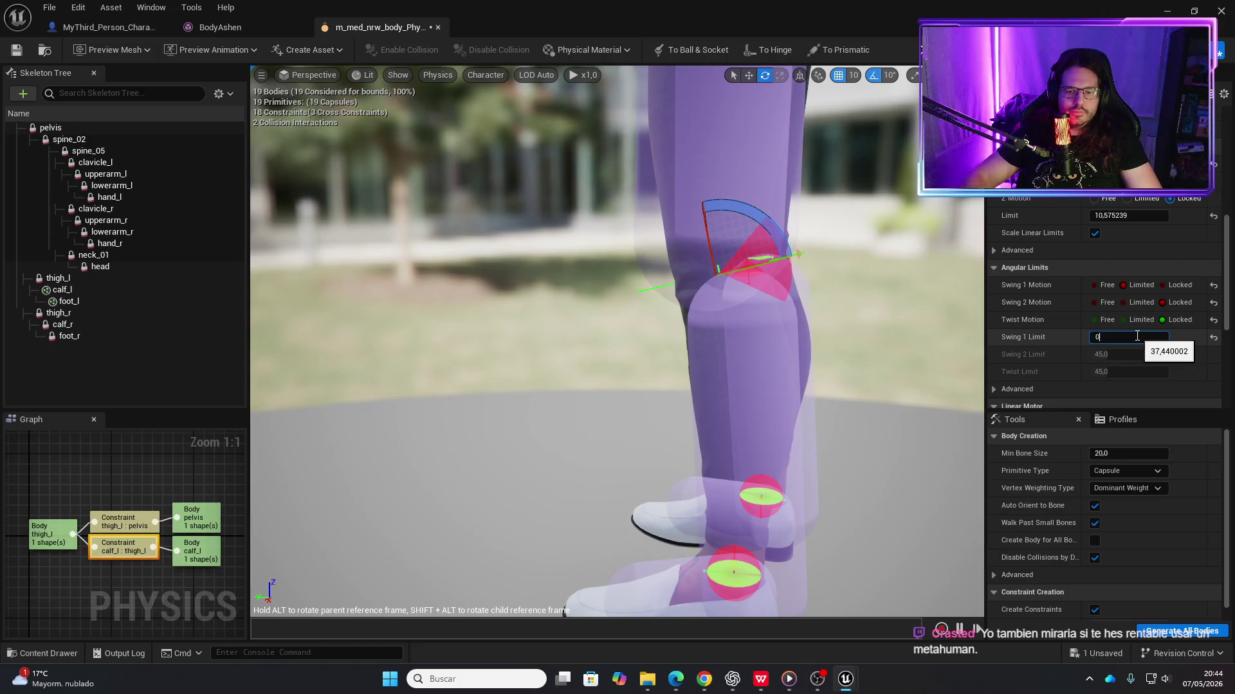
{"action": "key", "text": "Return"}
{"action": "left_click", "coordinate": [1168, 286]}
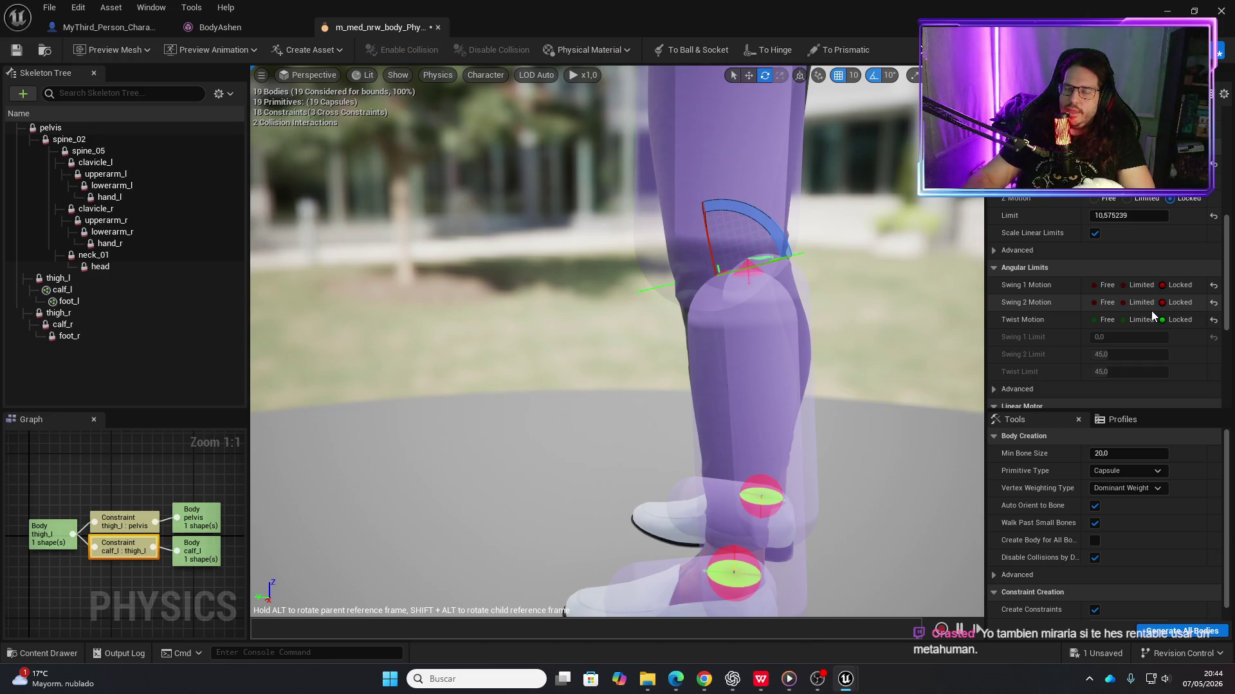
{"action": "left_click", "coordinate": [17, 50]}
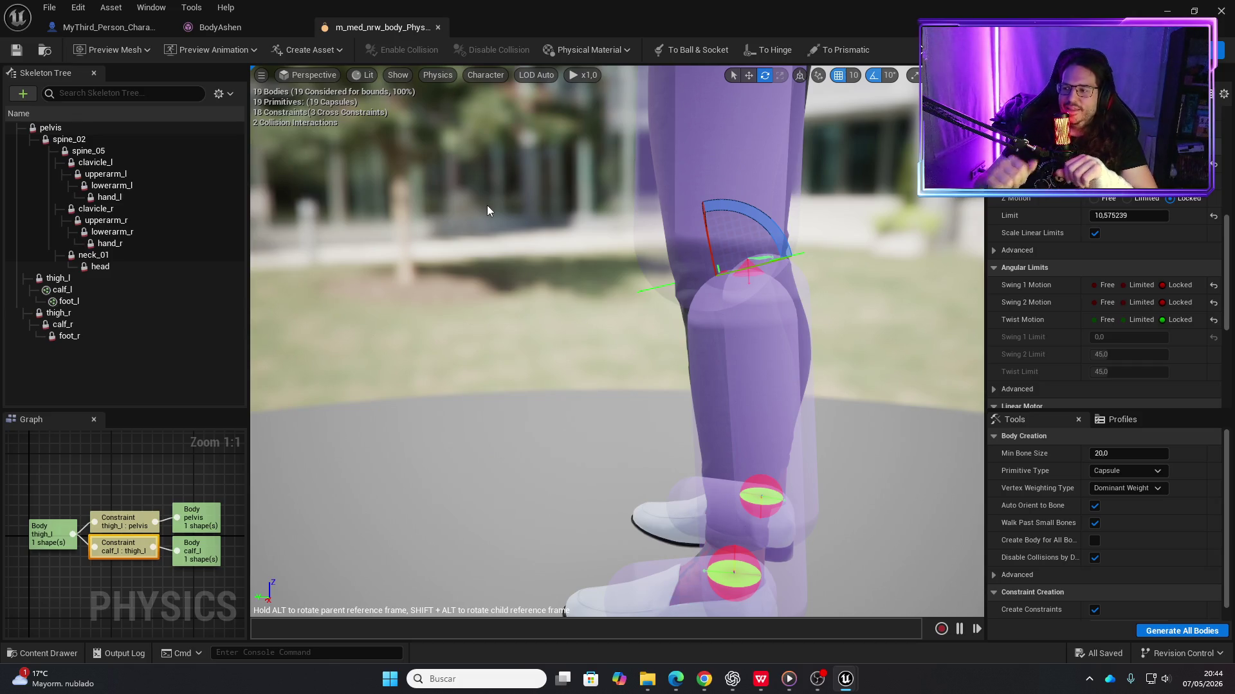
{"action": "mouse_move", "coordinate": [531, 235]}
{"action": "left_mouse_down"}
{"action": "mouse_move", "coordinate": [531, 161]}
{"action": "mouse_move", "coordinate": [578, 316]}
{"action": "mouse_move", "coordinate": [559, 248]}
{"action": "left_mouse_up"}
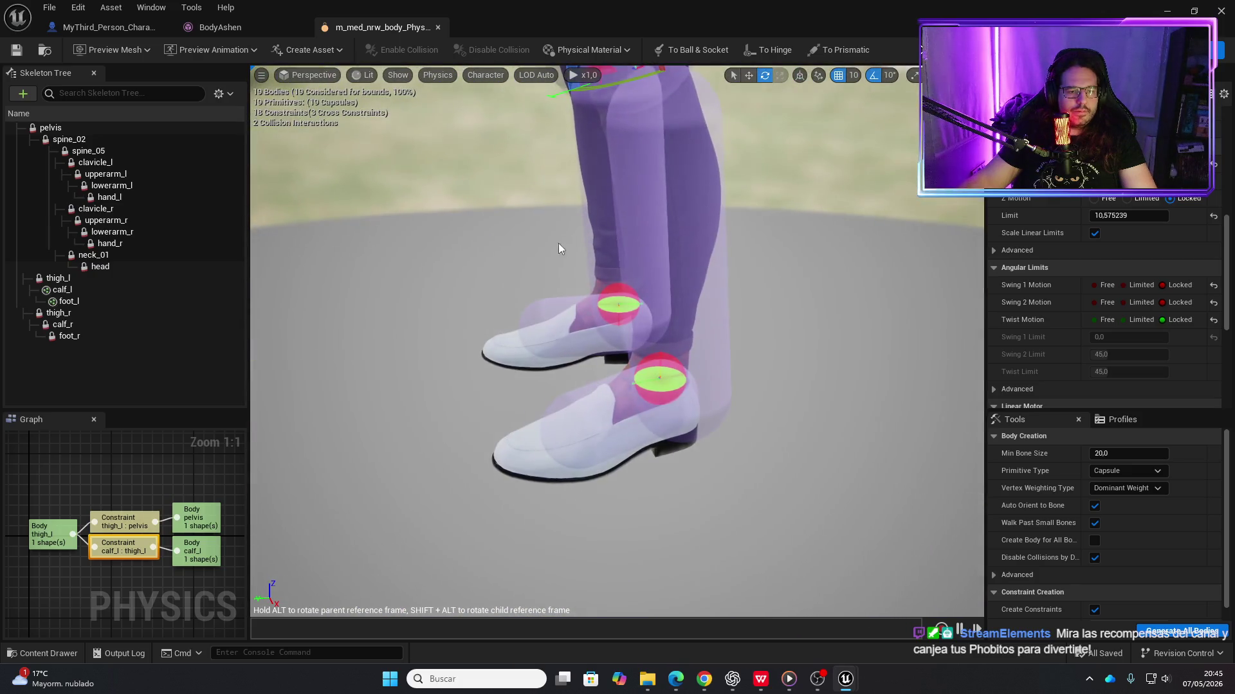
{"action": "left_click", "coordinate": [656, 389]}
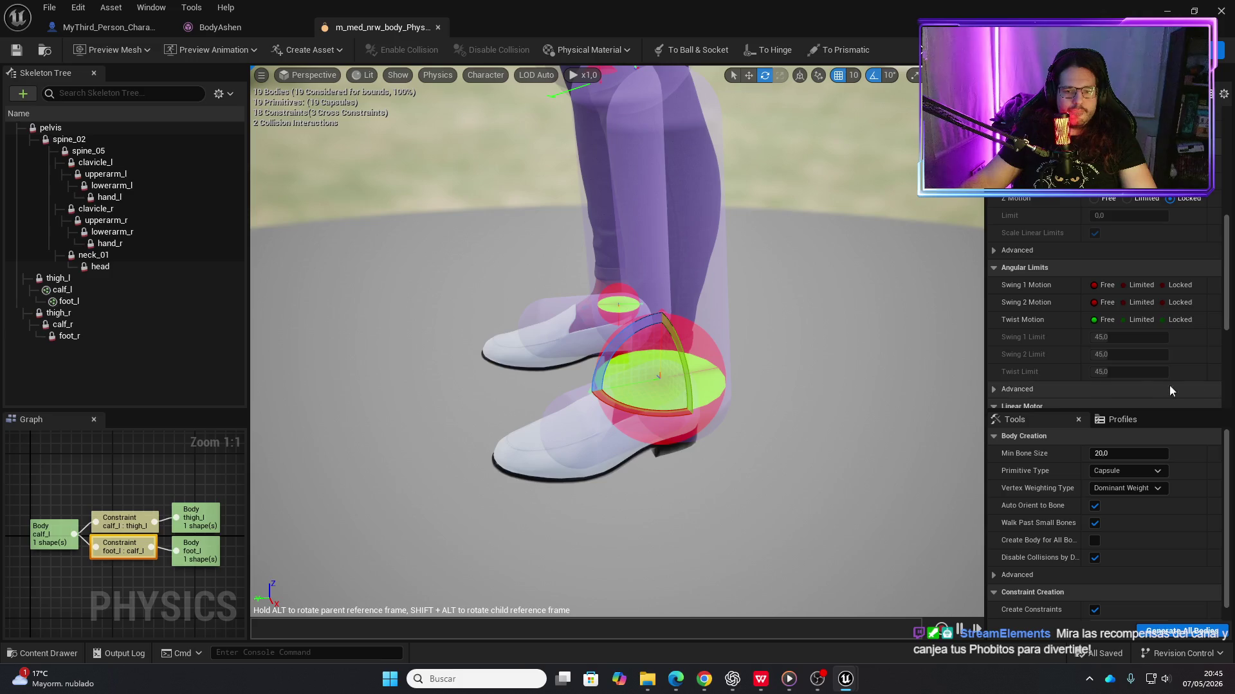
Set the left ankle's Swing 1 and Swing 2 to Limited at 45 and lock its Twist
{"action": "left_click", "coordinate": [1167, 285]}
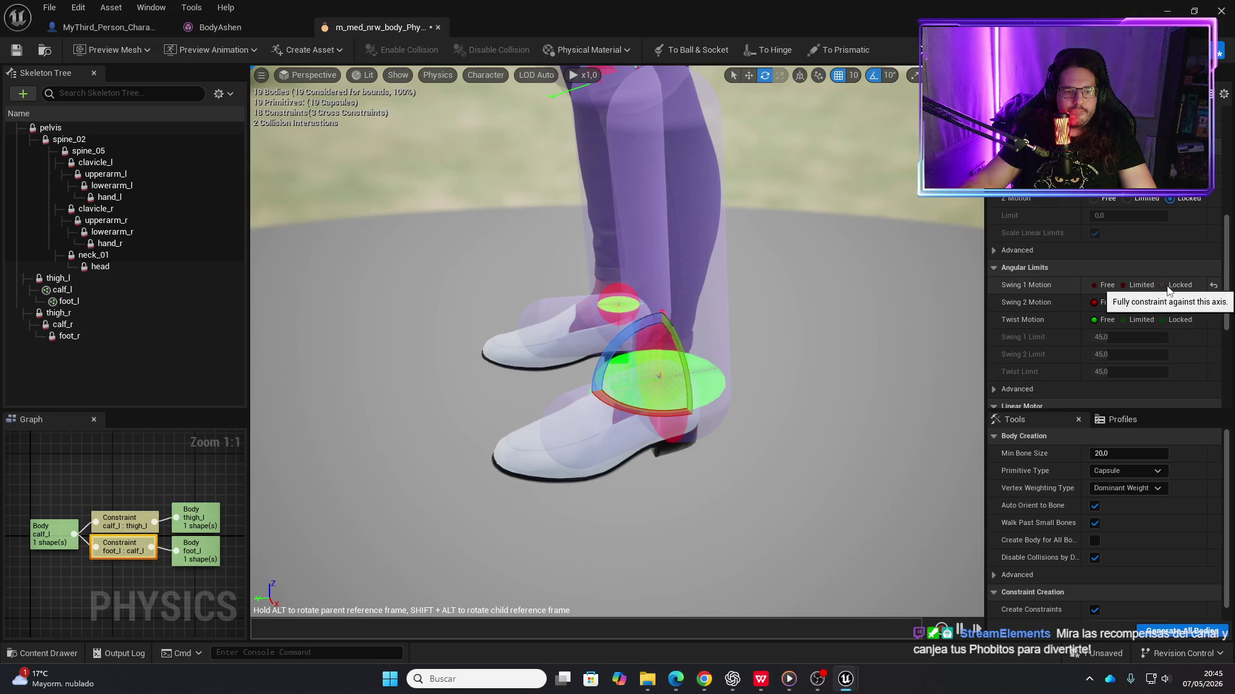
{"action": "left_click", "coordinate": [1166, 302]}
{"action": "left_click", "coordinate": [1165, 321]}
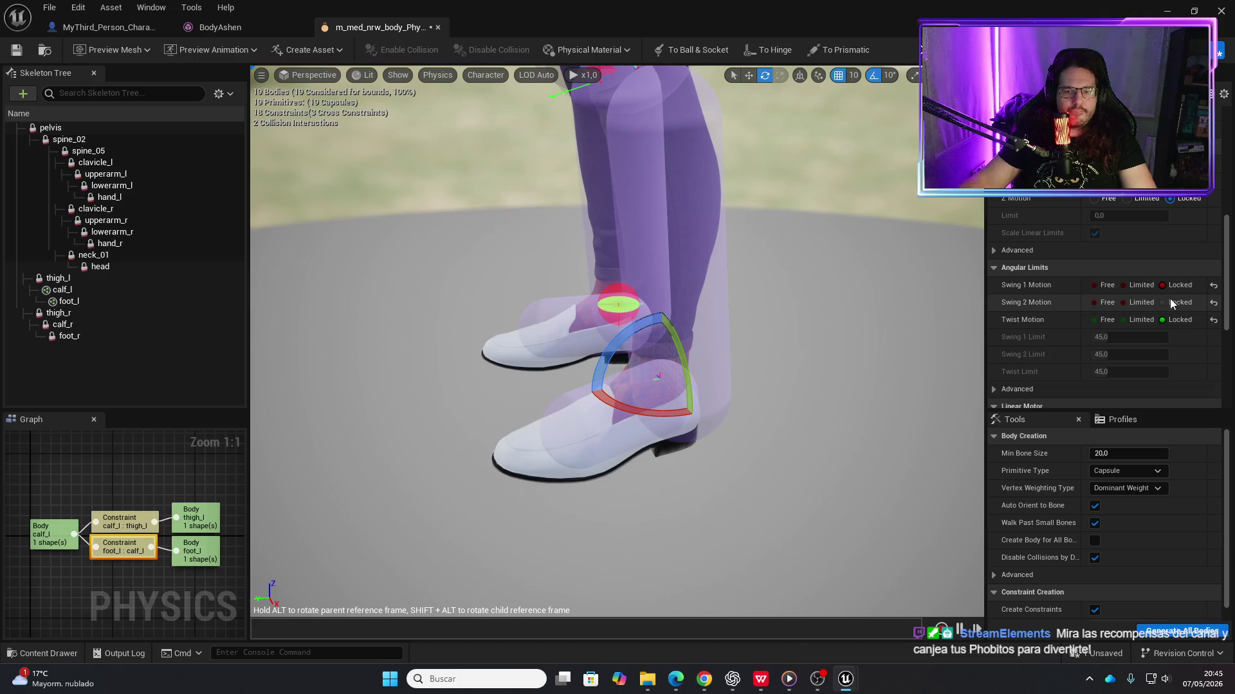
{"action": "left_click", "coordinate": [1124, 286]}
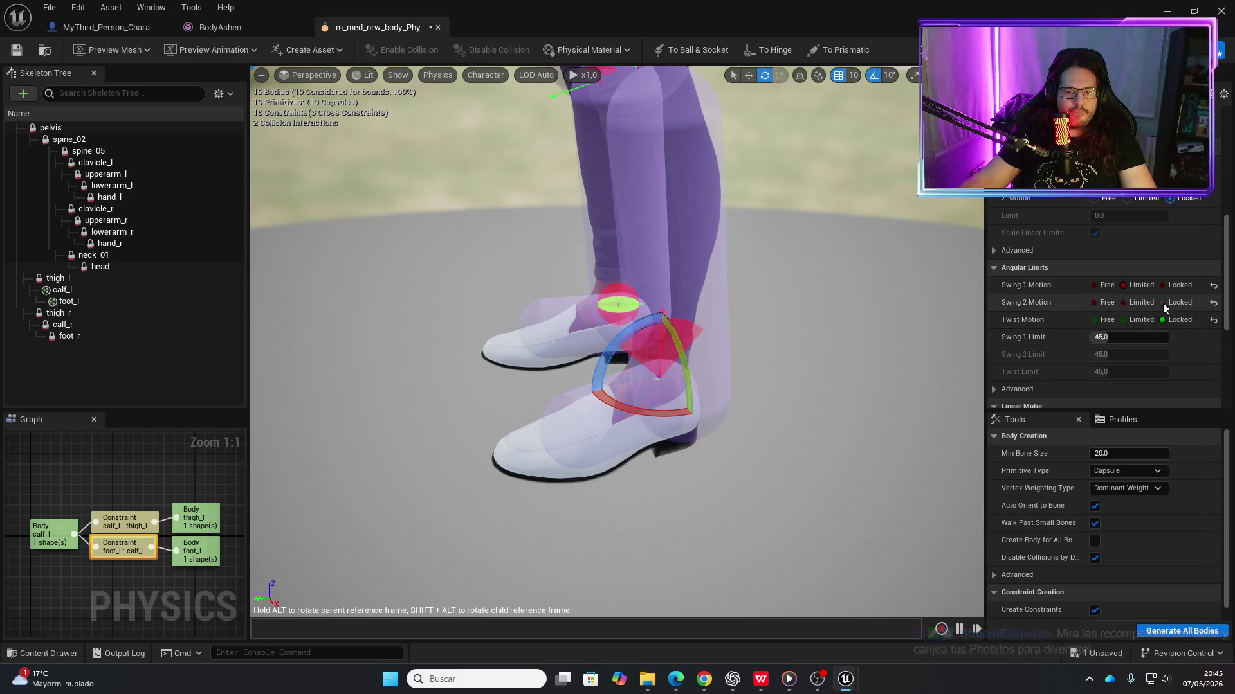
{"action": "left_click", "coordinate": [1120, 305]}
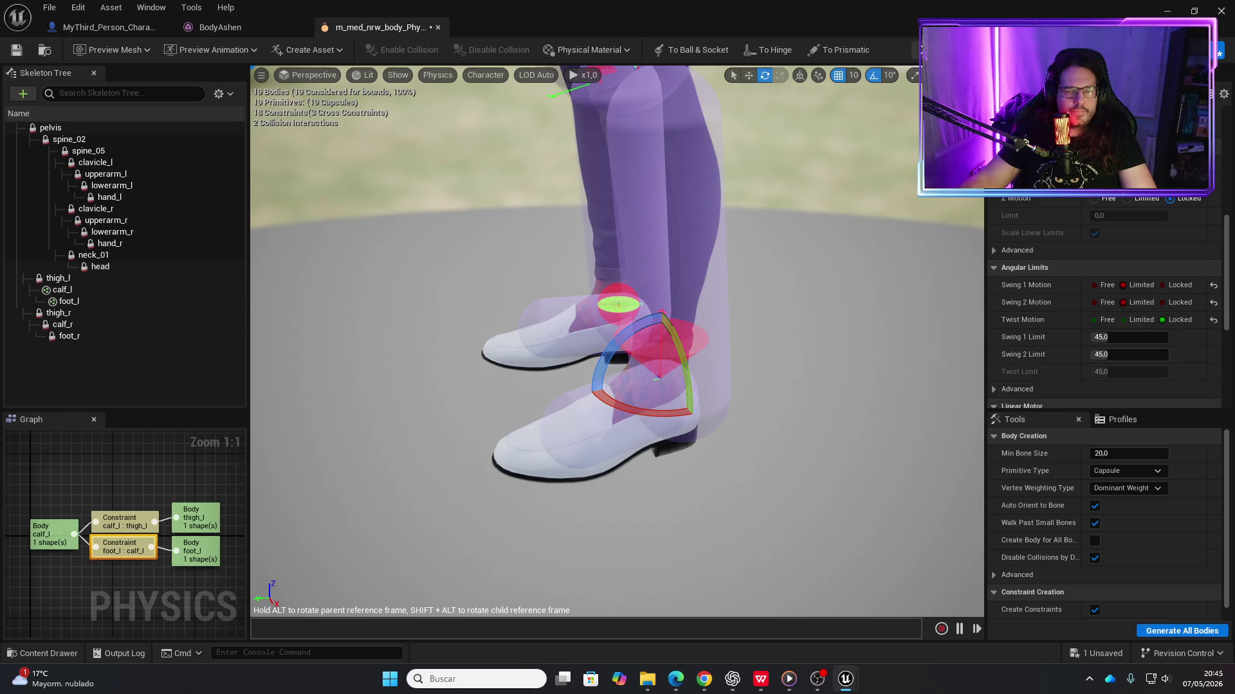
Simulate and pull the left foot to test the ankle's limits
{"action": "key", "text": "alt+s"}
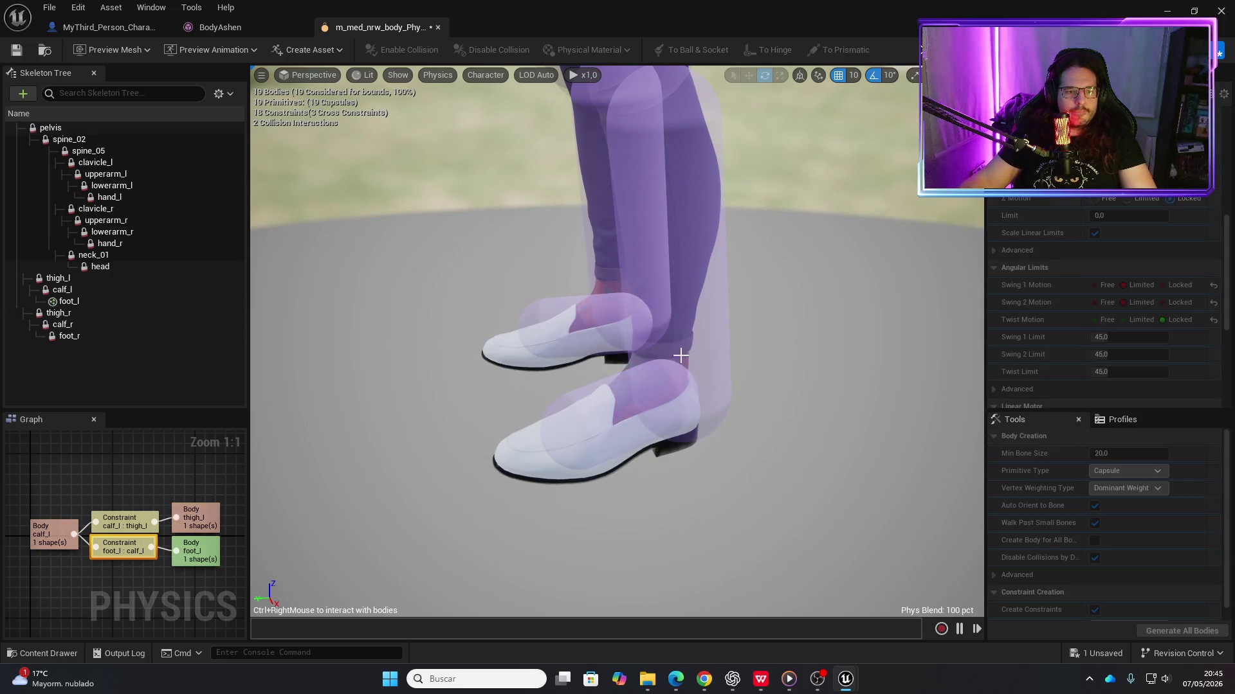
{"action": "mouse_move", "coordinate": [630, 425]}
{"action": "left_mouse_down"}
{"action": "mouse_move", "coordinate": [856, 436]}
{"action": "mouse_move", "coordinate": [944, 381]}
{"action": "mouse_move", "coordinate": [623, 359]}
{"action": "mouse_move", "coordinate": [640, 389]}
{"action": "mouse_move", "coordinate": [694, 409]}
{"action": "mouse_move", "coordinate": [423, 345]}
{"action": "mouse_move", "coordinate": [531, 294]}
{"action": "mouse_move", "coordinate": [549, 393]}
{"action": "mouse_move", "coordinate": [637, 442]}
{"action": "mouse_move", "coordinate": [508, 386]}
{"action": "mouse_move", "coordinate": [585, 386]}
{"action": "left_mouse_up"}
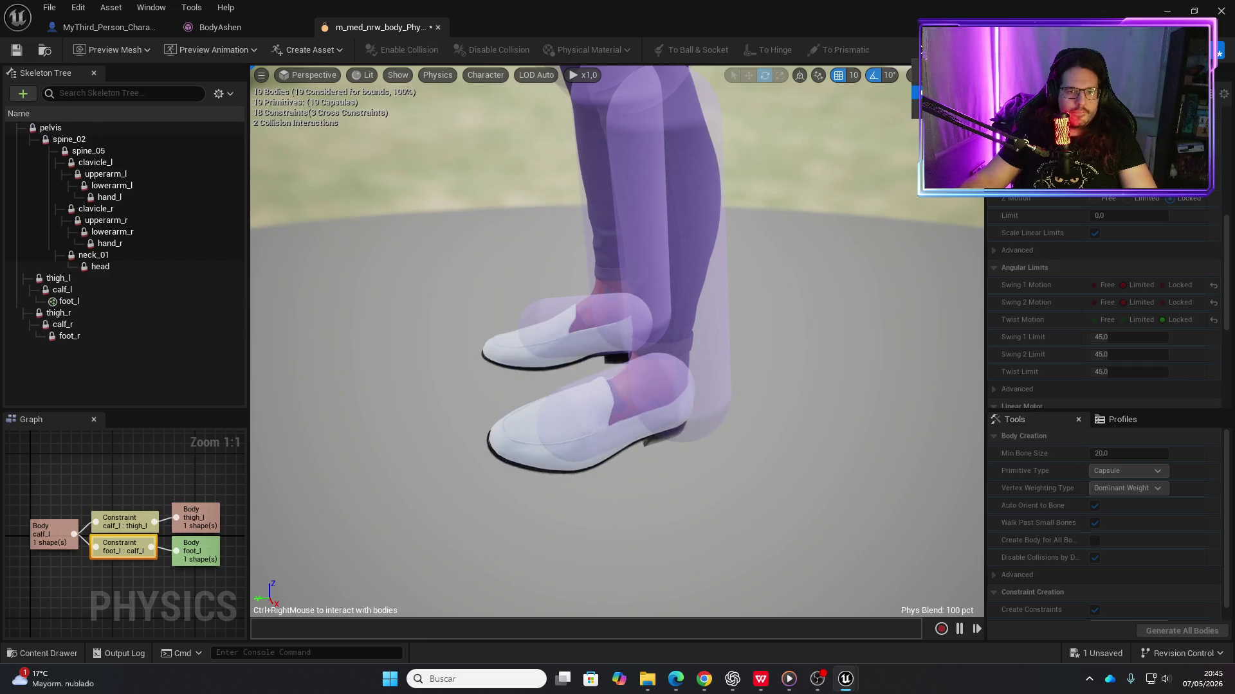
{"action": "mouse_move", "coordinate": [794, 237]}
{"action": "left_mouse_down"}
{"action": "mouse_move", "coordinate": [849, 206]}
{"action": "mouse_move", "coordinate": [765, 225]}
{"action": "left_mouse_up"}
{"action": "left_click", "coordinate": [532, 389]}
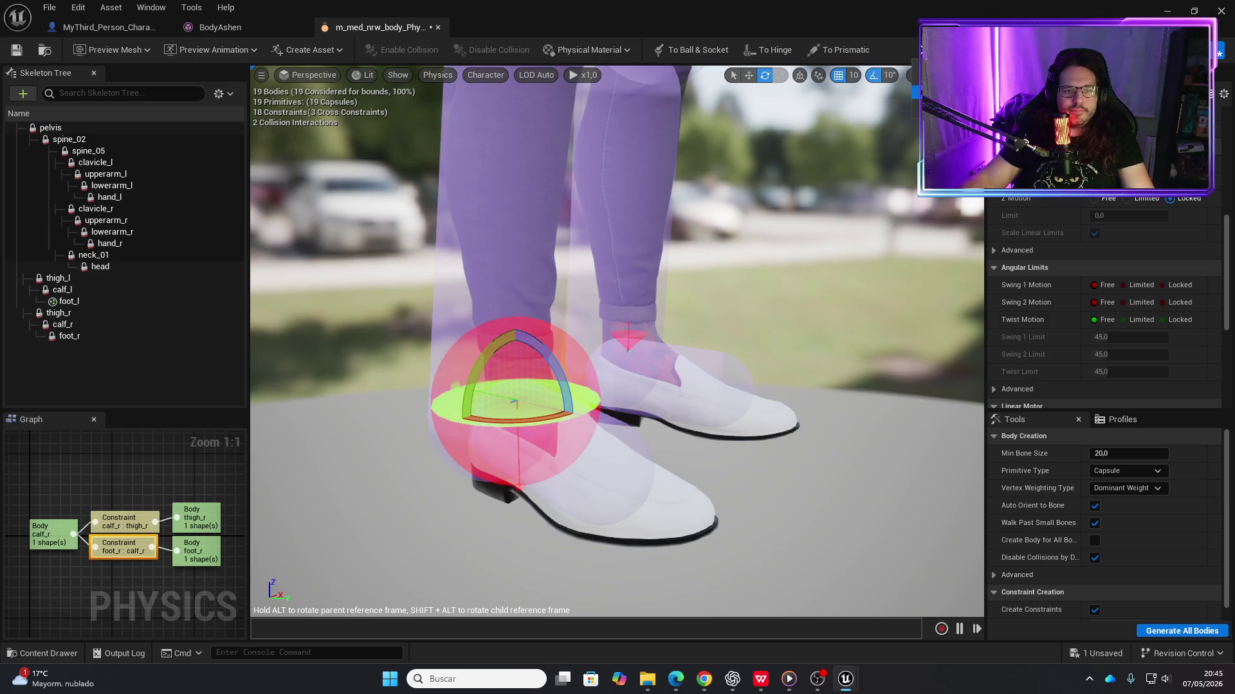
Limit the right ankle's Swing 1 and Swing 2 motion, lock its Twist, and save
{"action": "left_click", "coordinate": [1125, 285]}
{"action": "left_click", "coordinate": [1127, 302]}
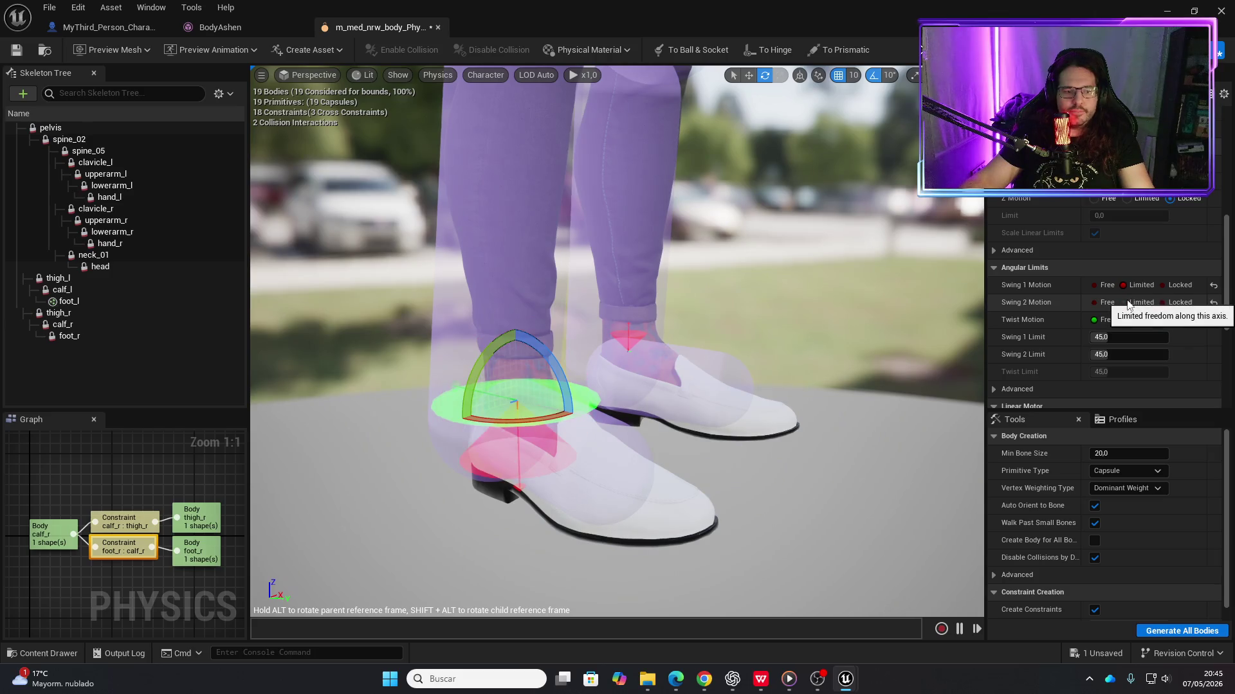
{"action": "left_click", "coordinate": [1168, 320]}
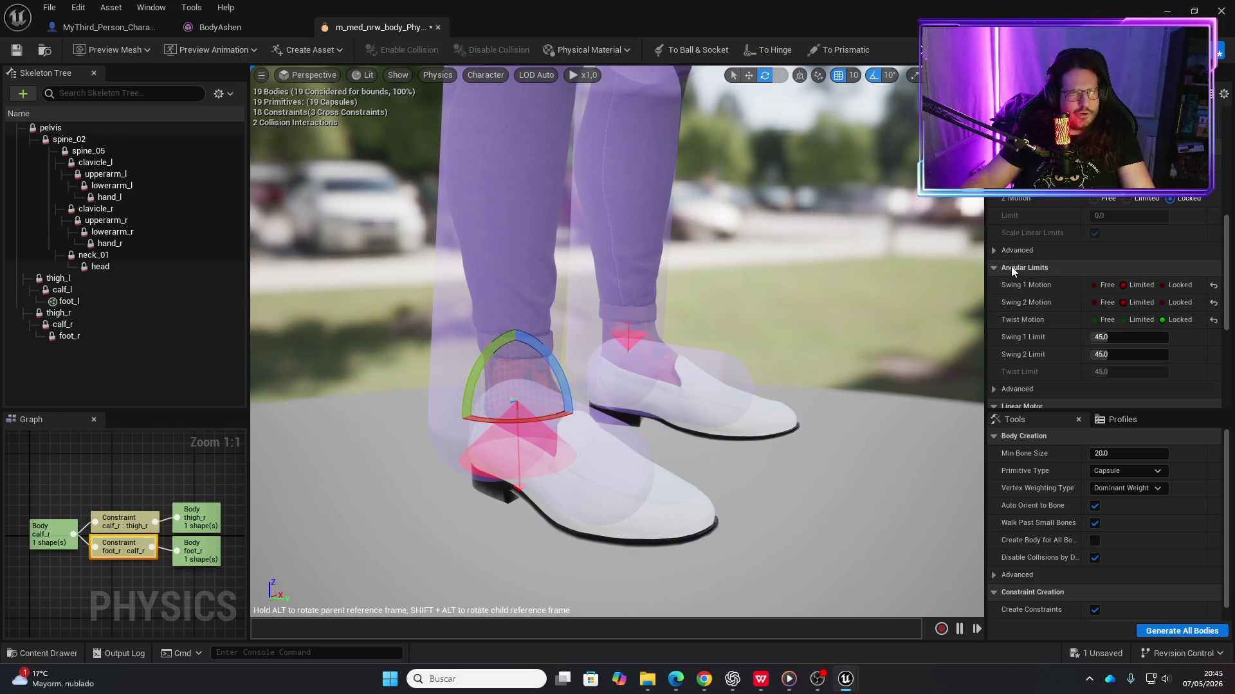
{"action": "left_click", "coordinate": [17, 50]}
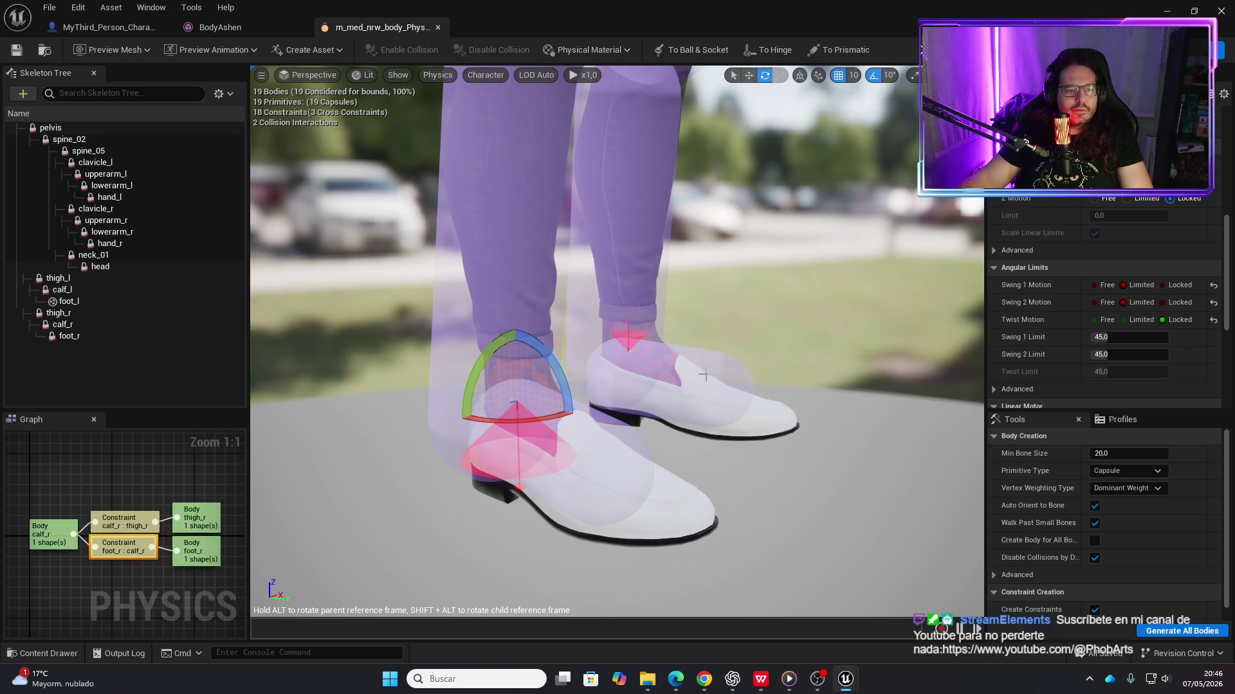
Compare against the left ankle constraint, then simulate and pull the right foot to test it
{"action": "left_click", "coordinate": [627, 347]}
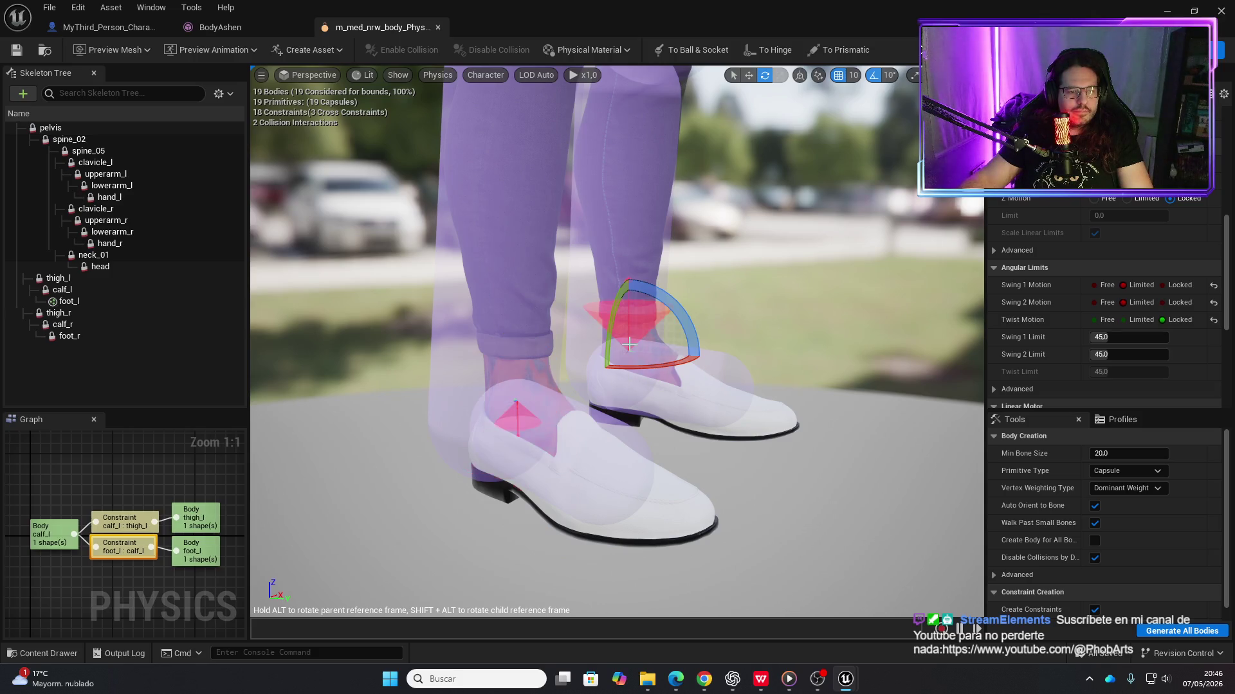
{"action": "left_click", "coordinate": [518, 415]}
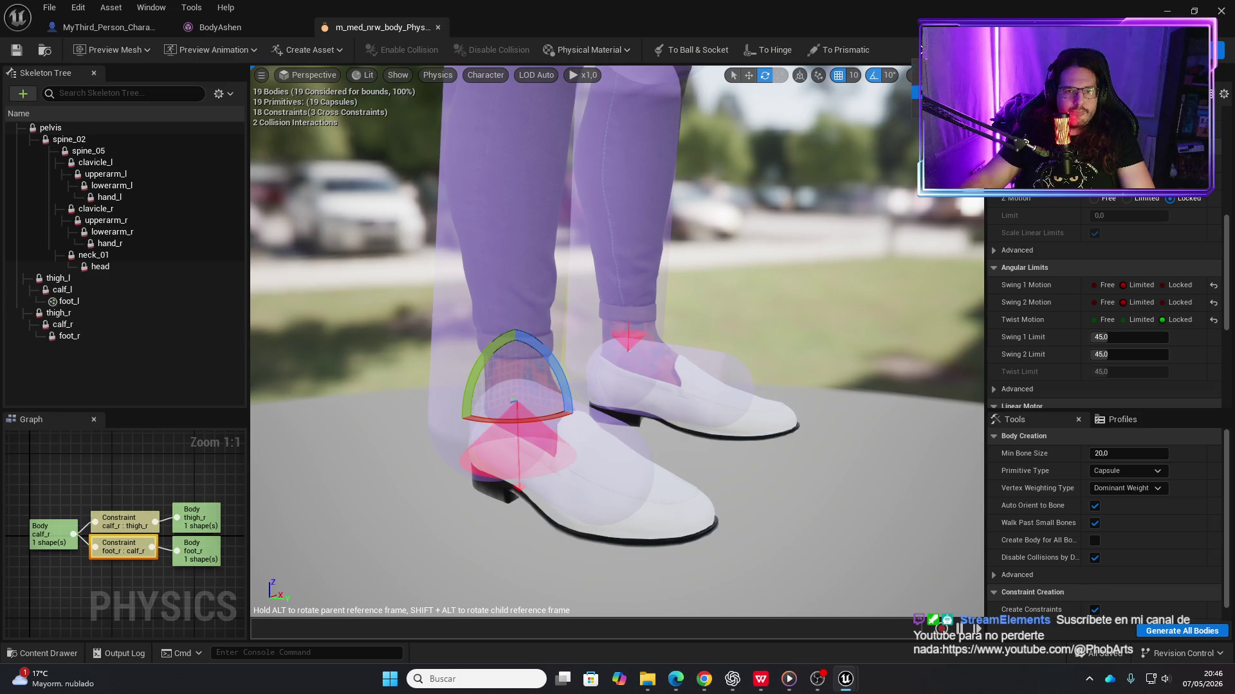
{"action": "key", "text": "alt+s"}
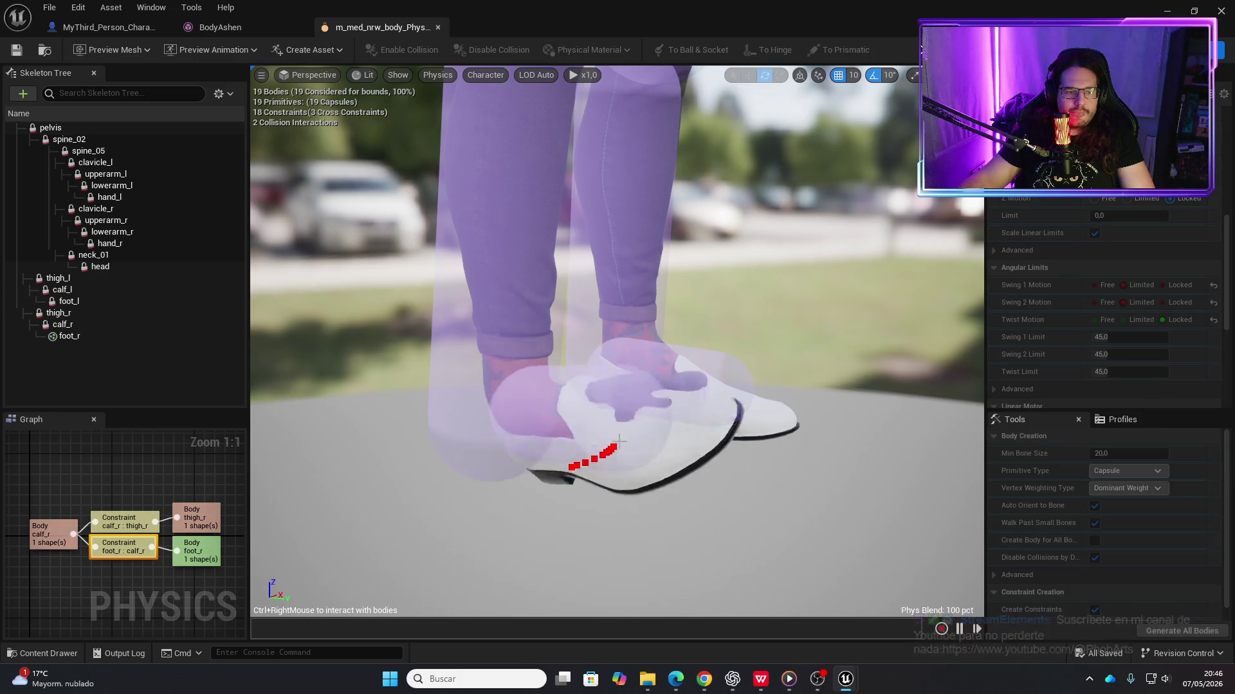
{"action": "mouse_move", "coordinate": [569, 468]}
{"action": "left_mouse_down"}
{"action": "mouse_move", "coordinate": [633, 402]}
{"action": "mouse_move", "coordinate": [633, 338]}
{"action": "mouse_move", "coordinate": [528, 354]}
{"action": "left_mouse_up"}
{"action": "key", "text": "alt+s"}
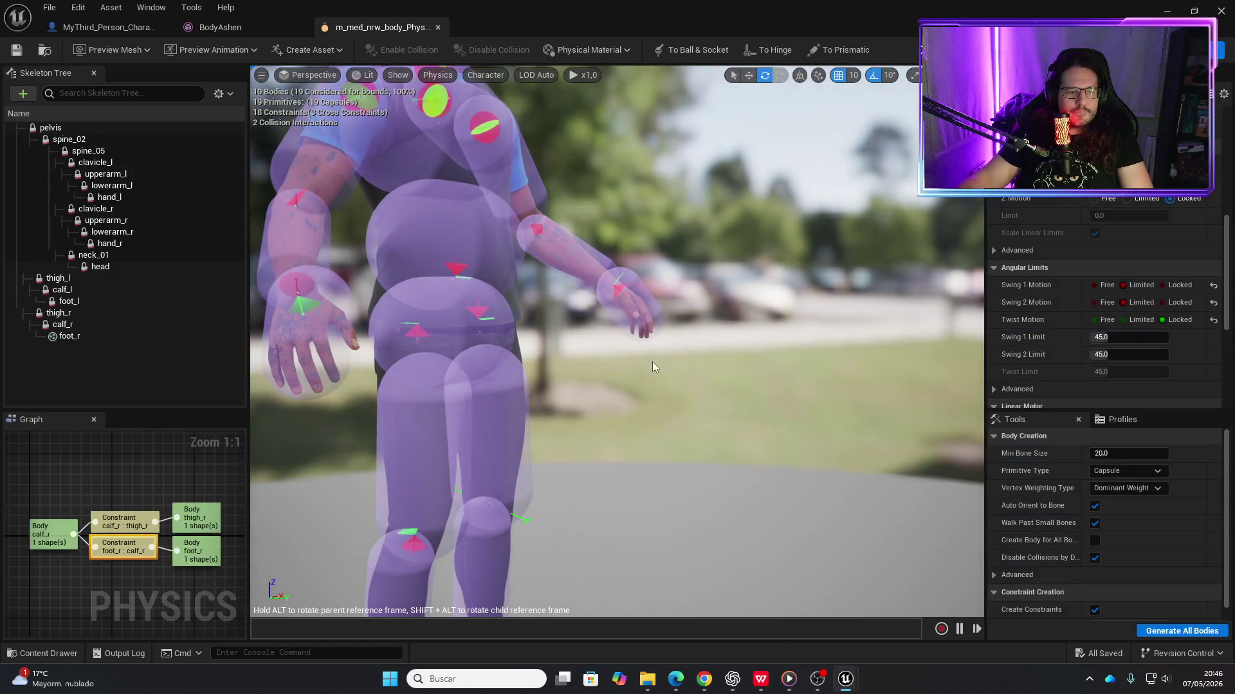
Lock the right knee constraint's Swing 2 and Twist motion
{"action": "scroll", "coordinate": [652, 361], "scroll_direction": "up", "scroll_amount": 5}
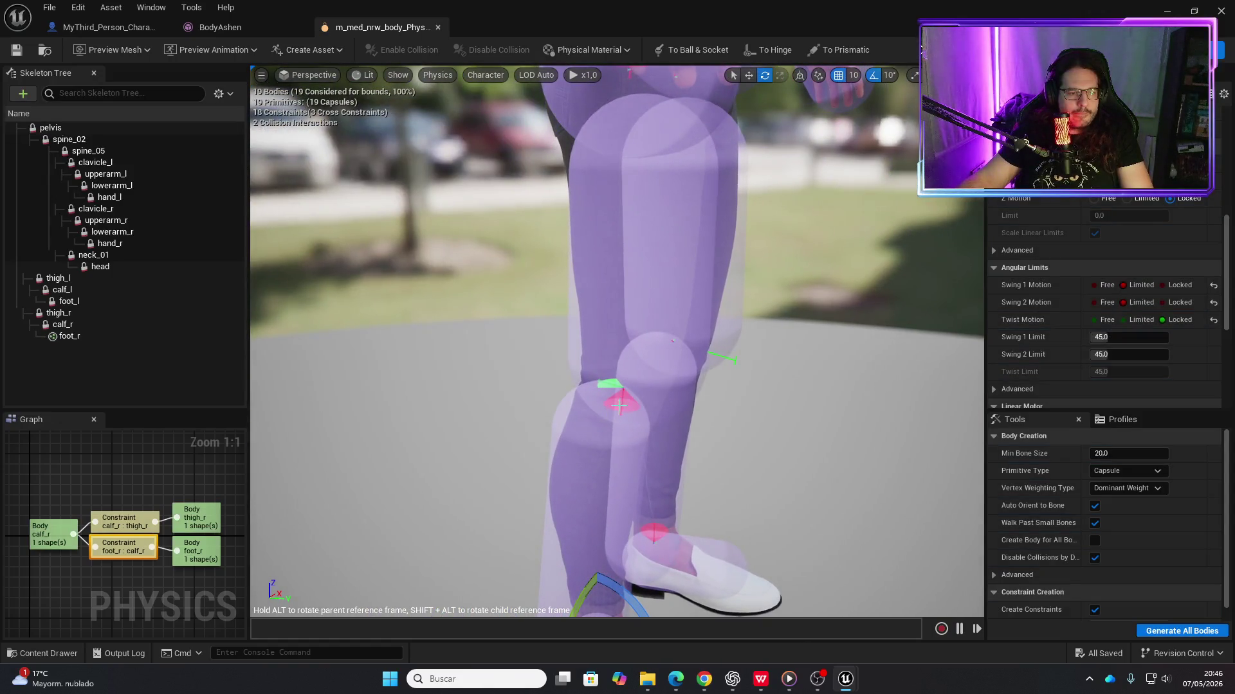
{"action": "left_click", "coordinate": [619, 405]}
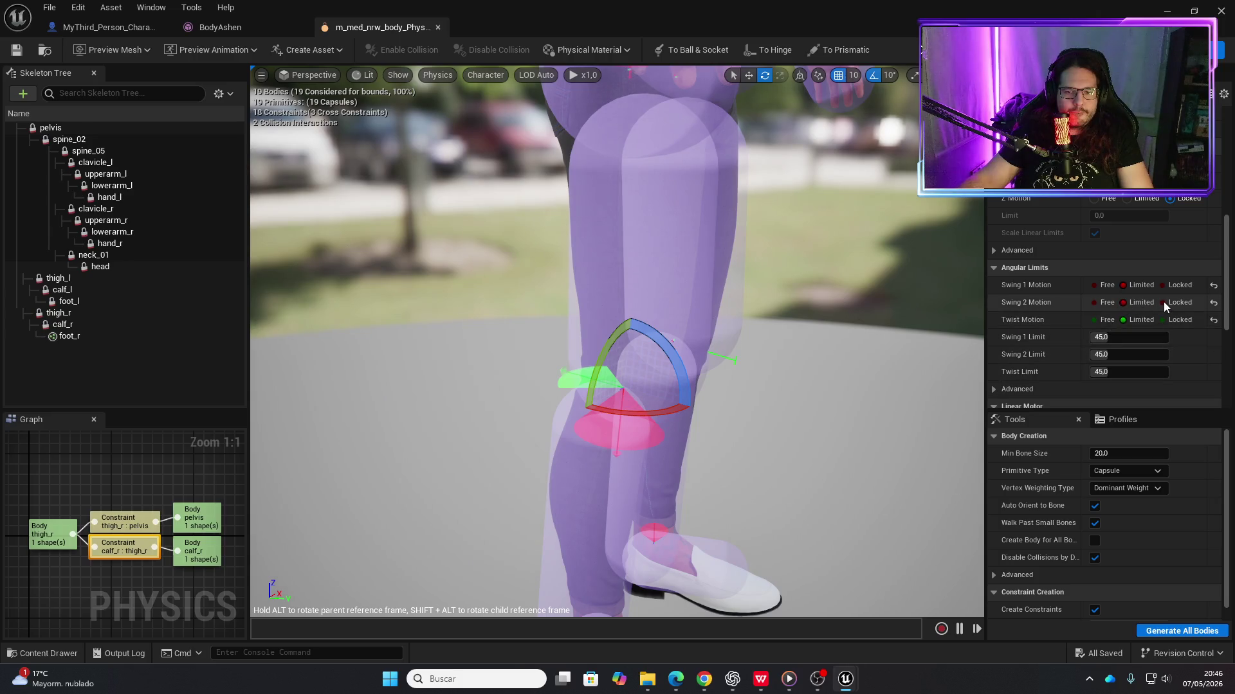
{"action": "left_click", "coordinate": [1163, 302]}
{"action": "left_click", "coordinate": [1162, 319]}
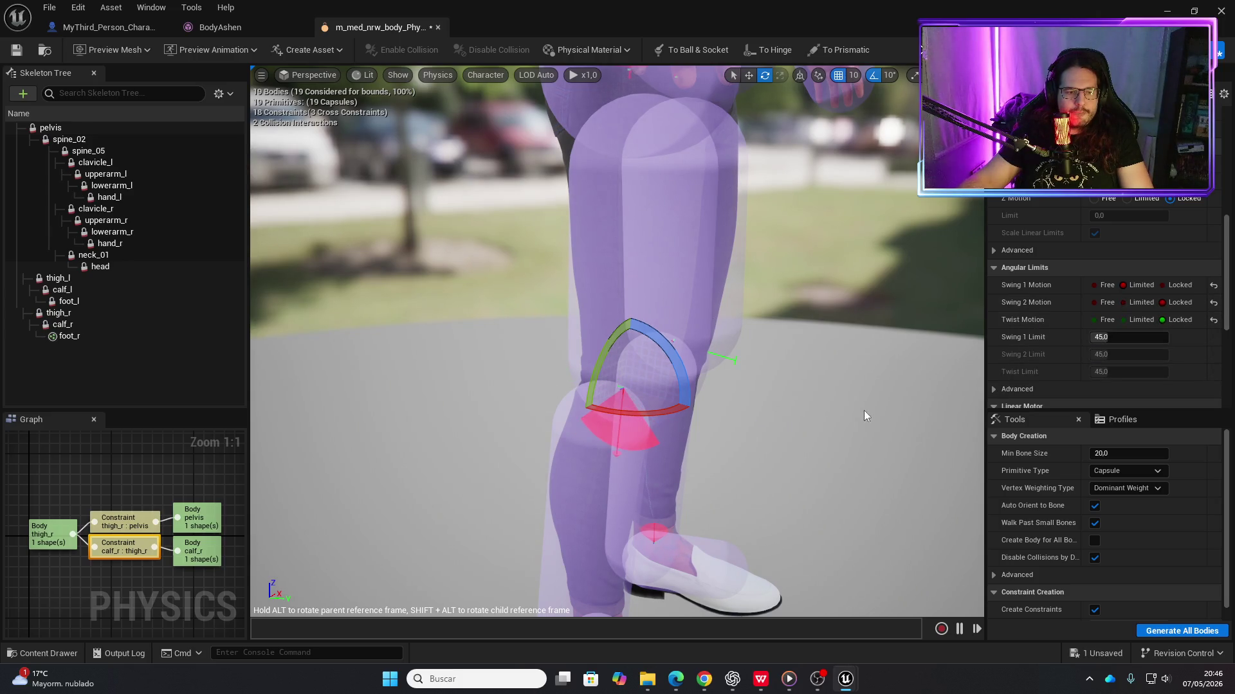
Slide the right knee constraint to the right with the move gizmo and focus on it
{"action": "scroll", "coordinate": [864, 415], "scroll_direction": "up", "scroll_amount": 6}
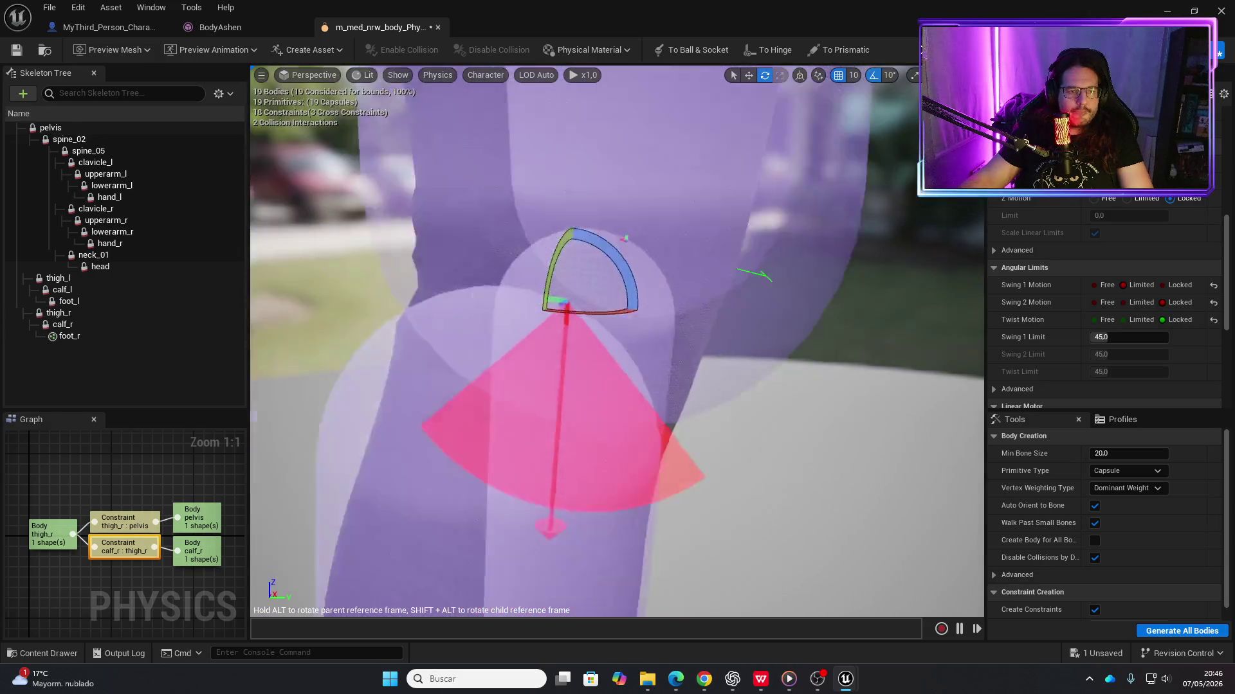
{"action": "scroll", "coordinate": [785, 438], "scroll_direction": "down", "scroll_amount": 5}
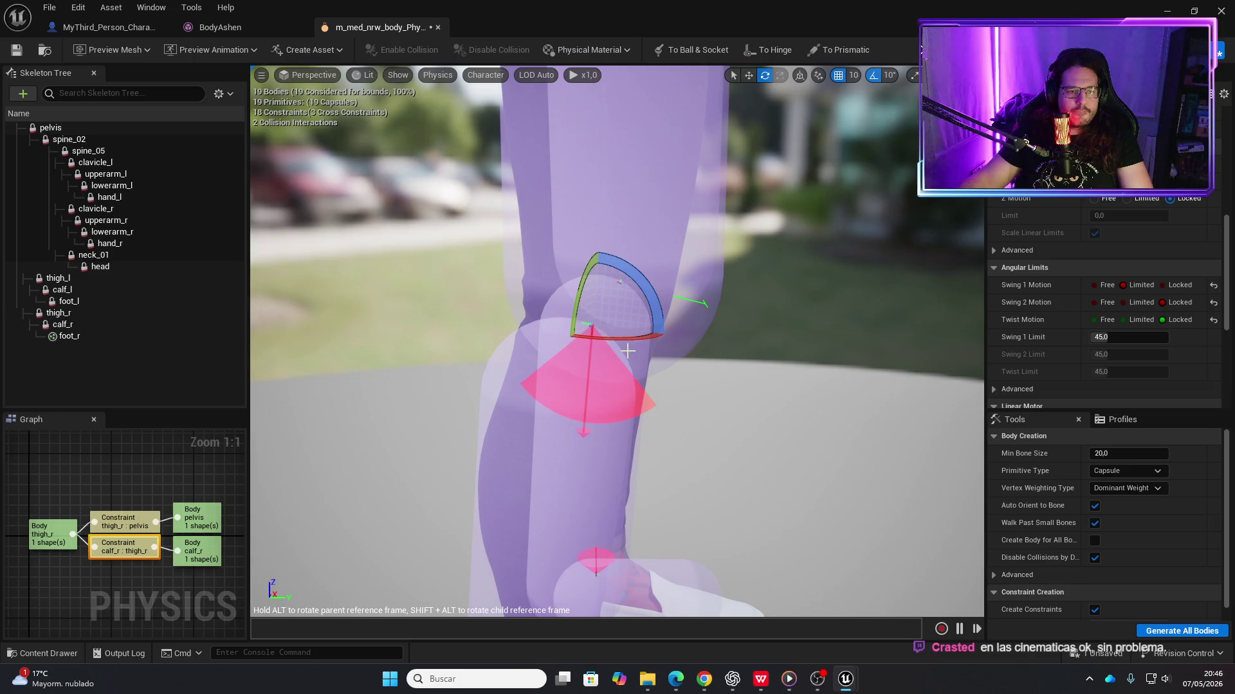
{"action": "key", "text": "w"}
{"action": "left_click_drag", "start_coordinate": [561, 323], "coordinate": [615, 328]}
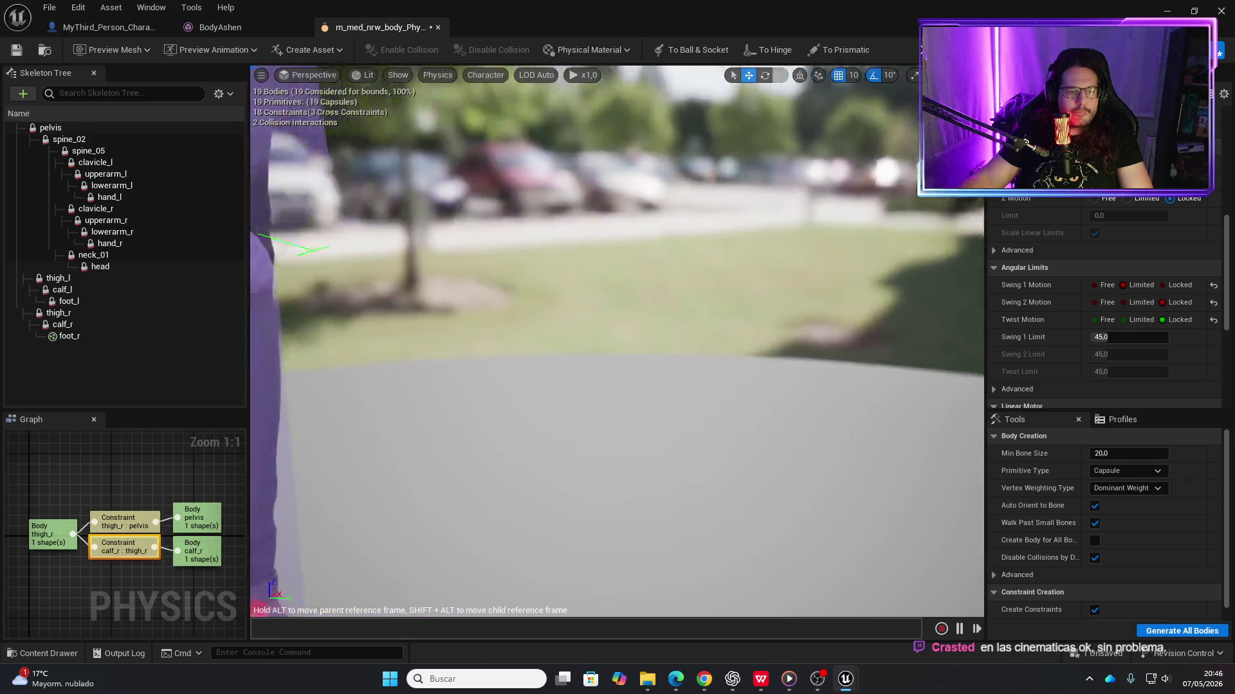
{"action": "key", "text": "f"}
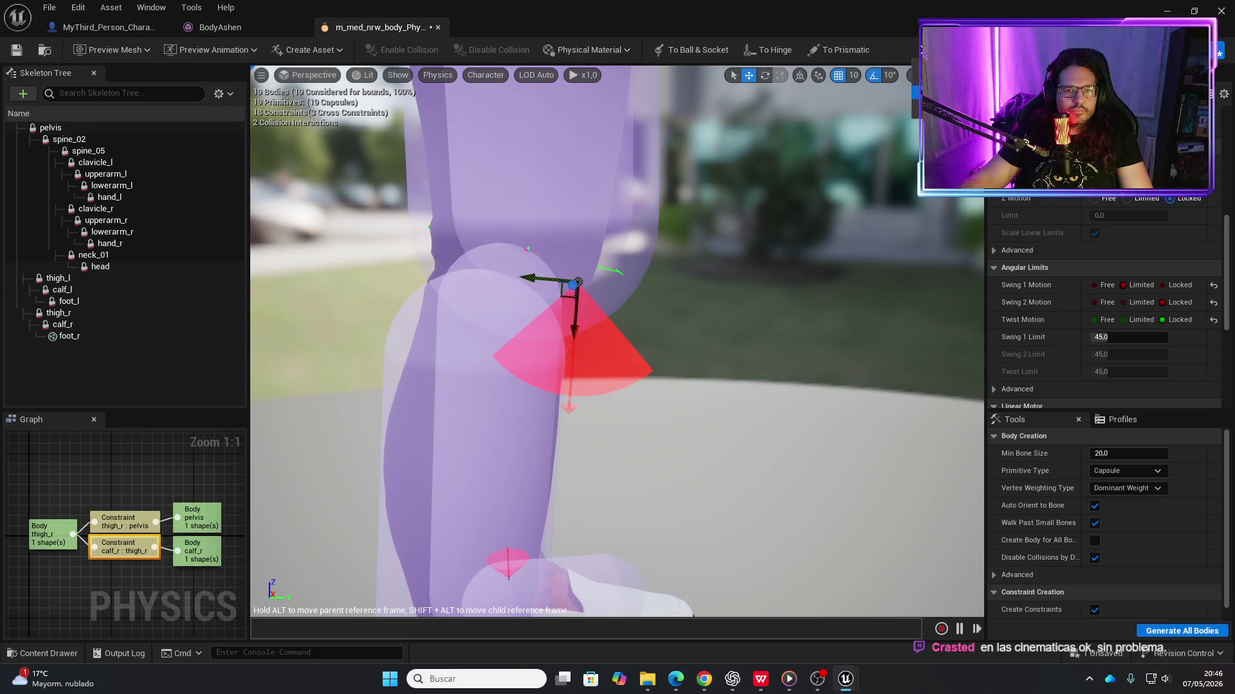
Simulate and pull the right leg to test the knee, then rerun as a full ragdoll
{"action": "left_click", "coordinate": [945, 50]}
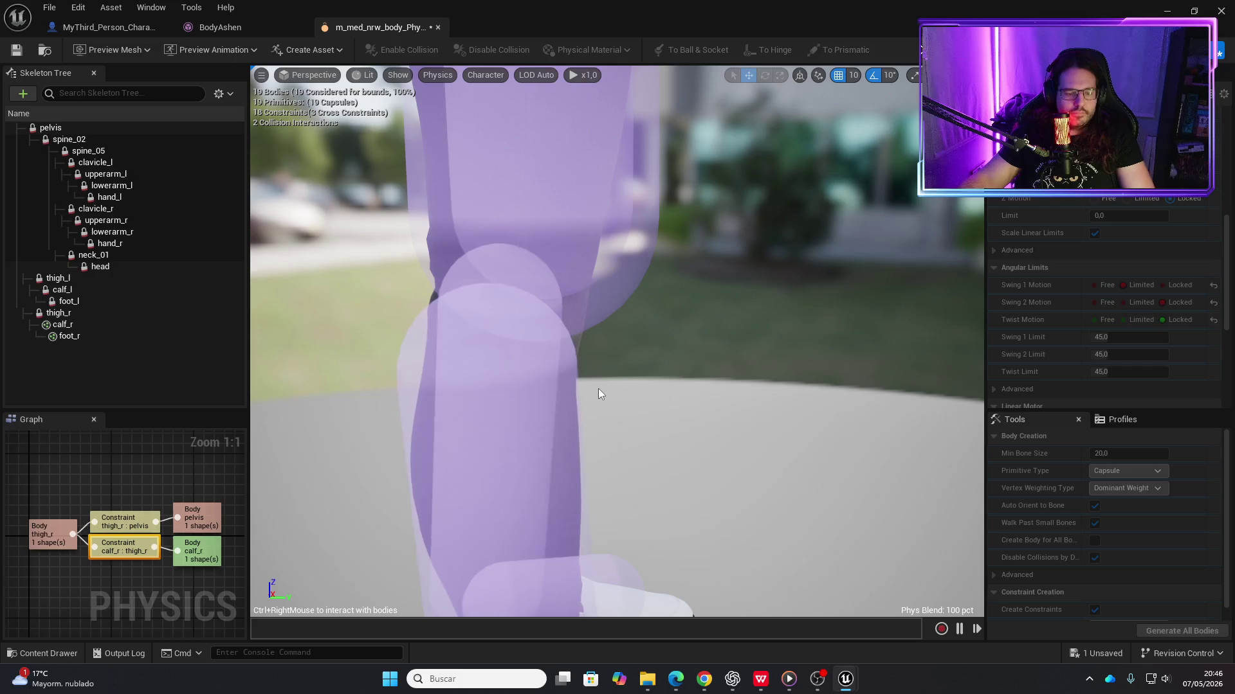
{"action": "mouse_move", "coordinate": [585, 399]}
{"action": "left_mouse_down"}
{"action": "mouse_move", "coordinate": [537, 416]}
{"action": "mouse_move", "coordinate": [634, 405]}
{"action": "mouse_move", "coordinate": [200, 298]}
{"action": "mouse_move", "coordinate": [407, 388]}
{"action": "mouse_move", "coordinate": [743, 406]}
{"action": "mouse_move", "coordinate": [331, 294]}
{"action": "mouse_move", "coordinate": [850, 141]}
{"action": "left_mouse_up"}
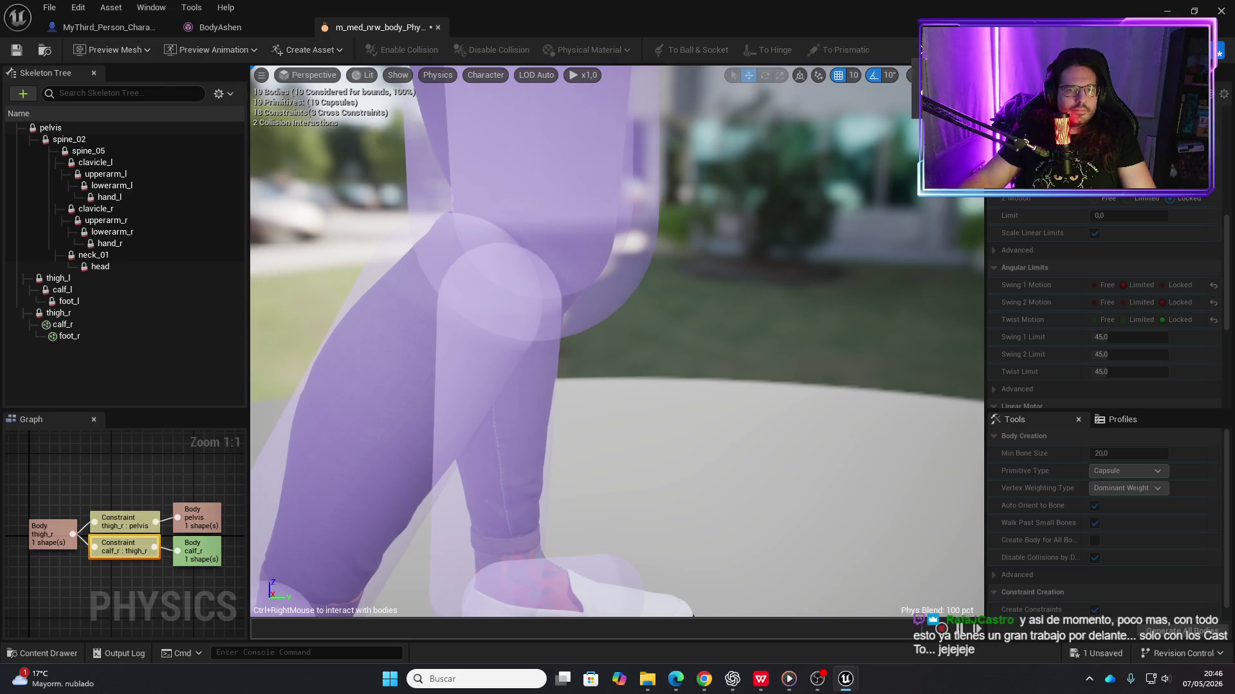
{"action": "key", "text": "alt+s"}
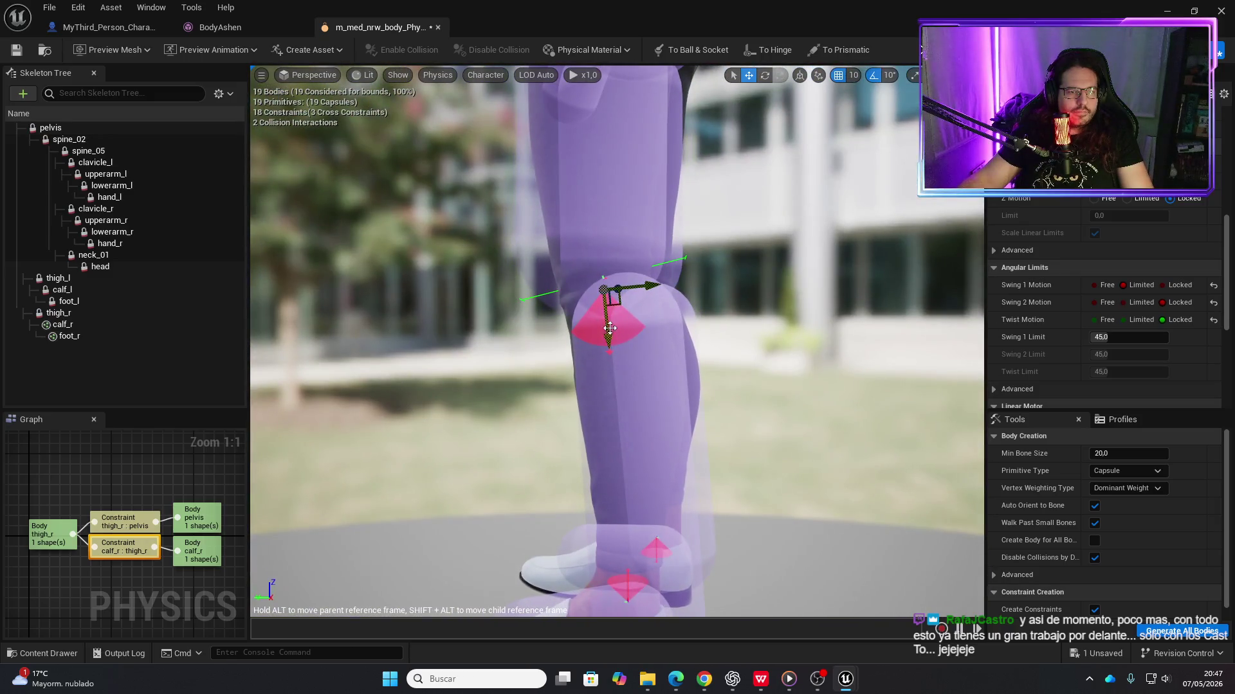
{"action": "key", "text": "alt+s"}
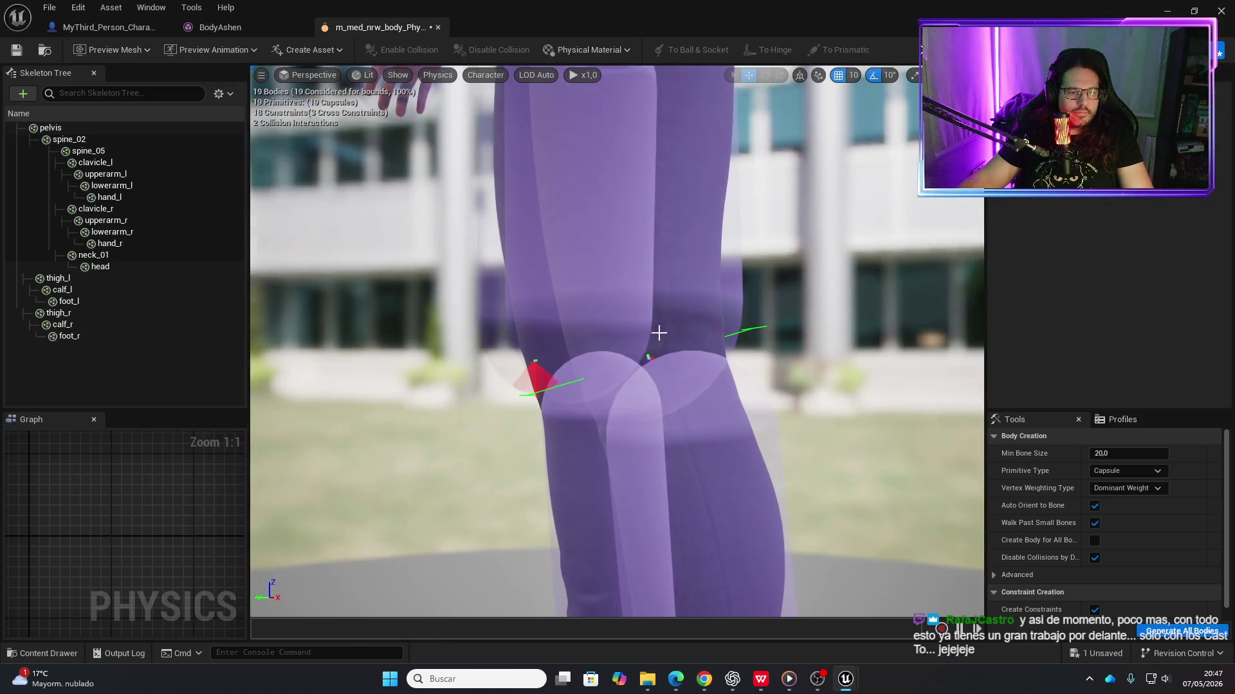
Select the left knee constraint and set its Swing 1 Motion to Limited
{"action": "left_click", "coordinate": [647, 358]}
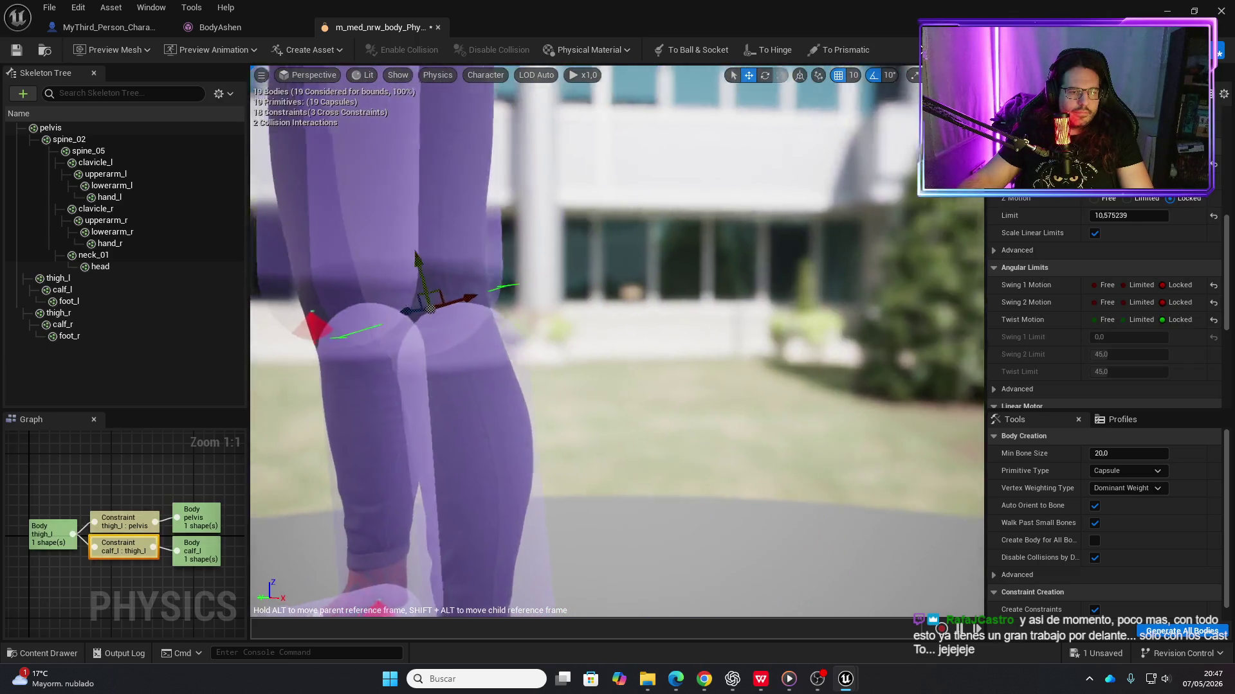
{"action": "left_click_drag", "start_coordinate": [514, 361], "coordinate": [514, 361]}
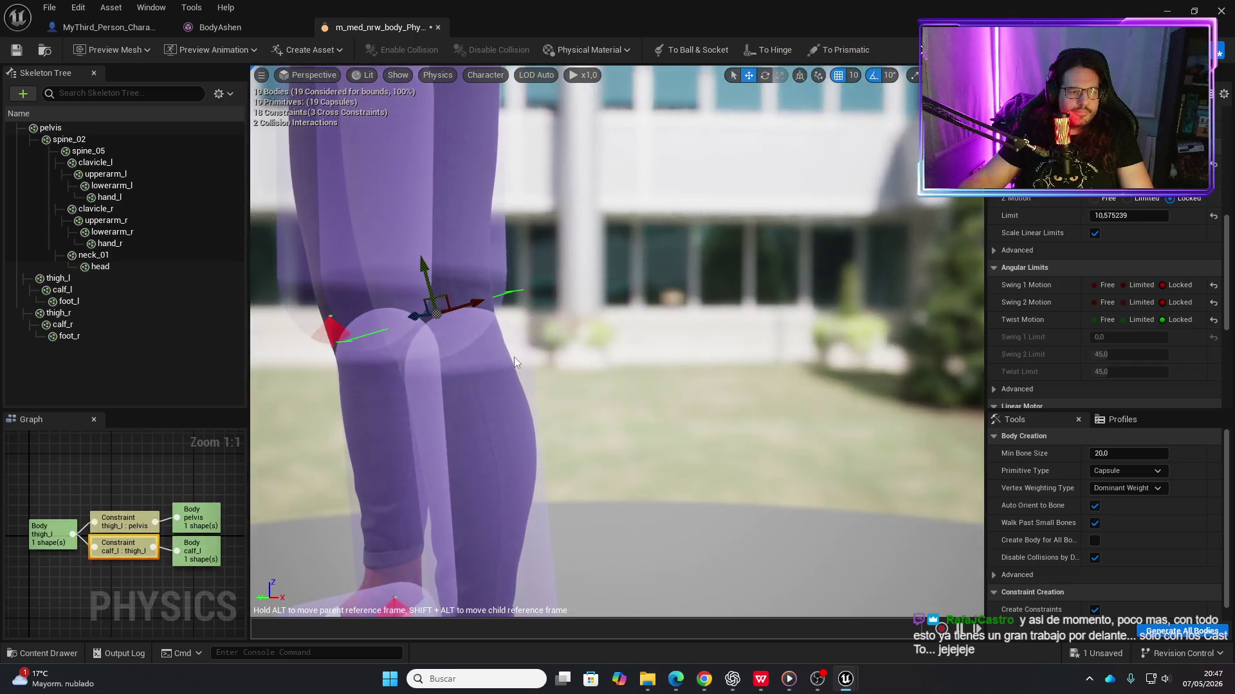
{"action": "left_click", "coordinate": [342, 341]}
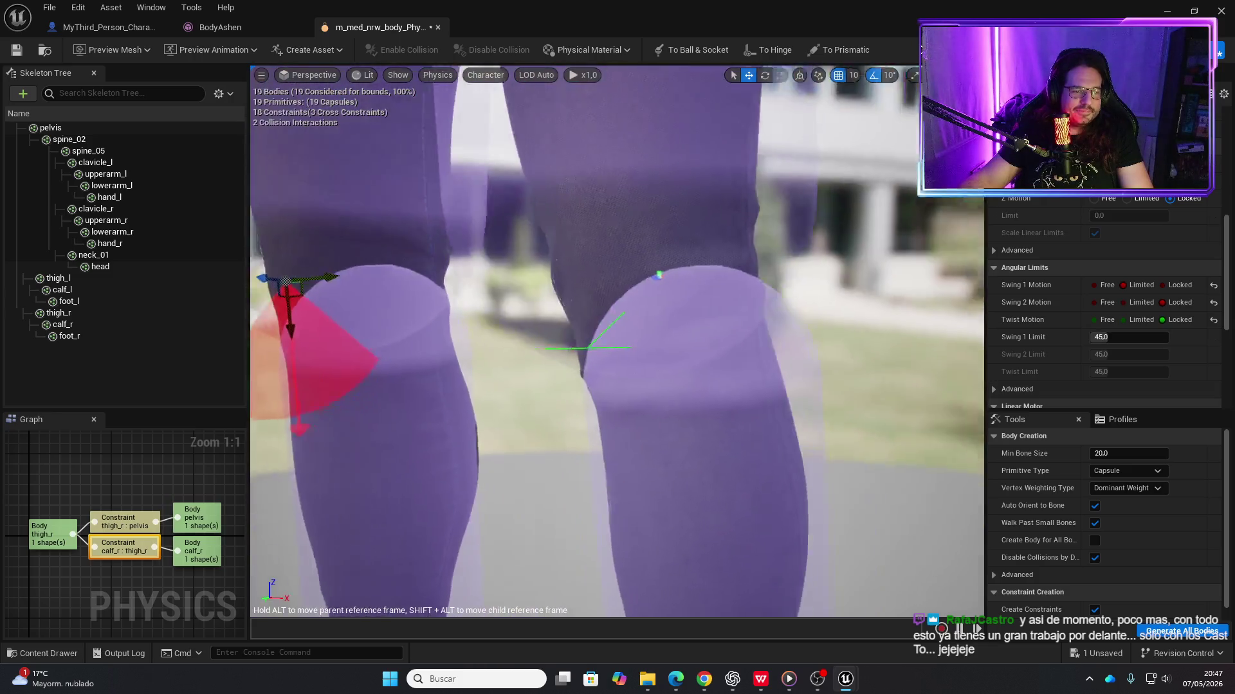
{"action": "left_click_drag", "start_coordinate": [412, 350], "coordinate": [412, 350]}
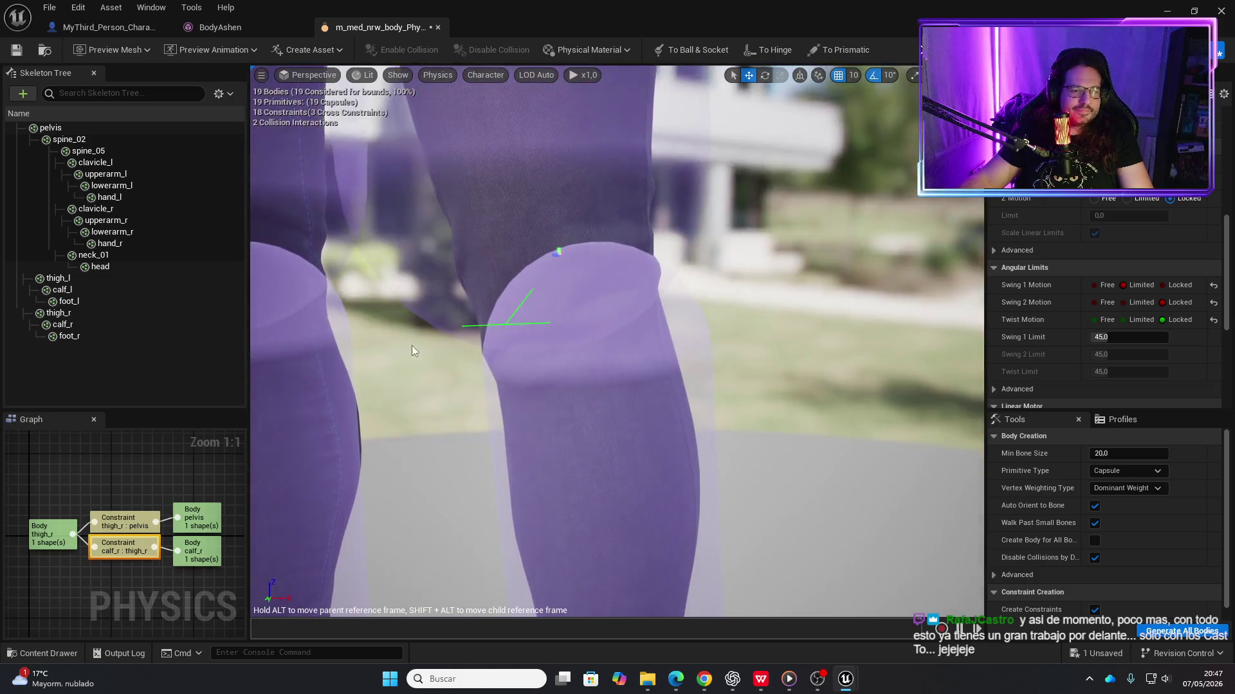
{"action": "left_click", "coordinate": [558, 251]}
{"action": "left_click", "coordinate": [1126, 287]}
{"action": "left_click_drag", "start_coordinate": [618, 347], "coordinate": [618, 347]}
{"action": "left_click_drag", "start_coordinate": [811, 280], "coordinate": [811, 281]}
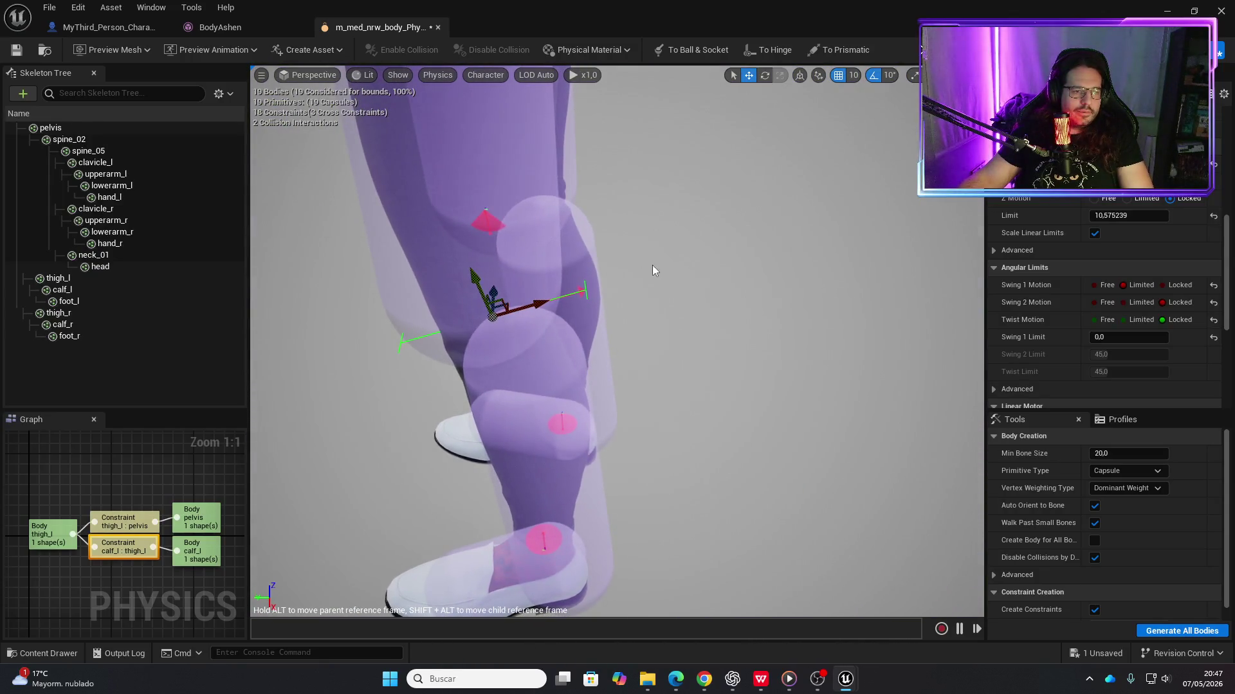
Simulate and drag the calf to test the left knee's restricted swing, then save the asset
{"action": "left_click", "coordinate": [945, 50]}
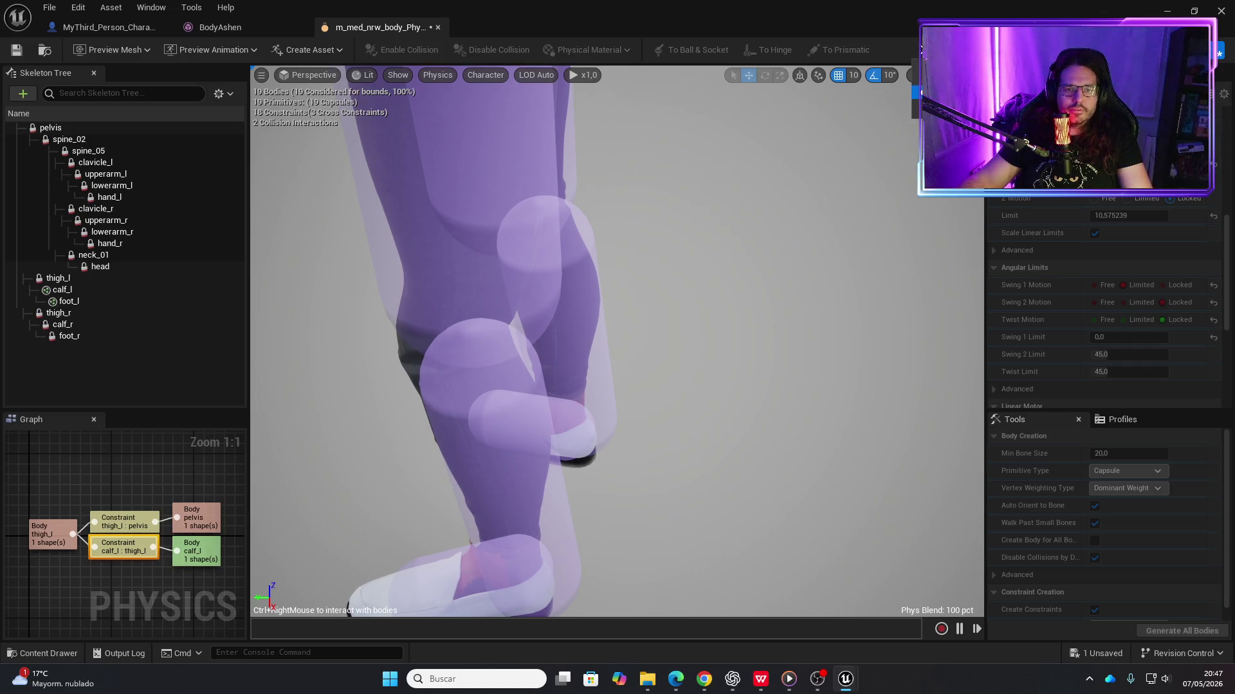
{"action": "left_click", "coordinate": [946, 49]}
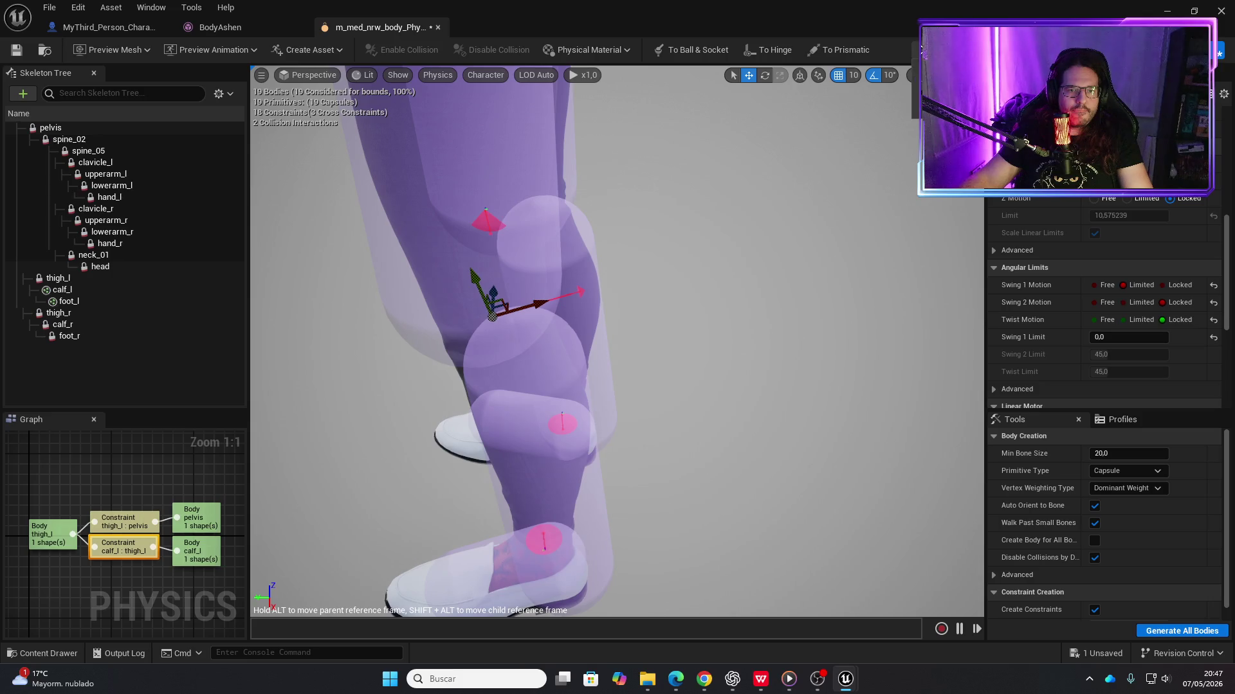
{"action": "left_click", "coordinate": [921, 50]}
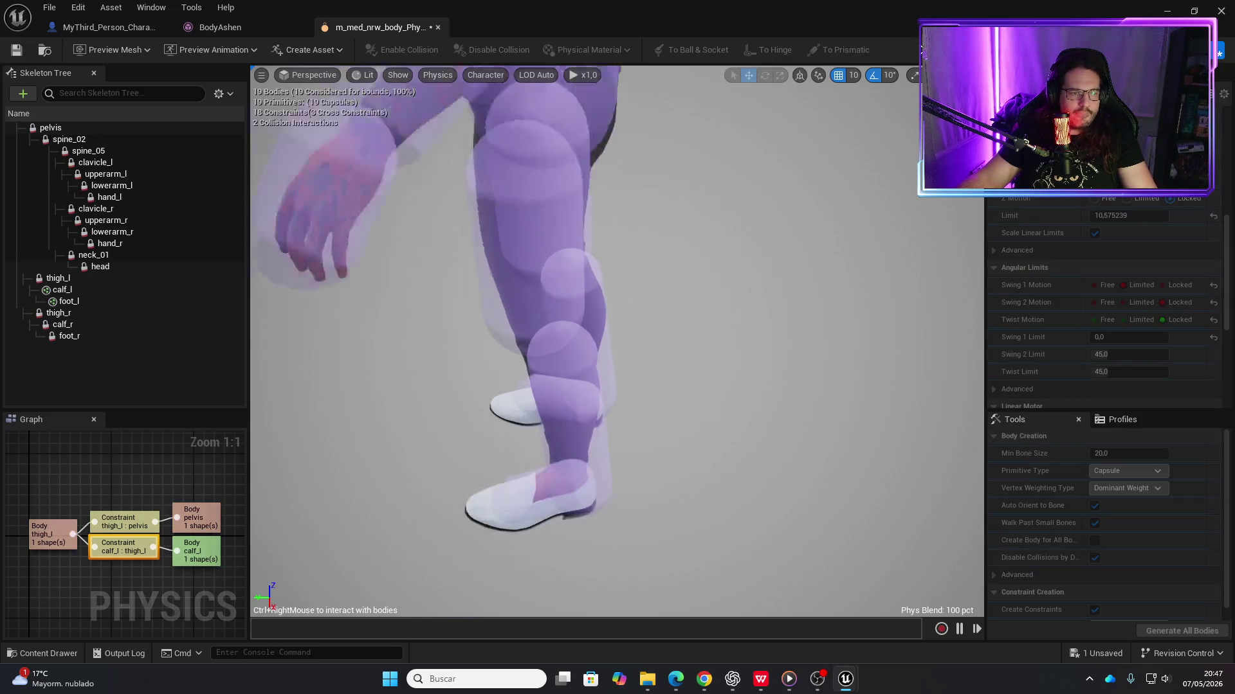
{"action": "mouse_move", "coordinate": [565, 441]}
{"action": "left_mouse_down"}
{"action": "mouse_move", "coordinate": [509, 441]}
{"action": "mouse_move", "coordinate": [427, 405]}
{"action": "mouse_move", "coordinate": [760, 388]}
{"action": "mouse_move", "coordinate": [502, 372]}
{"action": "mouse_move", "coordinate": [621, 386]}
{"action": "mouse_move", "coordinate": [553, 388]}
{"action": "mouse_move", "coordinate": [627, 378]}
{"action": "mouse_move", "coordinate": [543, 363]}
{"action": "left_mouse_up"}
{"action": "scroll", "coordinate": [617, 341], "scroll_direction": "up", "scroll_amount": 5}
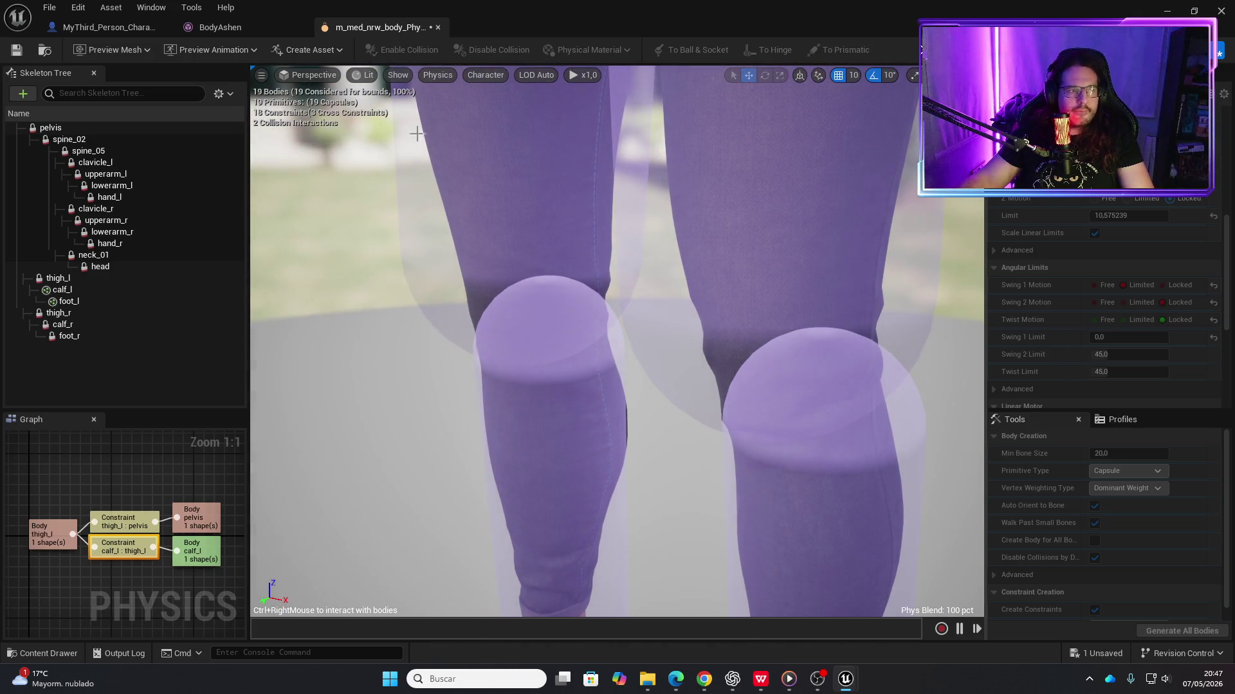
{"action": "left_click", "coordinate": [17, 50]}
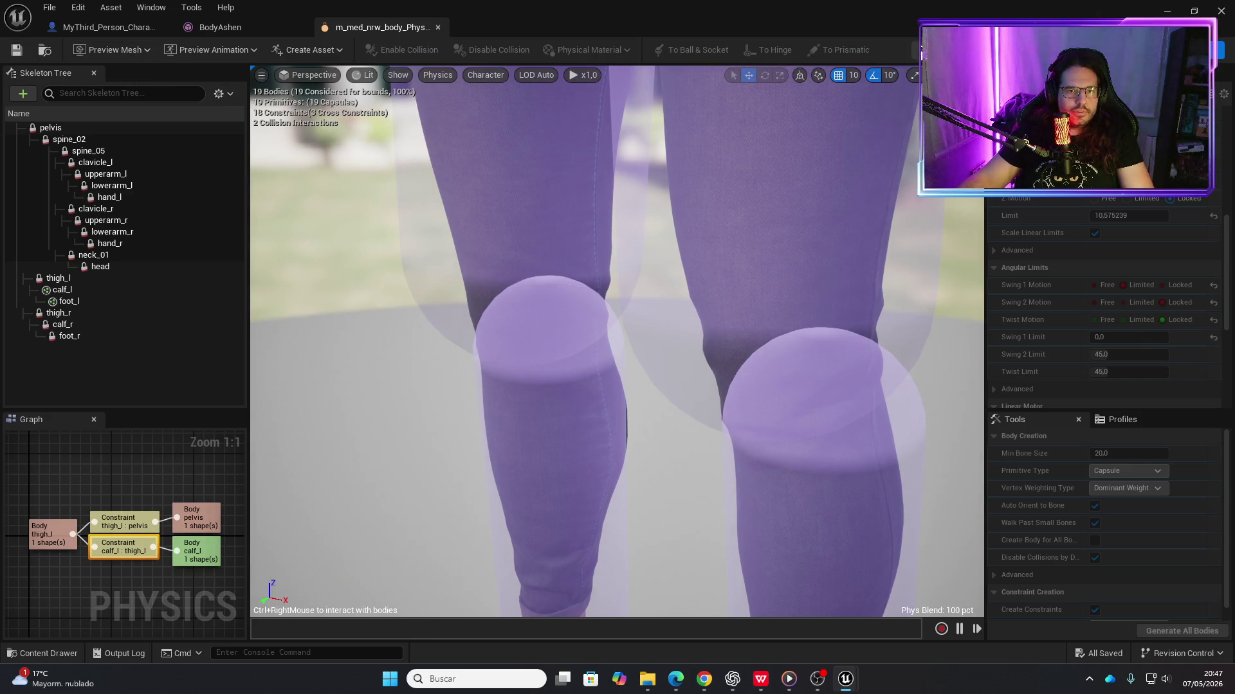
{"action": "left_click", "coordinate": [1121, 338]}
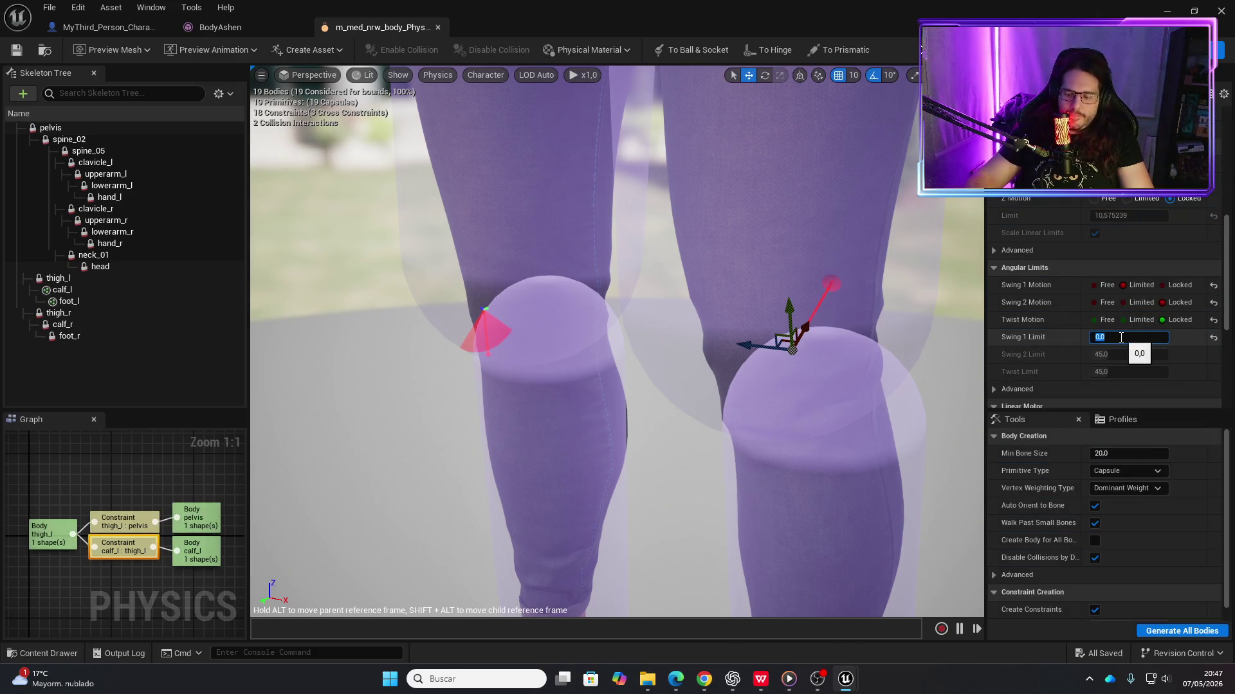
{"action": "type", "text": "45"}
Set the left knee's Swing 1 Limit to 45, nudge its constraint leftward, and save
{"action": "key", "text": "Return"}
{"action": "mouse_move", "coordinate": [780, 341]}
{"action": "left_mouse_down"}
{"action": "mouse_move", "coordinate": [932, 345]}
{"action": "mouse_move", "coordinate": [778, 323]}
{"action": "left_mouse_up"}
{"action": "left_click_drag", "start_coordinate": [712, 326], "coordinate": [642, 346]}
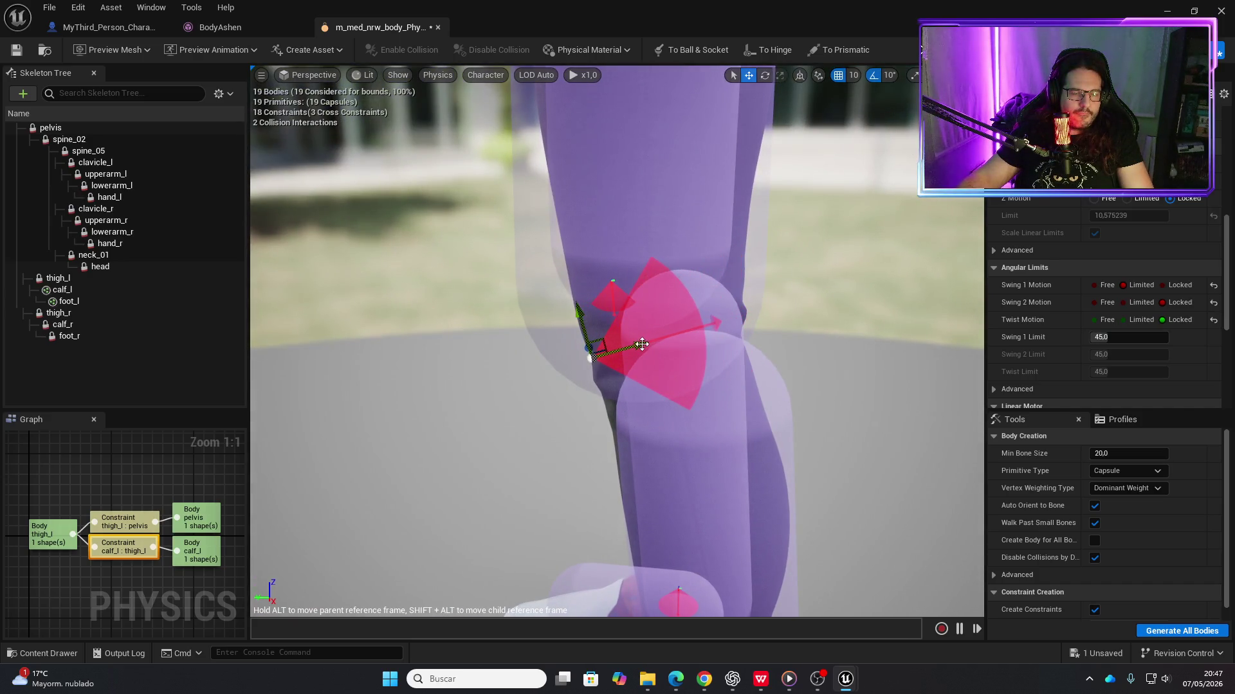
{"action": "left_click", "coordinate": [16, 51]}
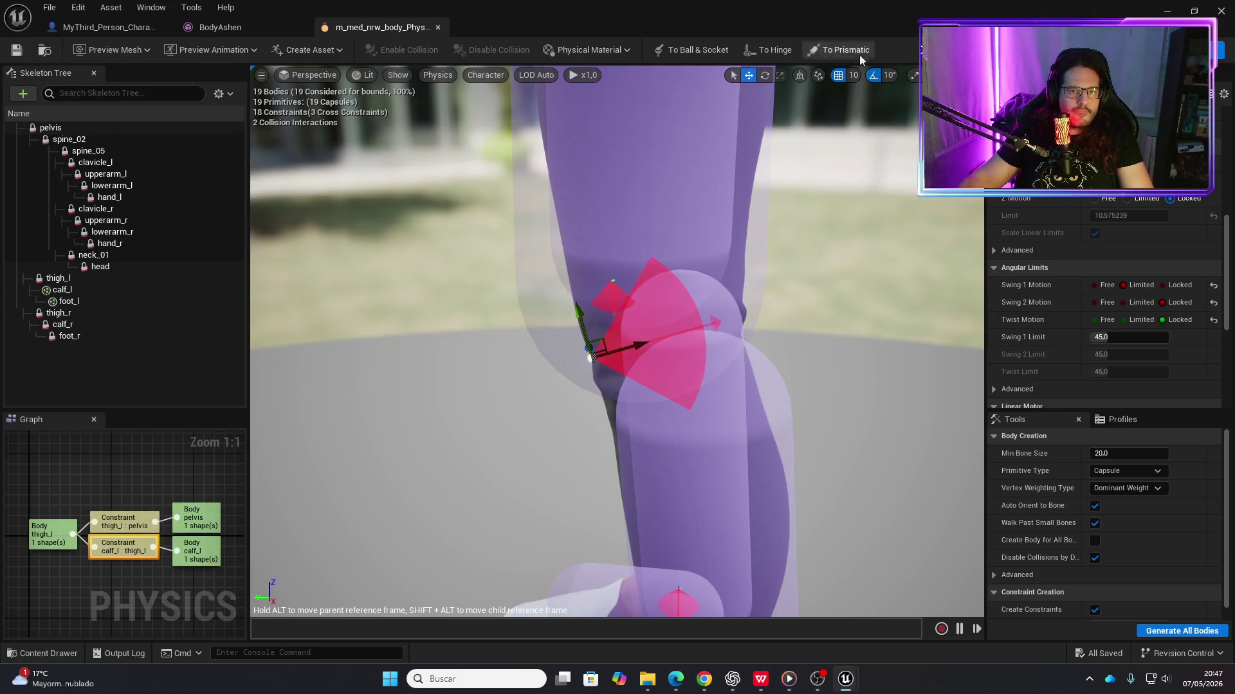
Run the ragdoll simulation, zooming the view while it plays
{"action": "key", "text": "alt+s"}
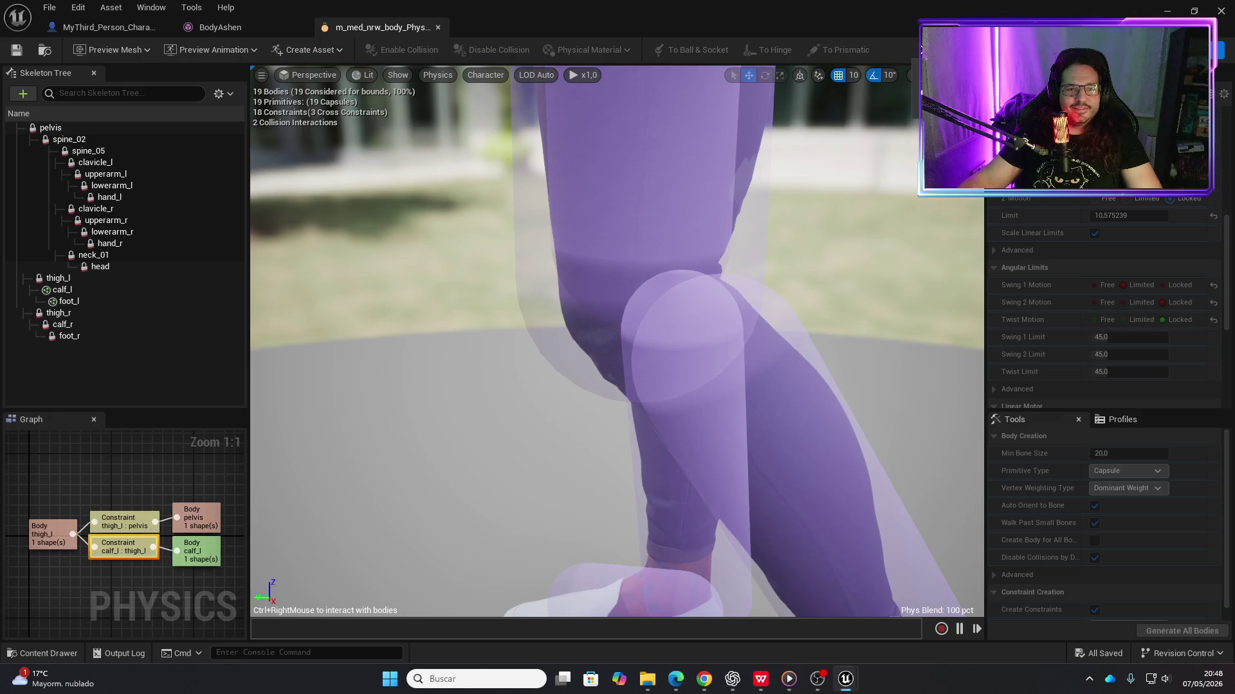
{"action": "scroll", "coordinate": [617, 340], "scroll_direction": "down", "scroll_amount": 5}
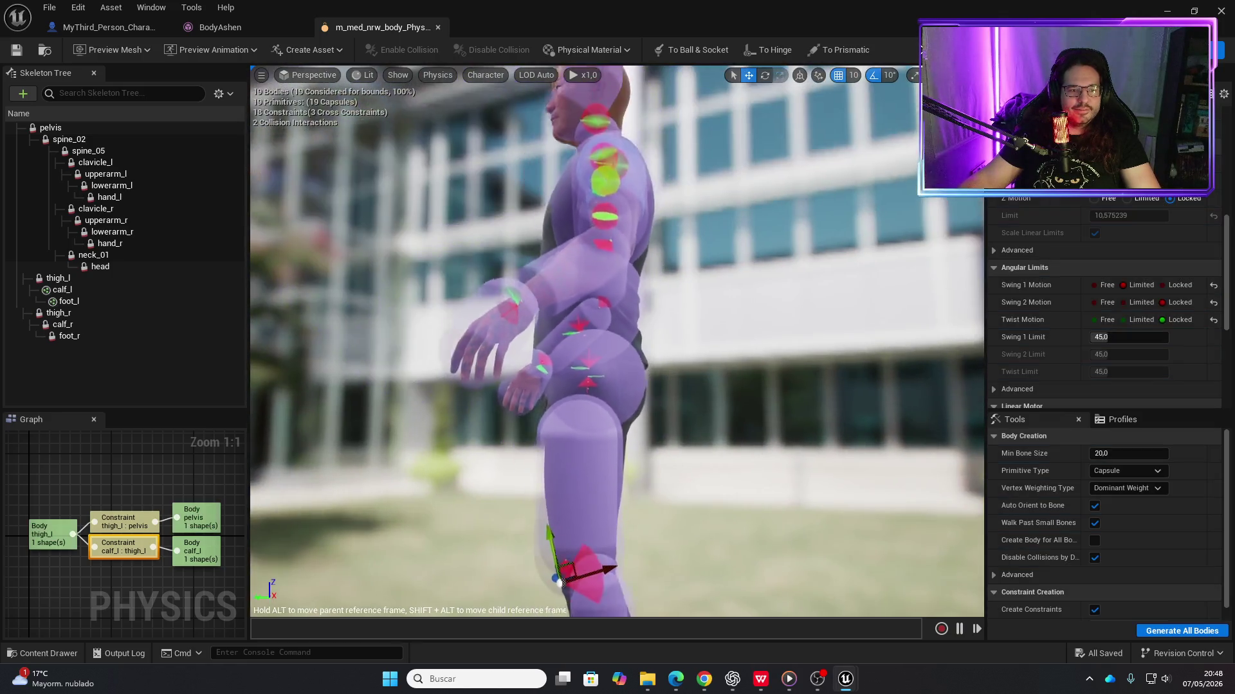
{"action": "scroll", "coordinate": [617, 341], "scroll_direction": "up", "scroll_amount": 3}
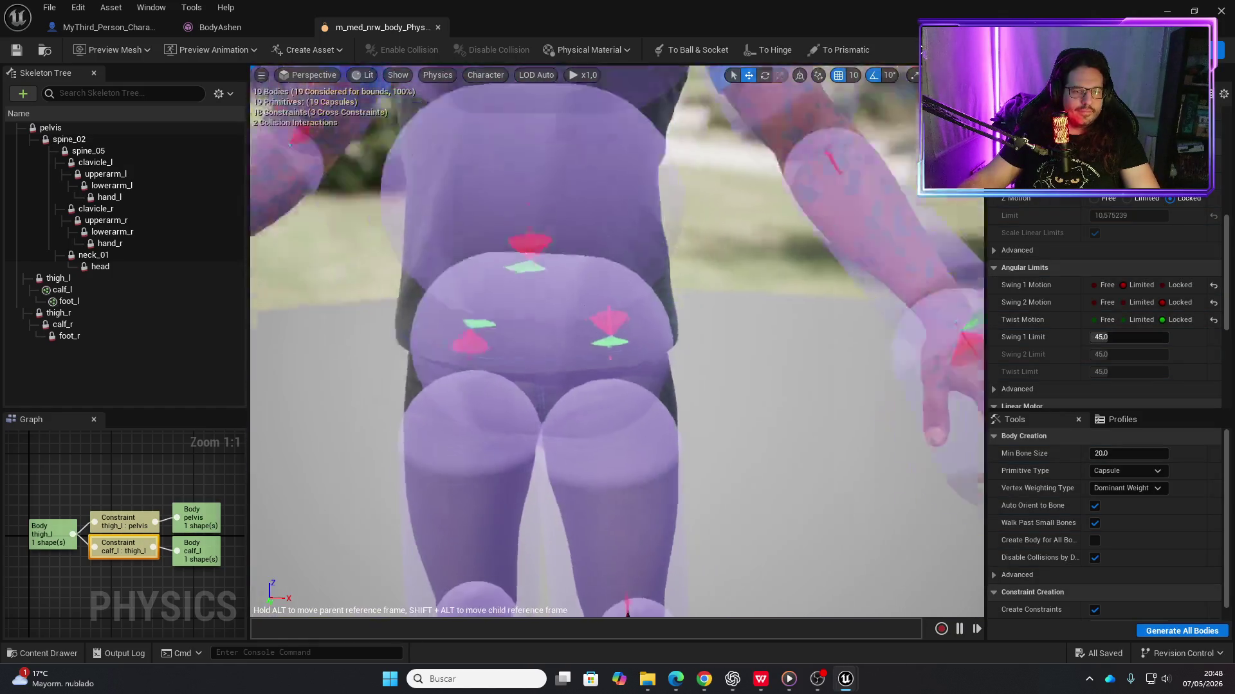
Select the left shoulder constraint and fling the simulated ragdoll's arm to test it
{"action": "left_click_drag", "start_coordinate": [817, 260], "coordinate": [818, 260]}
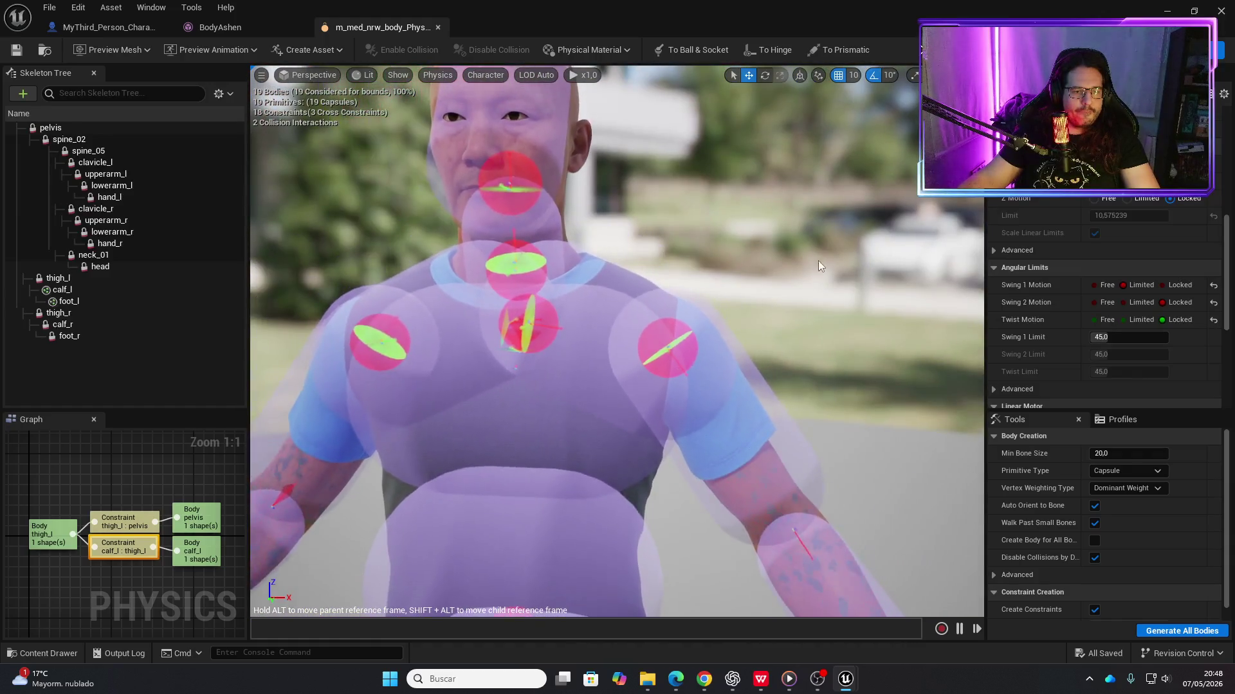
{"action": "left_click", "coordinate": [678, 345]}
{"action": "left_click_drag", "start_coordinate": [678, 346], "coordinate": [810, 147]}
{"action": "key", "text": "alt+s"}
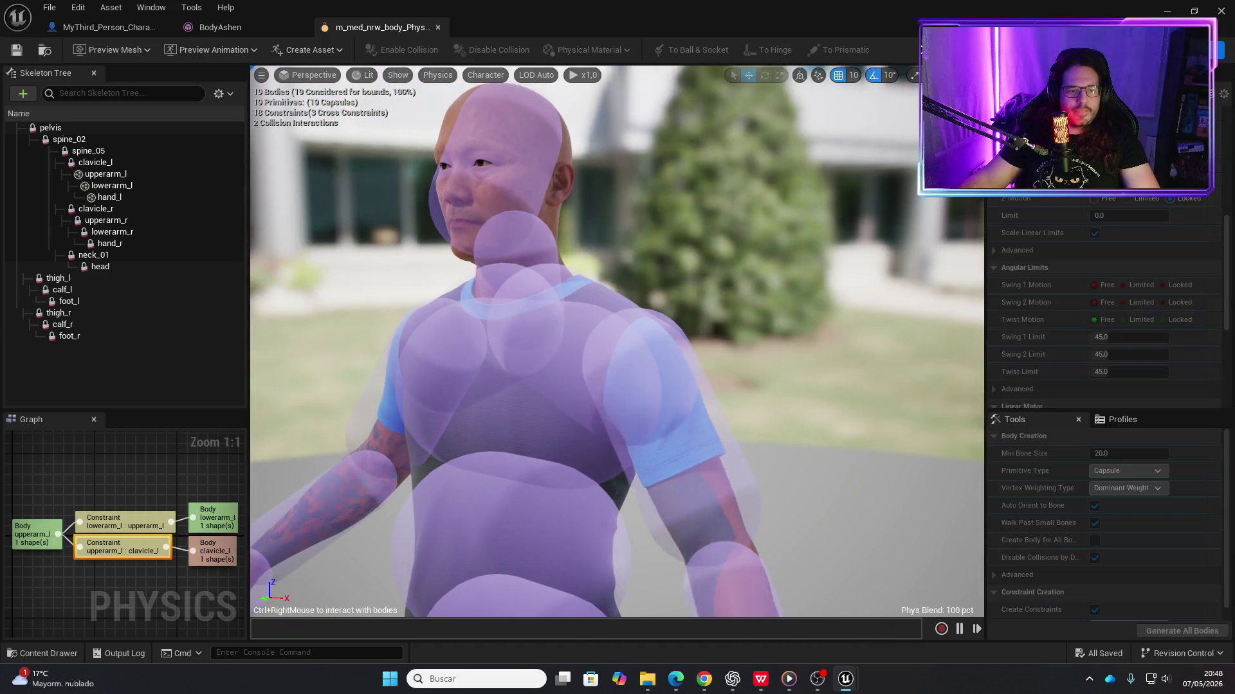
{"action": "mouse_move", "coordinate": [683, 446]}
{"action": "left_mouse_down"}
{"action": "mouse_move", "coordinate": [744, 344]}
{"action": "mouse_move", "coordinate": [780, 167]}
{"action": "left_mouse_up"}
{"action": "mouse_move", "coordinate": [587, 271]}
{"action": "left_mouse_down"}
{"action": "mouse_move", "coordinate": [600, 515]}
{"action": "mouse_move", "coordinate": [827, 110]}
{"action": "mouse_move", "coordinate": [893, 262]}
{"action": "mouse_move", "coordinate": [564, 478]}
{"action": "mouse_move", "coordinate": [730, 360]}
{"action": "left_mouse_up"}
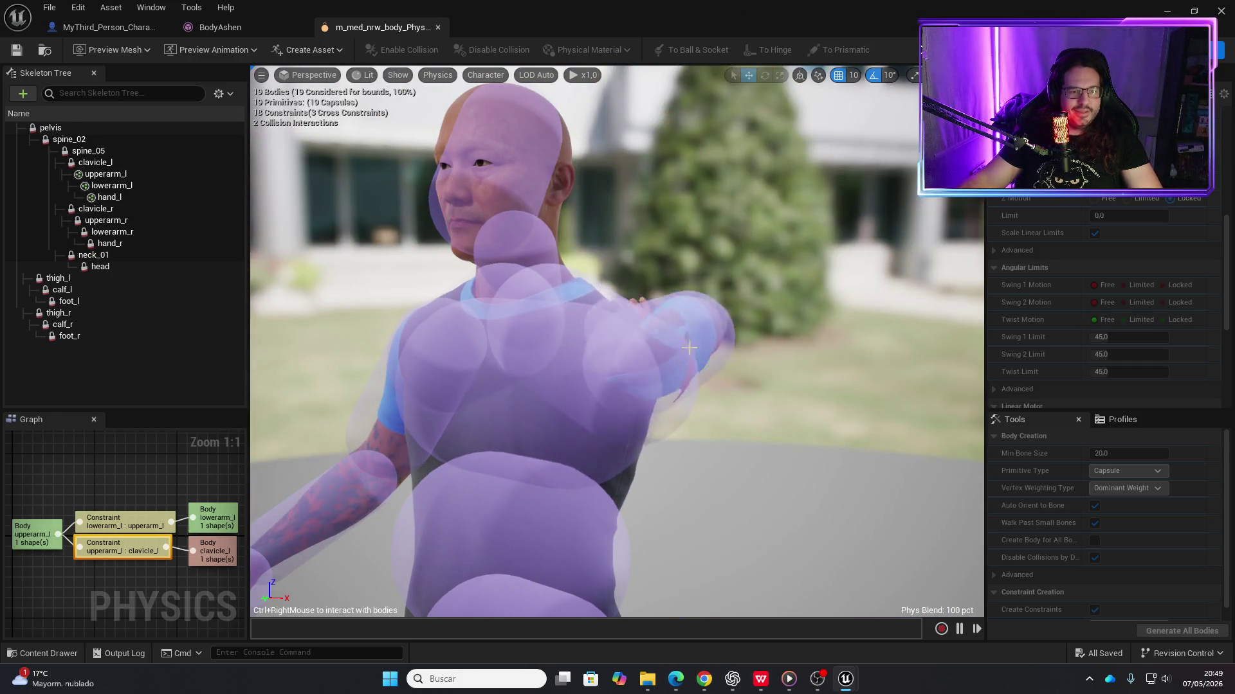
{"action": "key", "text": "alt+s"}
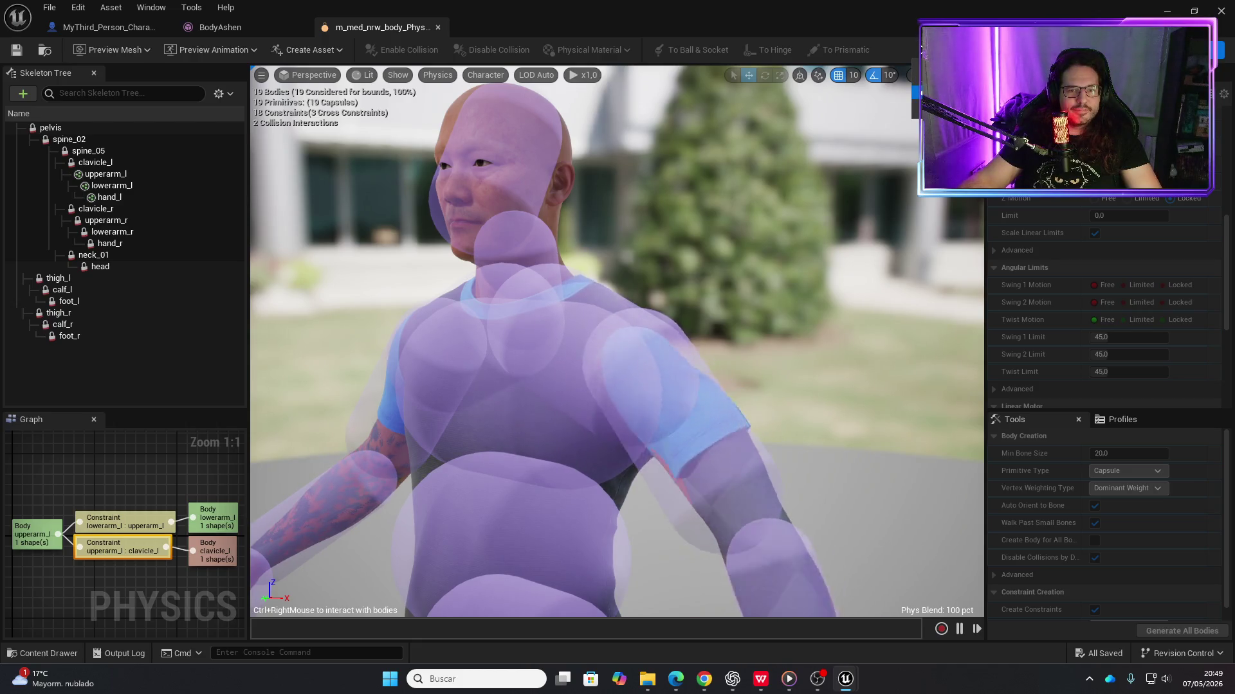
Limit the left shoulder's Swing 1 and Swing 2 motion at 45 and adjust its Twist
{"action": "left_click", "coordinate": [1123, 286]}
{"action": "left_click", "coordinate": [1124, 302]}
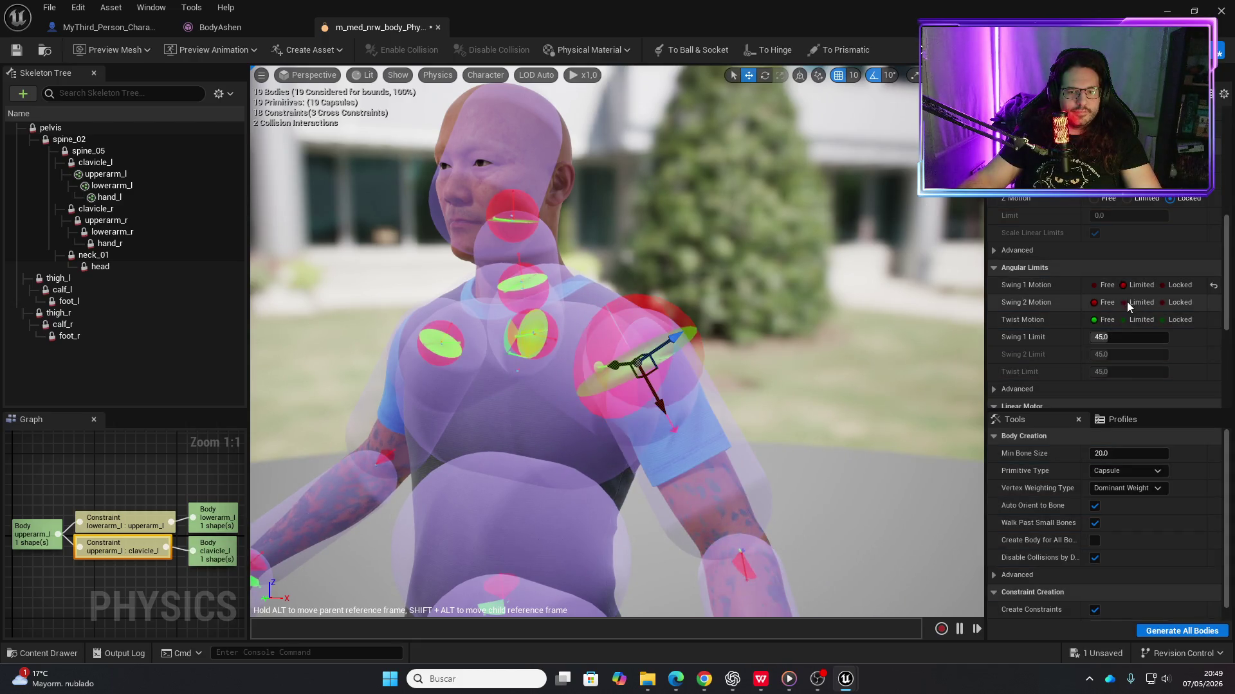
{"action": "left_click", "coordinate": [1125, 320]}
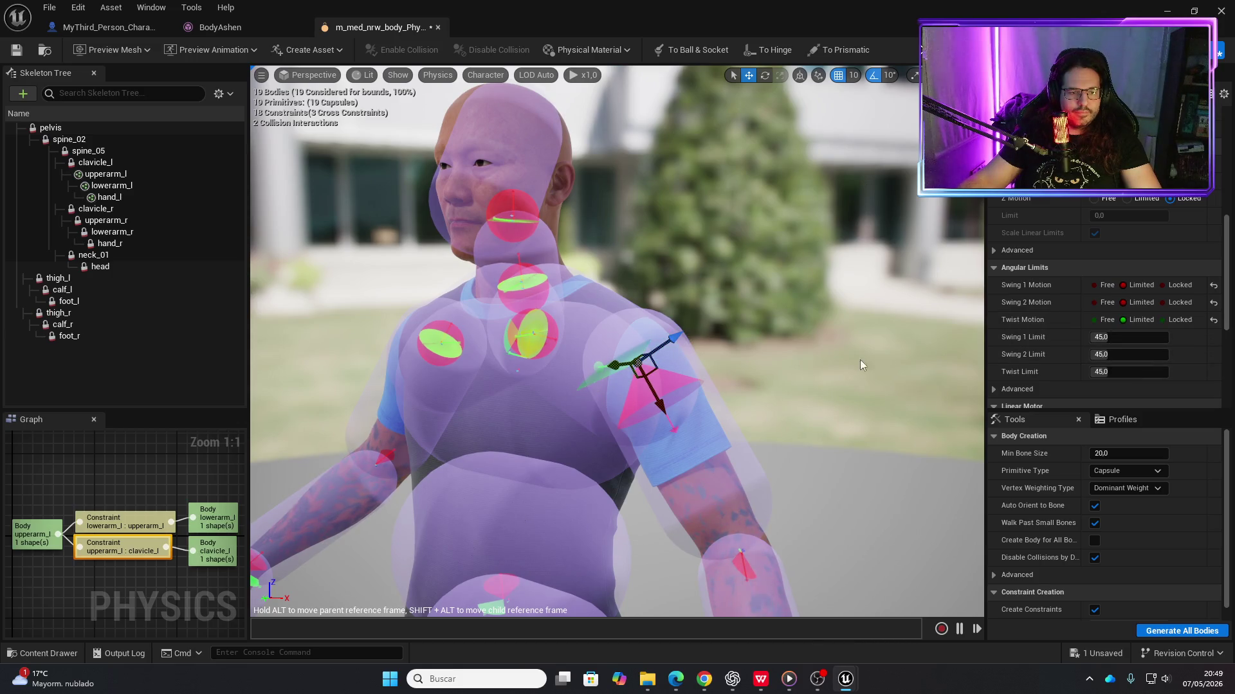
{"action": "scroll", "coordinate": [836, 322], "scroll_direction": "up", "scroll_amount": 3}
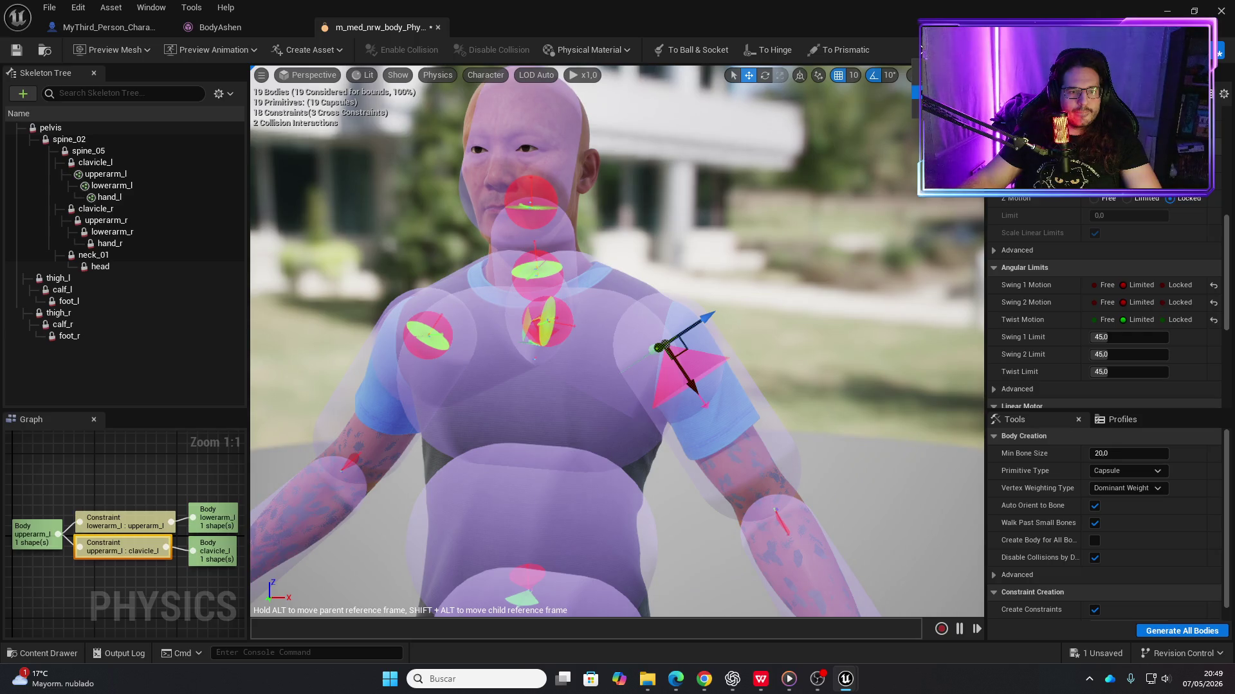
Simulate again and pull the arm up, viewing the shoulder from the ragdoll's side
{"action": "key", "text": "alt+s"}
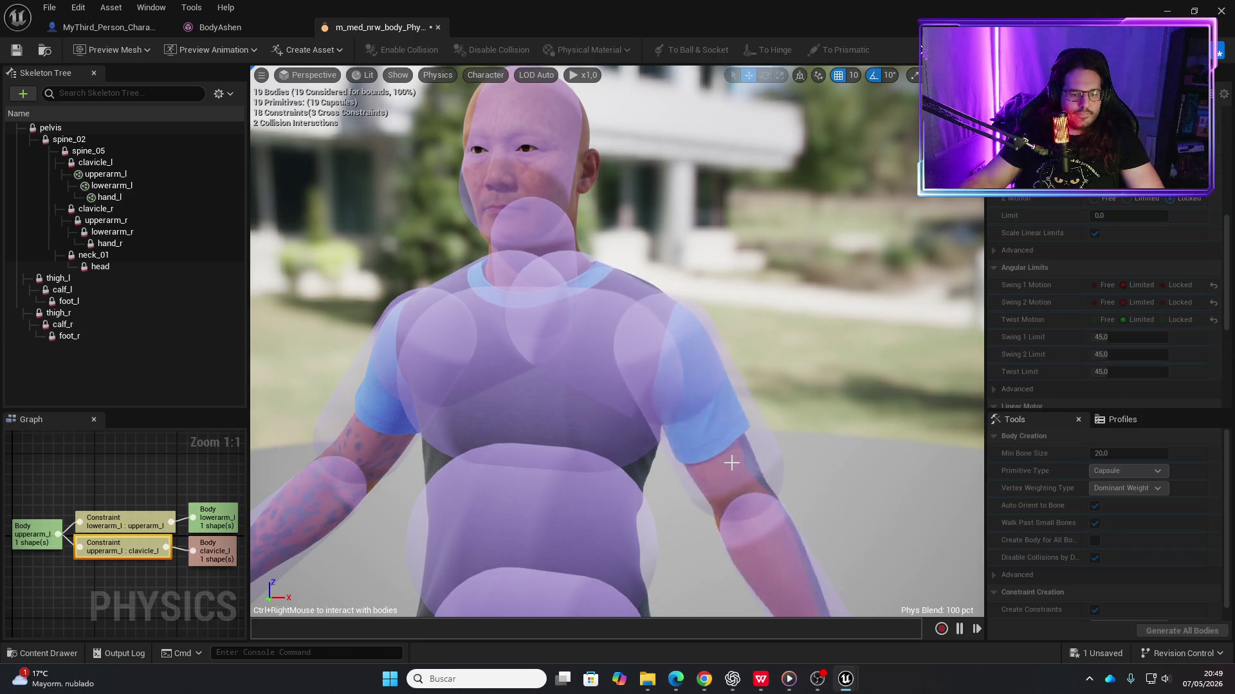
{"action": "mouse_move", "coordinate": [731, 462]}
{"action": "left_mouse_down"}
{"action": "mouse_move", "coordinate": [882, 234]}
{"action": "mouse_move", "coordinate": [848, 90]}
{"action": "mouse_move", "coordinate": [785, 303]}
{"action": "mouse_move", "coordinate": [515, 262]}
{"action": "mouse_move", "coordinate": [819, 88]}
{"action": "mouse_move", "coordinate": [808, 171]}
{"action": "mouse_move", "coordinate": [601, 407]}
{"action": "mouse_move", "coordinate": [785, 83]}
{"action": "mouse_move", "coordinate": [827, 206]}
{"action": "mouse_move", "coordinate": [433, 90]}
{"action": "mouse_move", "coordinate": [479, 246]}
{"action": "mouse_move", "coordinate": [411, 246]}
{"action": "left_mouse_up"}
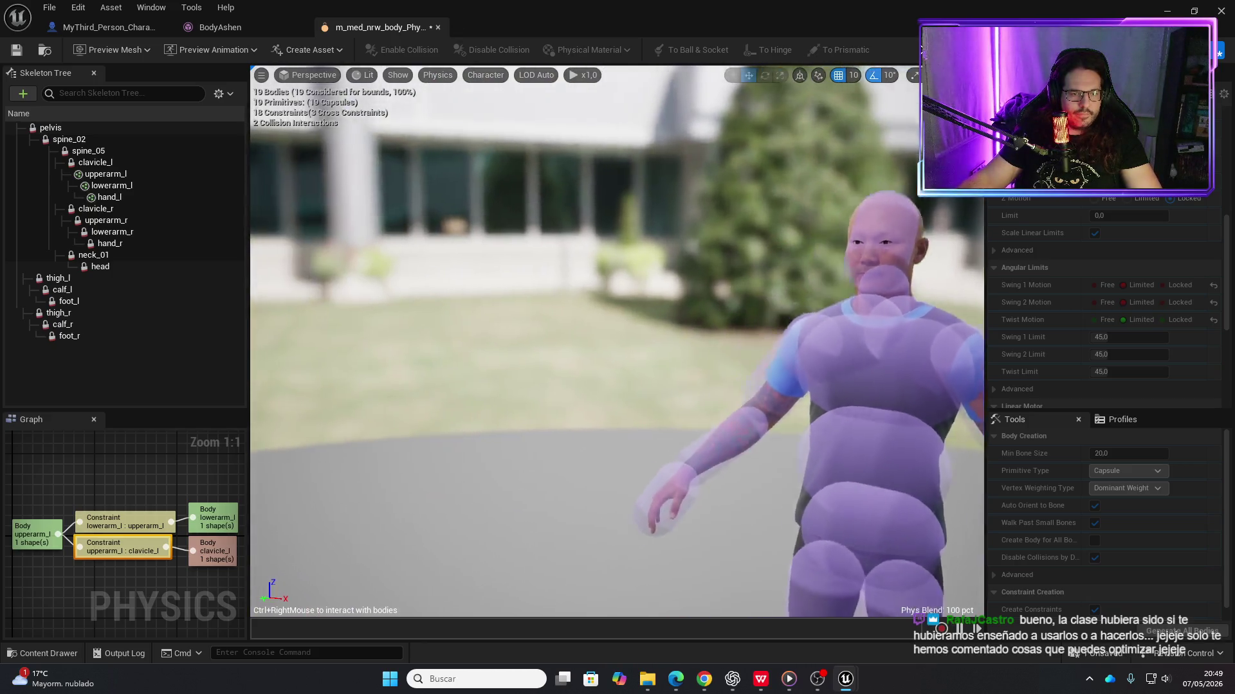
{"action": "mouse_move", "coordinate": [656, 302]}
{"action": "left_mouse_down"}
{"action": "mouse_move", "coordinate": [605, 302]}
{"action": "mouse_move", "coordinate": [495, 215]}
{"action": "mouse_move", "coordinate": [473, 171]}
{"action": "mouse_move", "coordinate": [496, 257]}
{"action": "mouse_move", "coordinate": [578, 302]}
{"action": "left_mouse_up"}
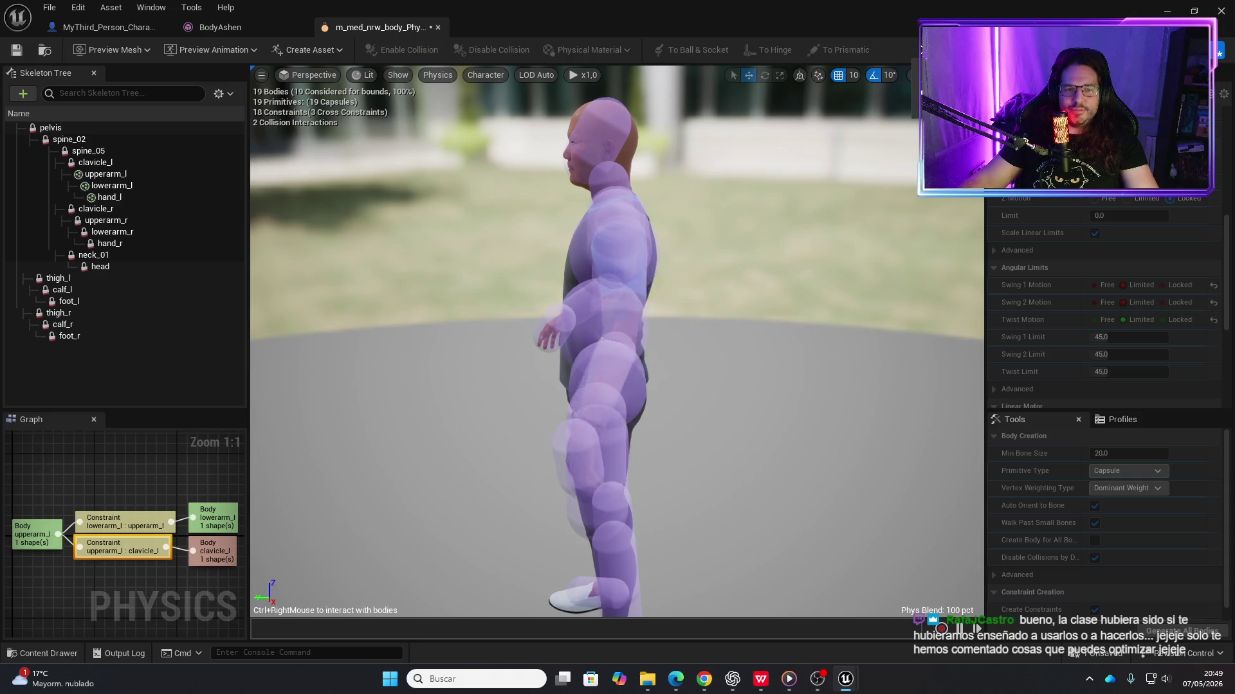
Stop simulating and set the left shoulder's Swing 1 Limit to 180
{"action": "left_click", "coordinate": [1218, 50]}
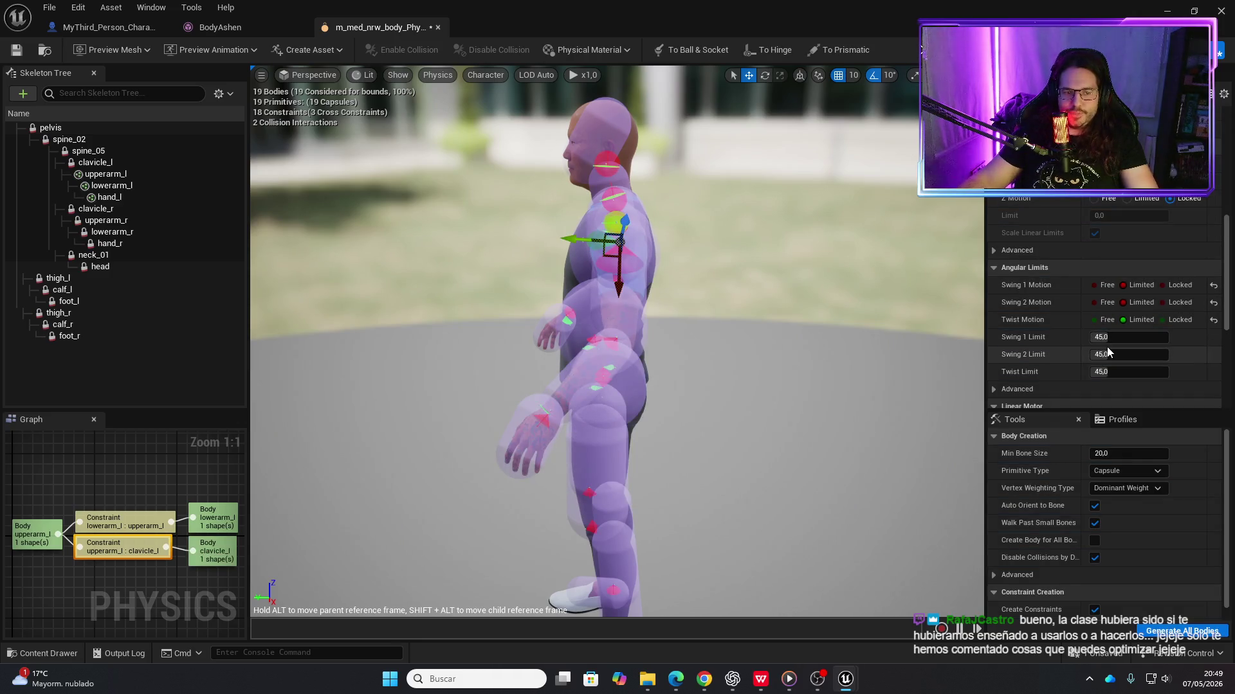
{"action": "scroll", "coordinate": [951, 356], "scroll_direction": "up", "scroll_amount": 5}
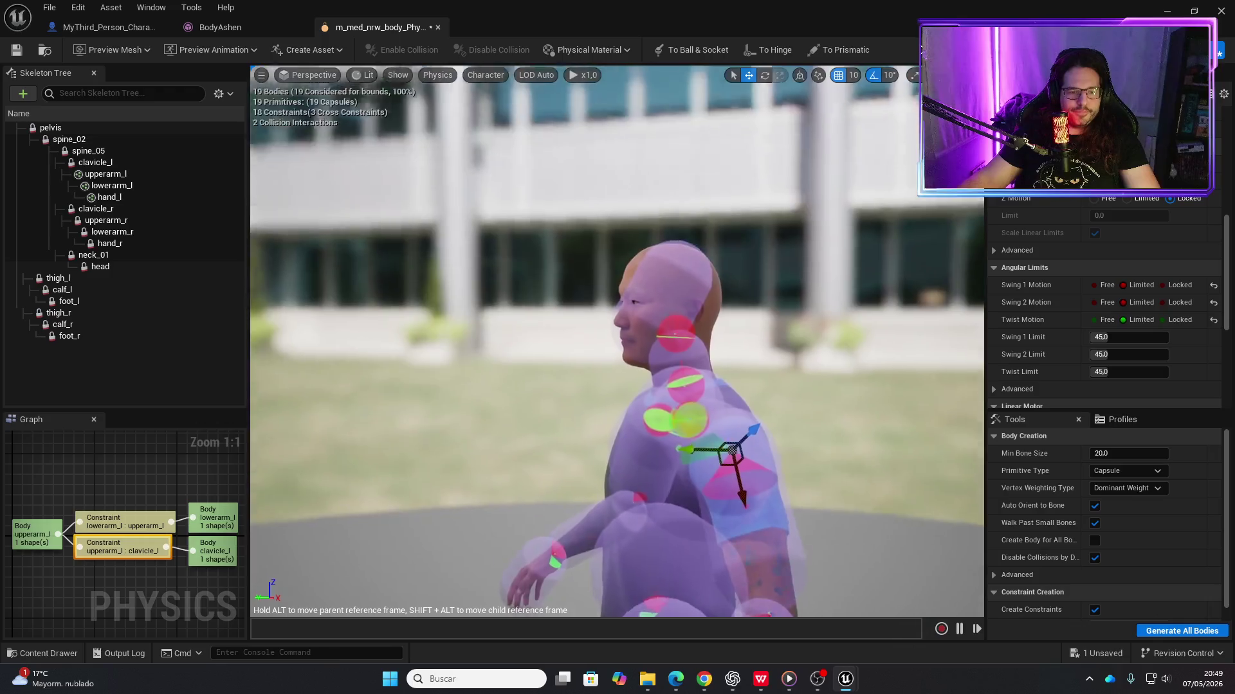
{"action": "scroll", "coordinate": [617, 341], "scroll_direction": "up", "scroll_amount": 3}
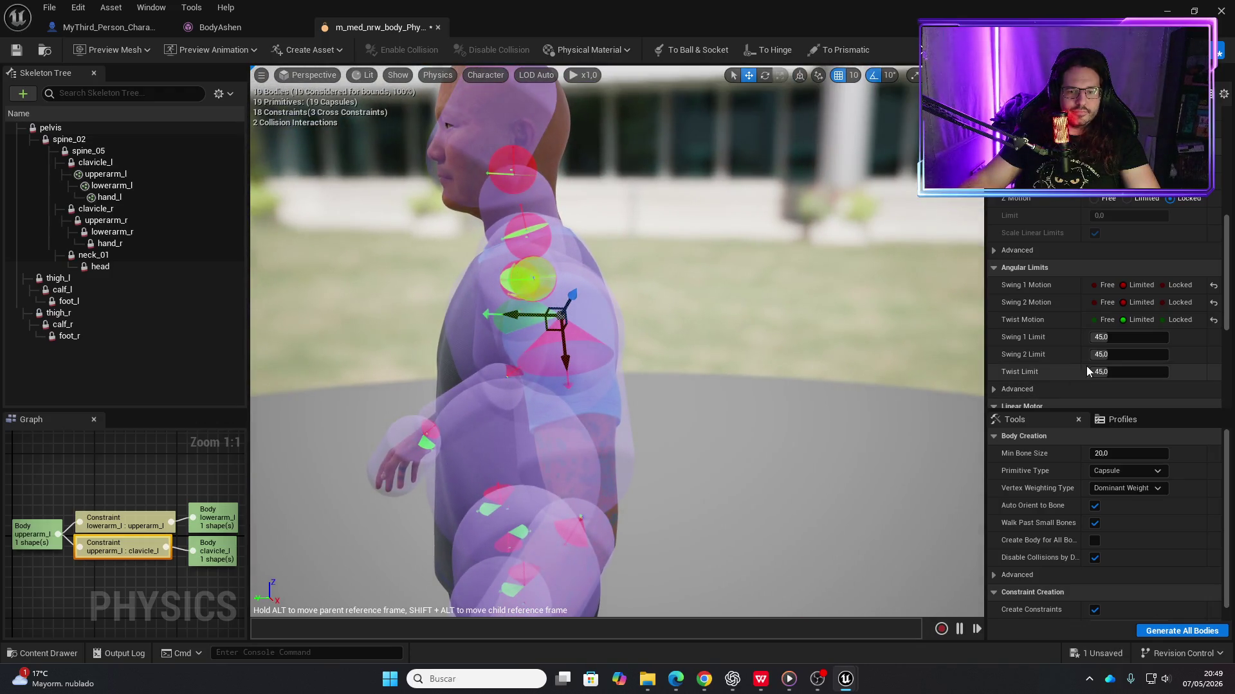
{"action": "mouse_move", "coordinate": [922, 362]}
{"action": "left_mouse_down"}
{"action": "mouse_move", "coordinate": [900, 362]}
{"action": "mouse_move", "coordinate": [978, 363]}
{"action": "mouse_move", "coordinate": [901, 364]}
{"action": "left_mouse_up"}
{"action": "left_click", "coordinate": [1102, 338]}
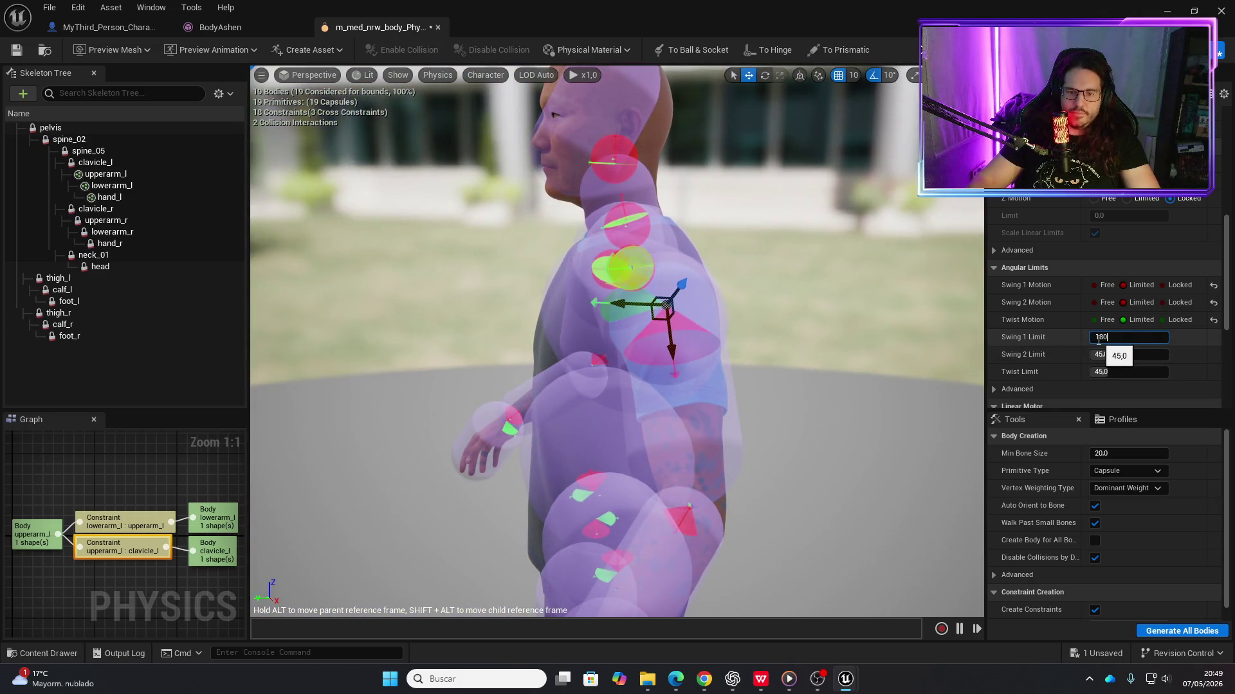
{"action": "key", "text": "Return"}
Simulate and yank the arm upward to test the 180-degree Swing 1 limit
{"action": "left_click_drag", "start_coordinate": [769, 349], "coordinate": [720, 350]}
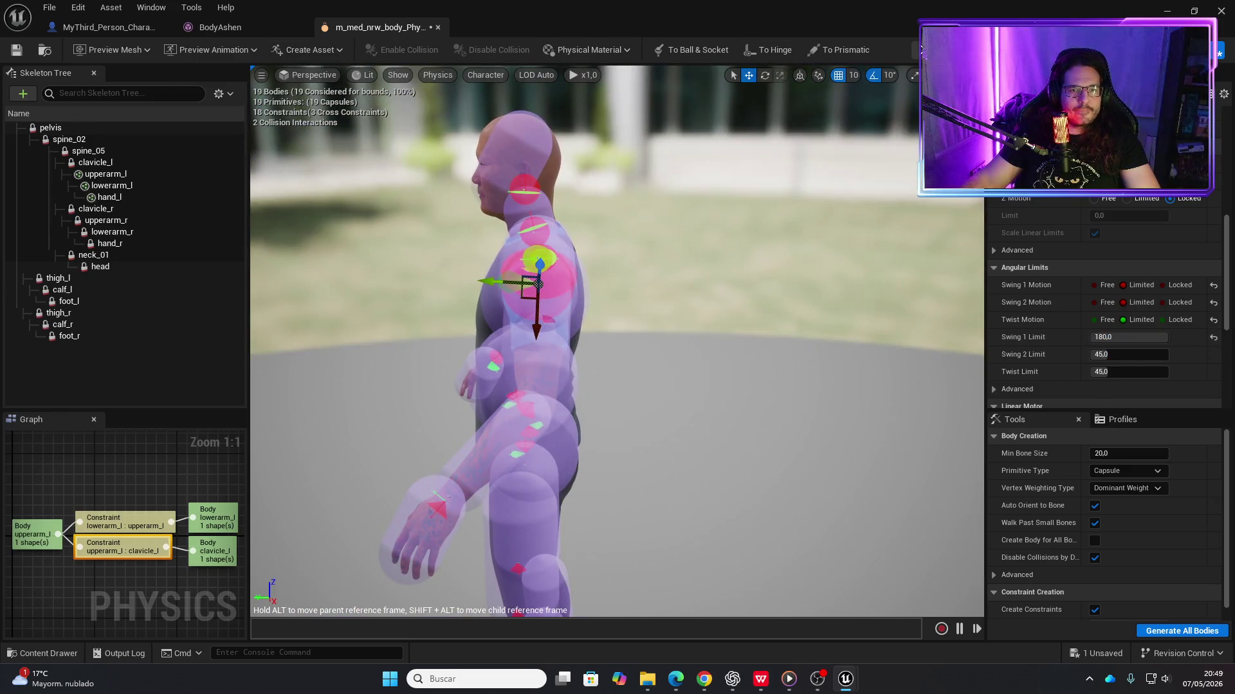
{"action": "key", "text": "alt+s"}
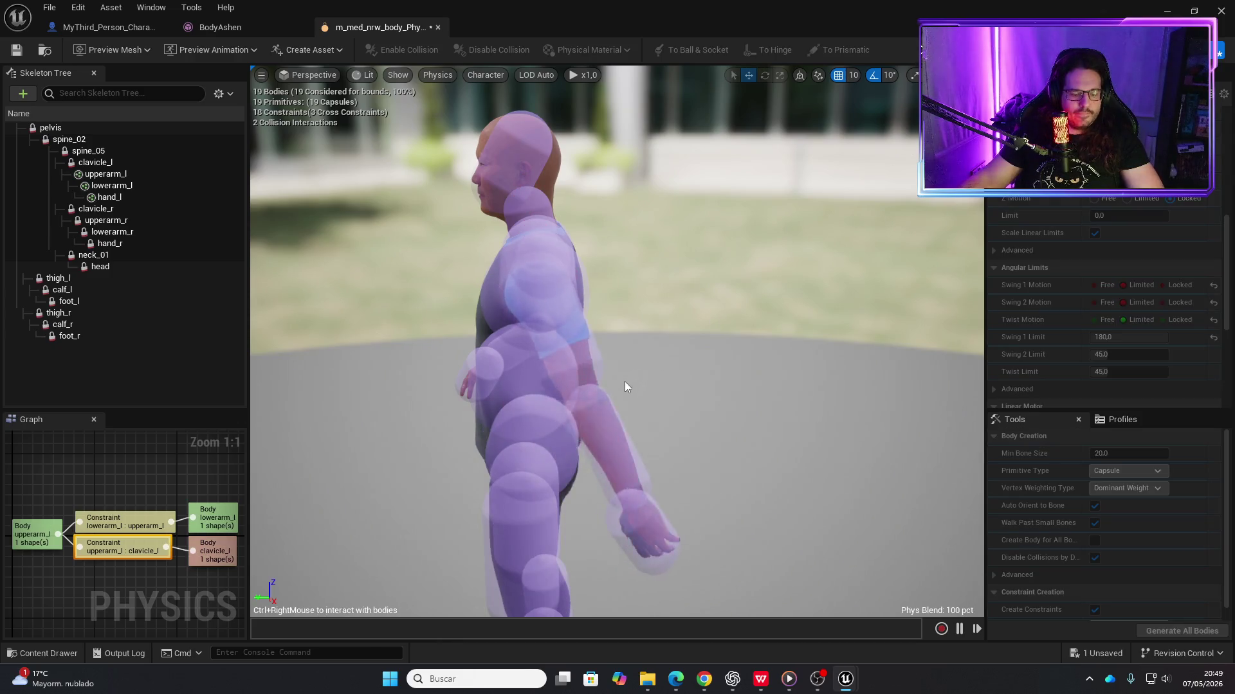
{"action": "mouse_move", "coordinate": [427, 285]}
{"action": "left_mouse_down"}
{"action": "mouse_move", "coordinate": [443, 45]}
{"action": "mouse_move", "coordinate": [543, 31]}
{"action": "mouse_move", "coordinate": [429, 305]}
{"action": "mouse_move", "coordinate": [803, 434]}
{"action": "mouse_move", "coordinate": [931, 235]}
{"action": "mouse_move", "coordinate": [703, 11]}
{"action": "mouse_move", "coordinate": [698, 104]}
{"action": "mouse_move", "coordinate": [403, 293]}
{"action": "mouse_move", "coordinate": [347, 96]}
{"action": "mouse_move", "coordinate": [423, 209]}
{"action": "mouse_move", "coordinate": [754, 418]}
{"action": "mouse_move", "coordinate": [940, 196]}
{"action": "mouse_move", "coordinate": [824, 321]}
{"action": "mouse_move", "coordinate": [277, 135]}
{"action": "mouse_move", "coordinate": [963, 230]}
{"action": "mouse_move", "coordinate": [741, 343]}
{"action": "left_mouse_up"}
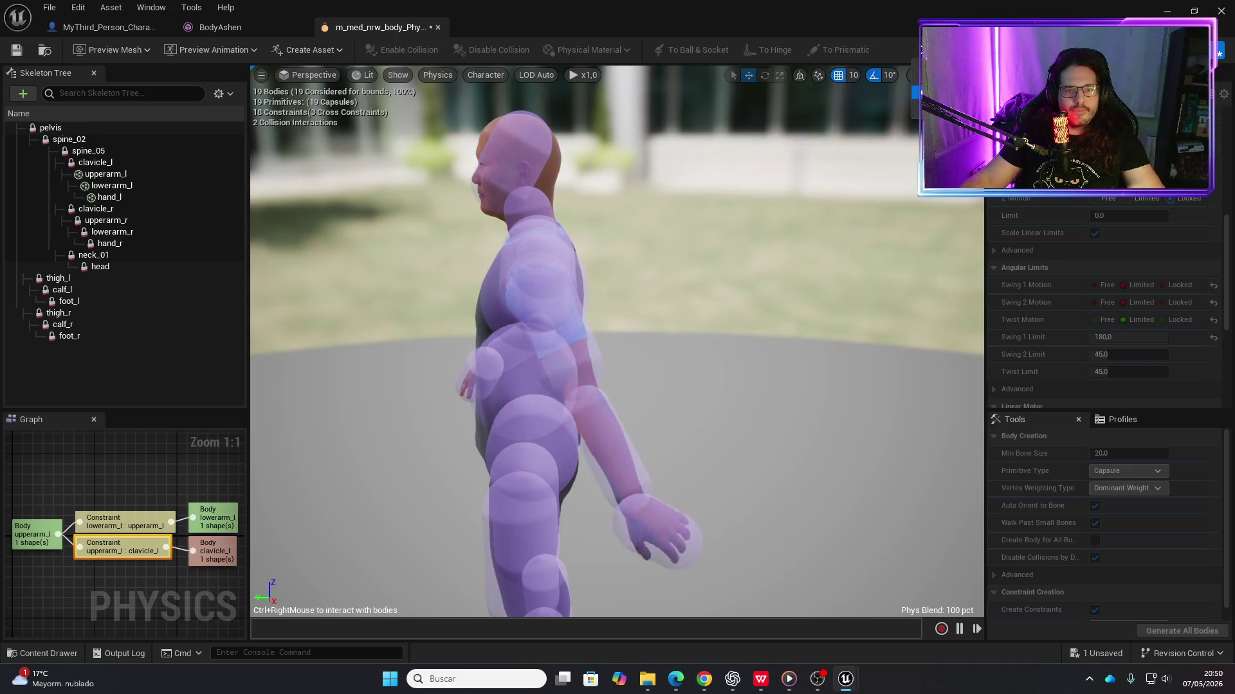
{"action": "key", "text": "alt+s"}
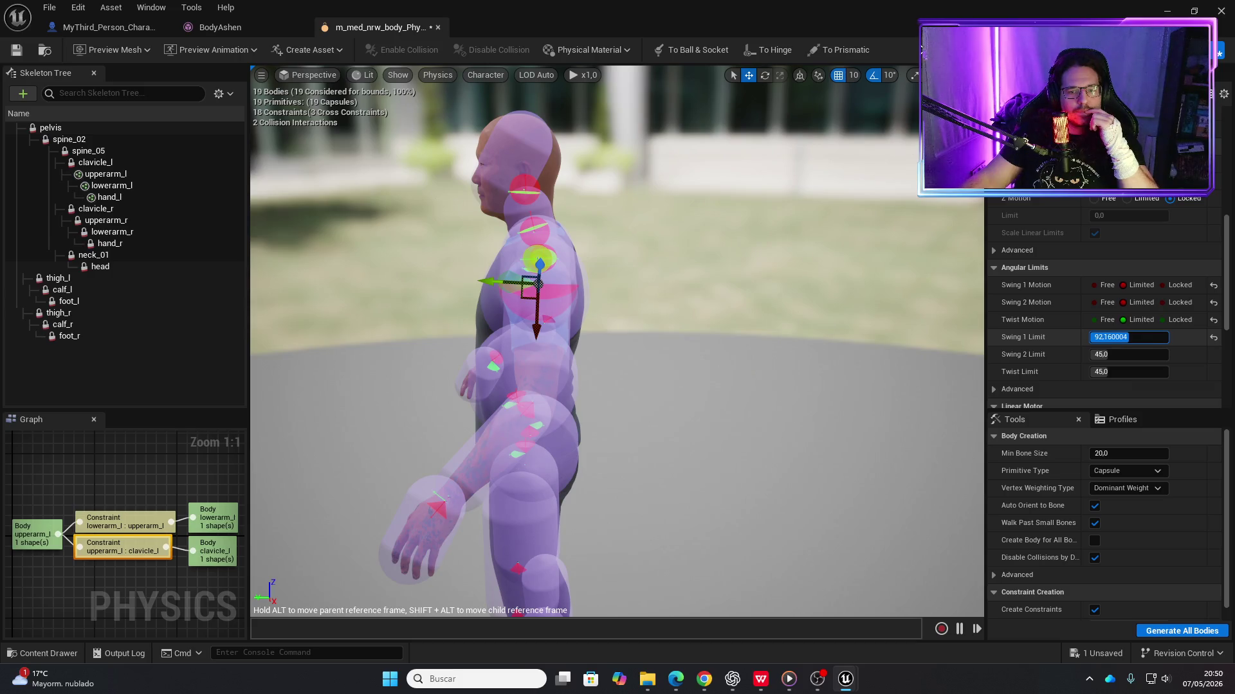
Reduce the Swing 1 Limit to about 92.16 and test by pulling the arm sideways
{"action": "key", "text": "Return"}
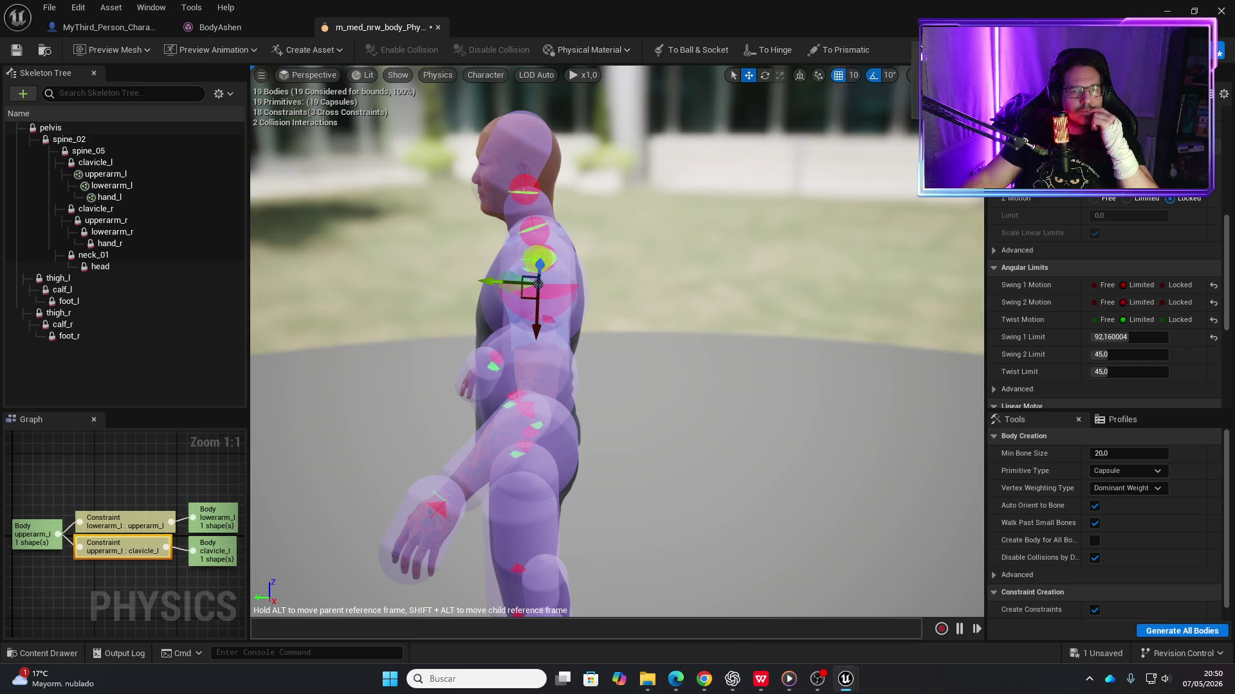
{"action": "left_click", "coordinate": [939, 50]}
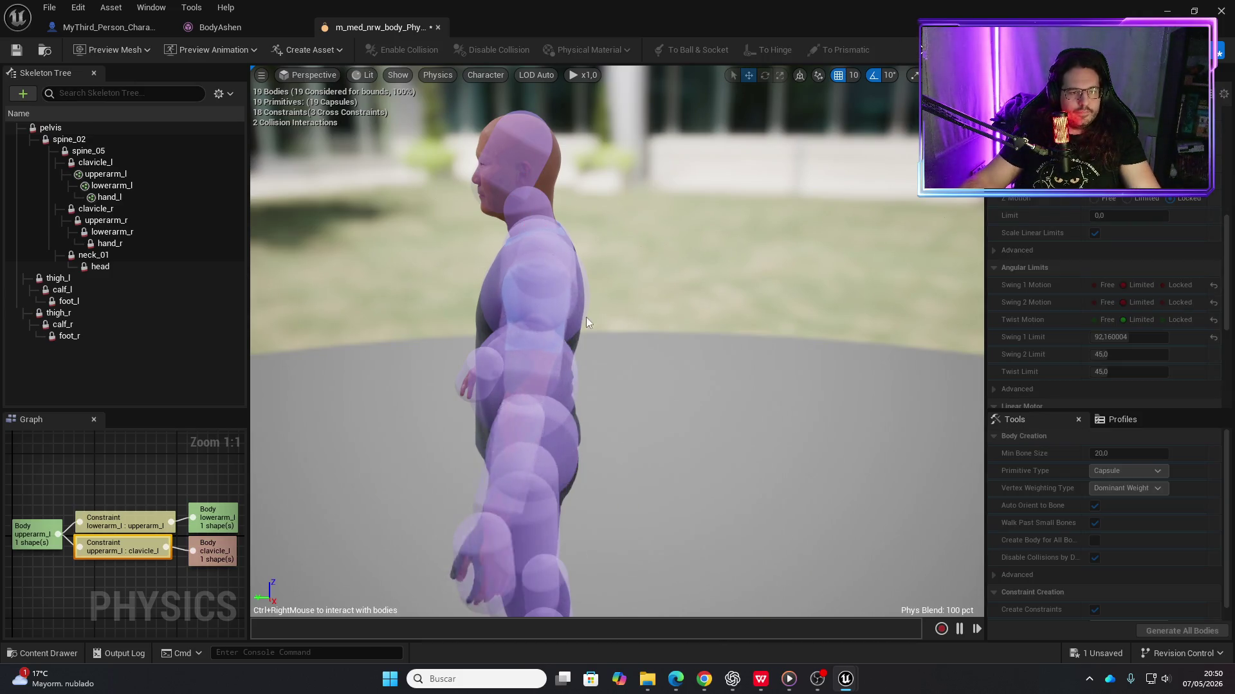
{"action": "mouse_move", "coordinate": [555, 329]}
{"action": "left_mouse_down"}
{"action": "mouse_move", "coordinate": [404, 175]}
{"action": "mouse_move", "coordinate": [552, 76]}
{"action": "mouse_move", "coordinate": [427, 69]}
{"action": "mouse_move", "coordinate": [939, 223]}
{"action": "mouse_move", "coordinate": [808, 319]}
{"action": "mouse_move", "coordinate": [393, 260]}
{"action": "mouse_move", "coordinate": [414, 143]}
{"action": "mouse_move", "coordinate": [965, 444]}
{"action": "mouse_move", "coordinate": [414, 169]}
{"action": "mouse_move", "coordinate": [442, 336]}
{"action": "mouse_move", "coordinate": [474, 358]}
{"action": "mouse_move", "coordinate": [570, 187]}
{"action": "mouse_move", "coordinate": [450, 205]}
{"action": "left_mouse_up"}
{"action": "left_click_drag", "start_coordinate": [777, 196], "coordinate": [682, 196]}
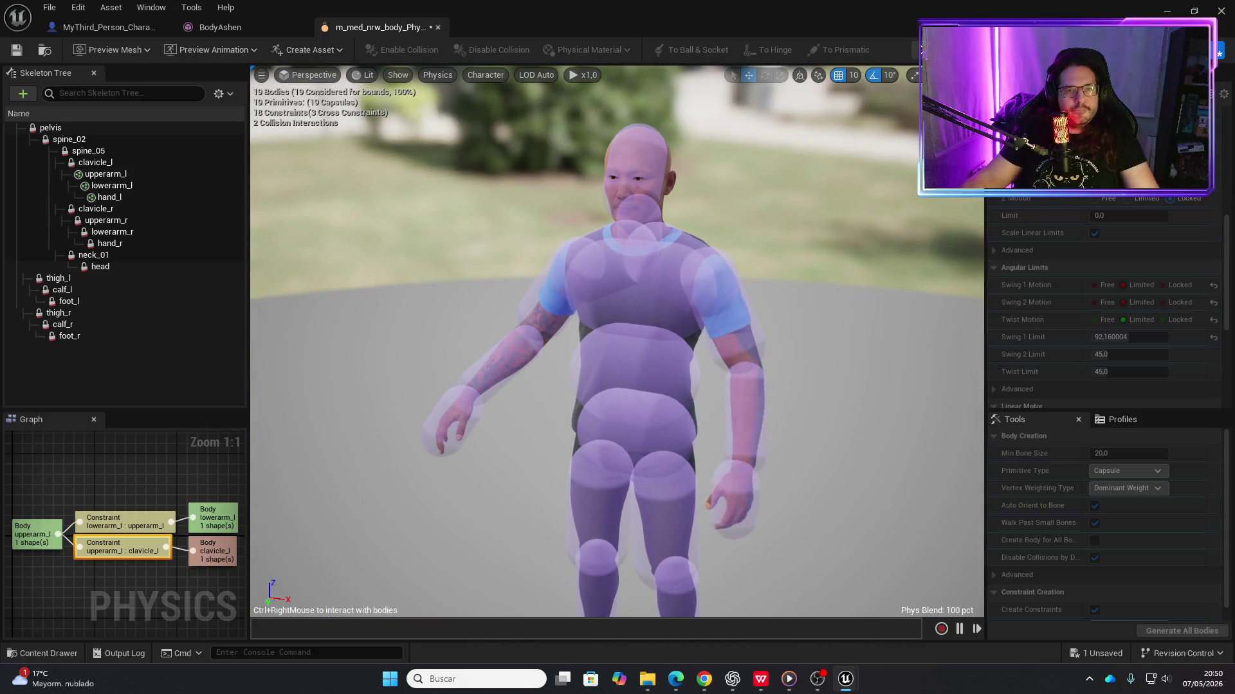
Restart the simulation and pull the right arm up and down to test it
{"action": "left_click", "coordinate": [921, 49]}
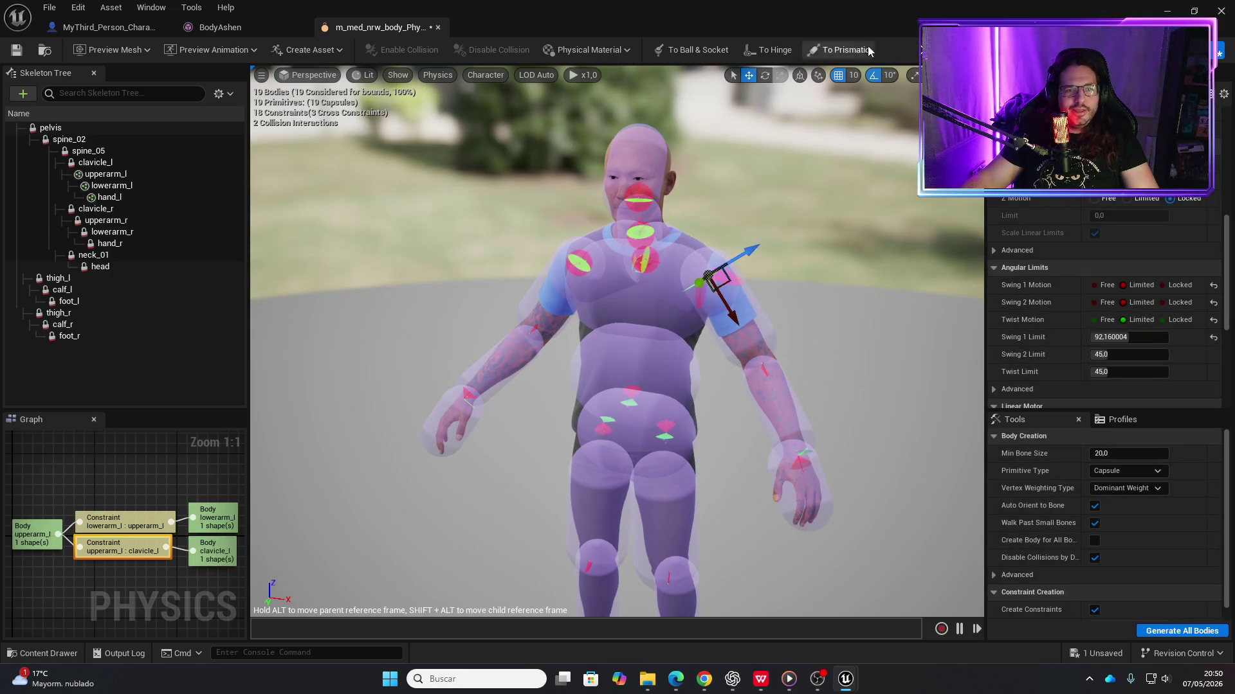
{"action": "left_click", "coordinate": [922, 50]}
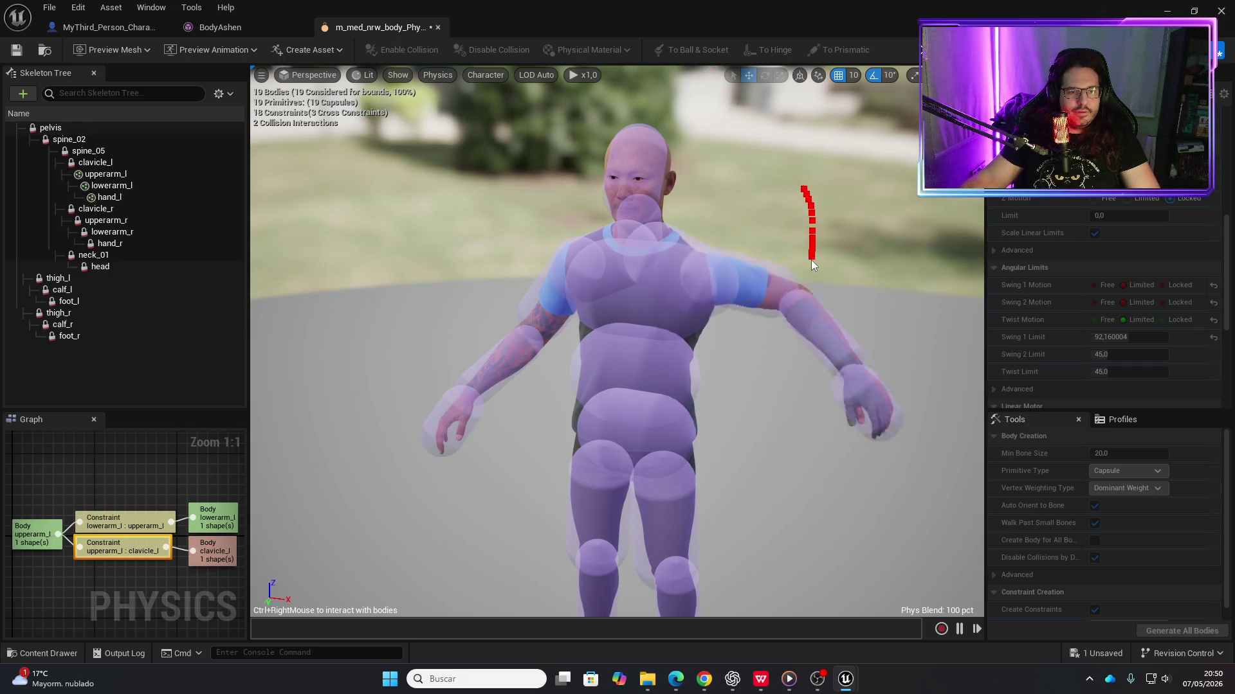
{"action": "mouse_move", "coordinate": [908, 325]}
{"action": "left_mouse_down"}
{"action": "mouse_move", "coordinate": [886, 175]}
{"action": "mouse_move", "coordinate": [863, 282]}
{"action": "mouse_move", "coordinate": [797, 361]}
{"action": "left_mouse_up"}
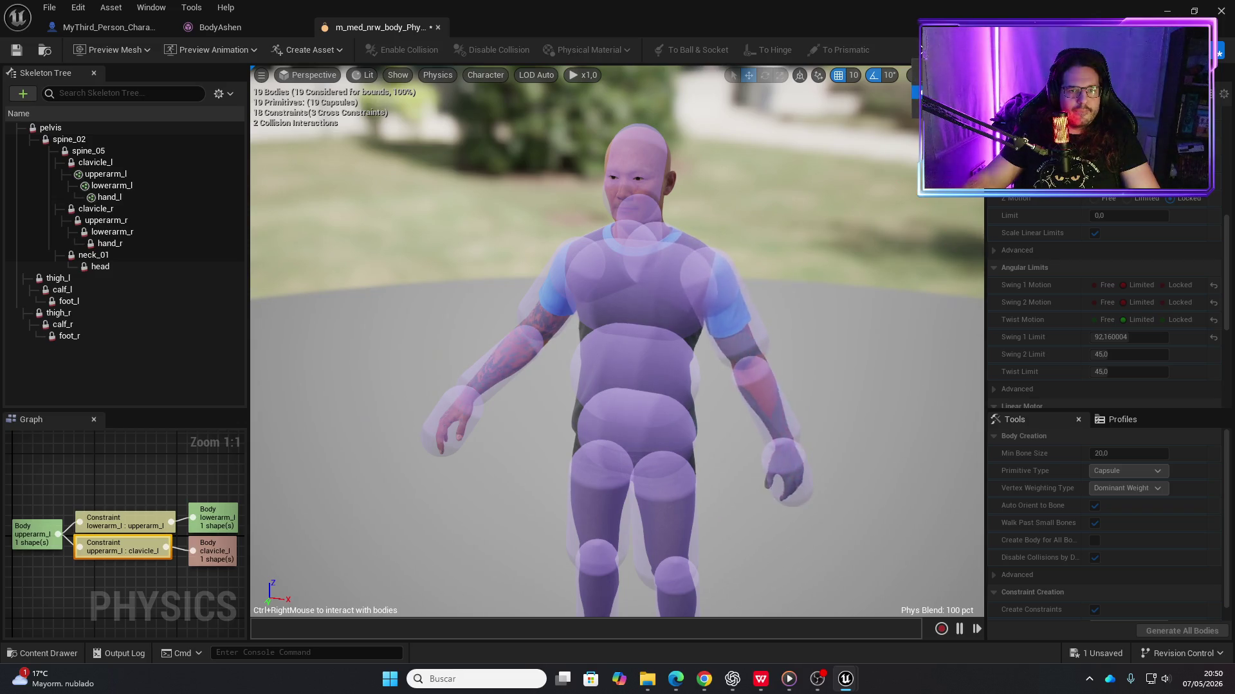
{"action": "left_click", "coordinate": [938, 49]}
Limit all angular motions of upperarm_r:clavicle_r, with a Swing 1 Limit of 90
{"action": "left_click", "coordinate": [578, 266]}
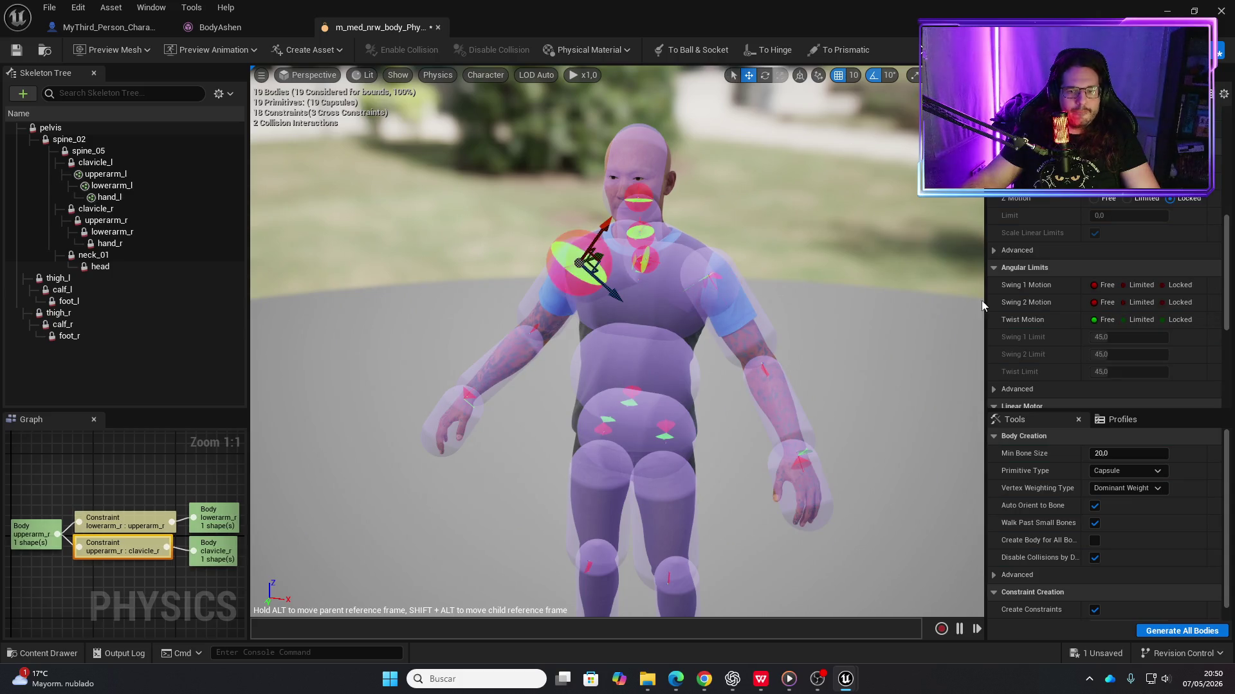
{"action": "left_click", "coordinate": [1125, 285]}
{"action": "left_click", "coordinate": [1125, 302]}
{"action": "left_click", "coordinate": [1124, 320]}
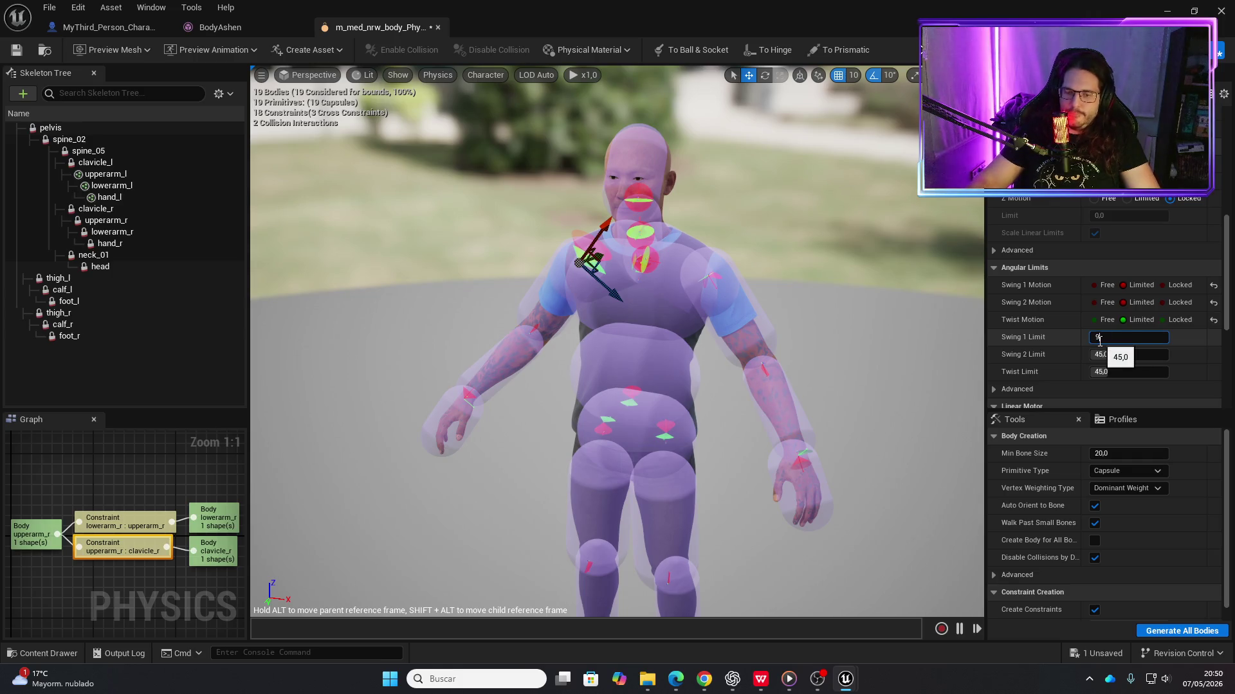
Lock Swing 2 motion on the clavicle_l:spine_05 constraint
{"action": "left_click", "coordinate": [651, 267]}
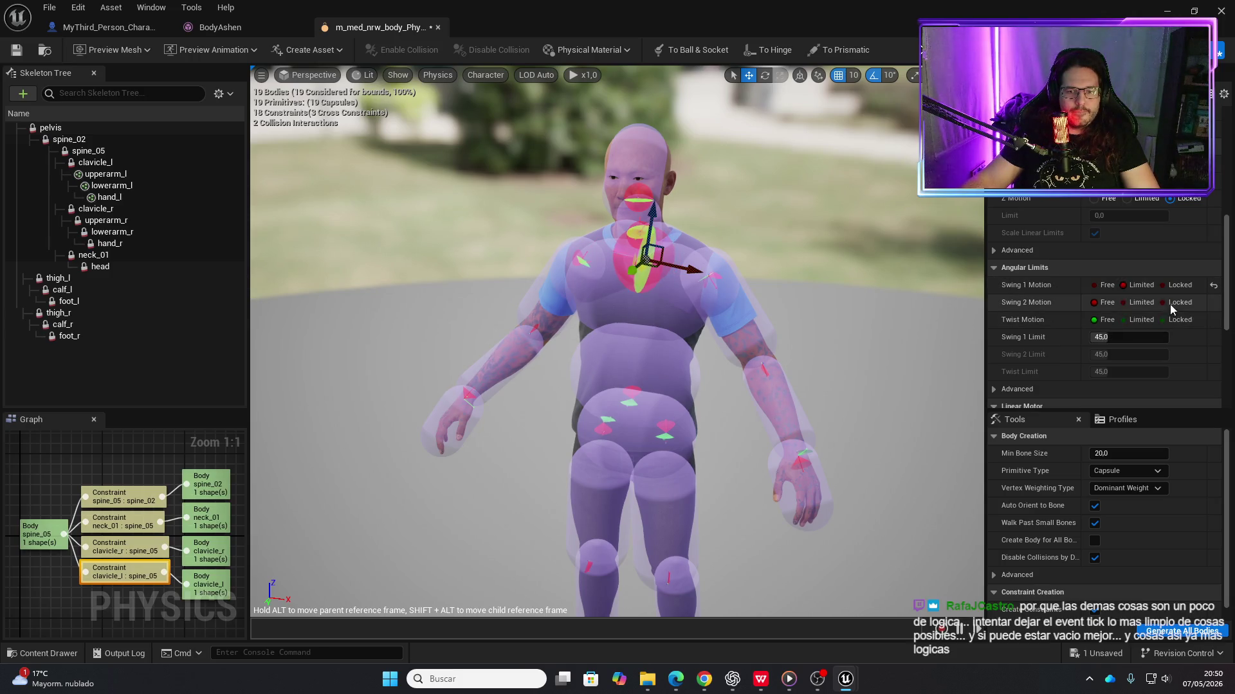
{"action": "left_click", "coordinate": [1169, 303]}
{"action": "mouse_move", "coordinate": [832, 335]}
{"action": "left_mouse_down"}
{"action": "mouse_move", "coordinate": [791, 347]}
{"action": "mouse_move", "coordinate": [829, 347]}
{"action": "mouse_move", "coordinate": [811, 338]}
{"action": "left_mouse_up"}
Lock Swing 1 and Swing 2 on the clavicle_l–spine_05 constraint, limit Twist at 45°, and simulate
{"action": "left_click", "coordinate": [1161, 284]}
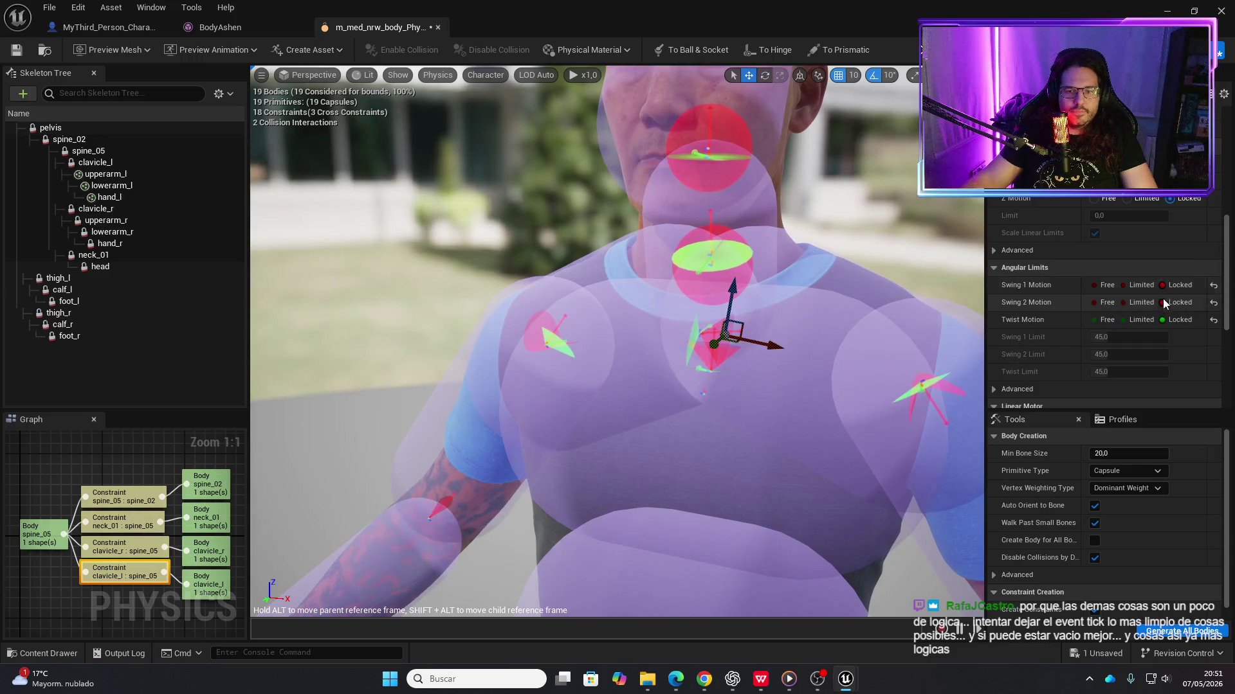
{"action": "left_click", "coordinate": [1123, 302]}
{"action": "left_click_drag", "start_coordinate": [900, 334], "coordinate": [785, 345]}
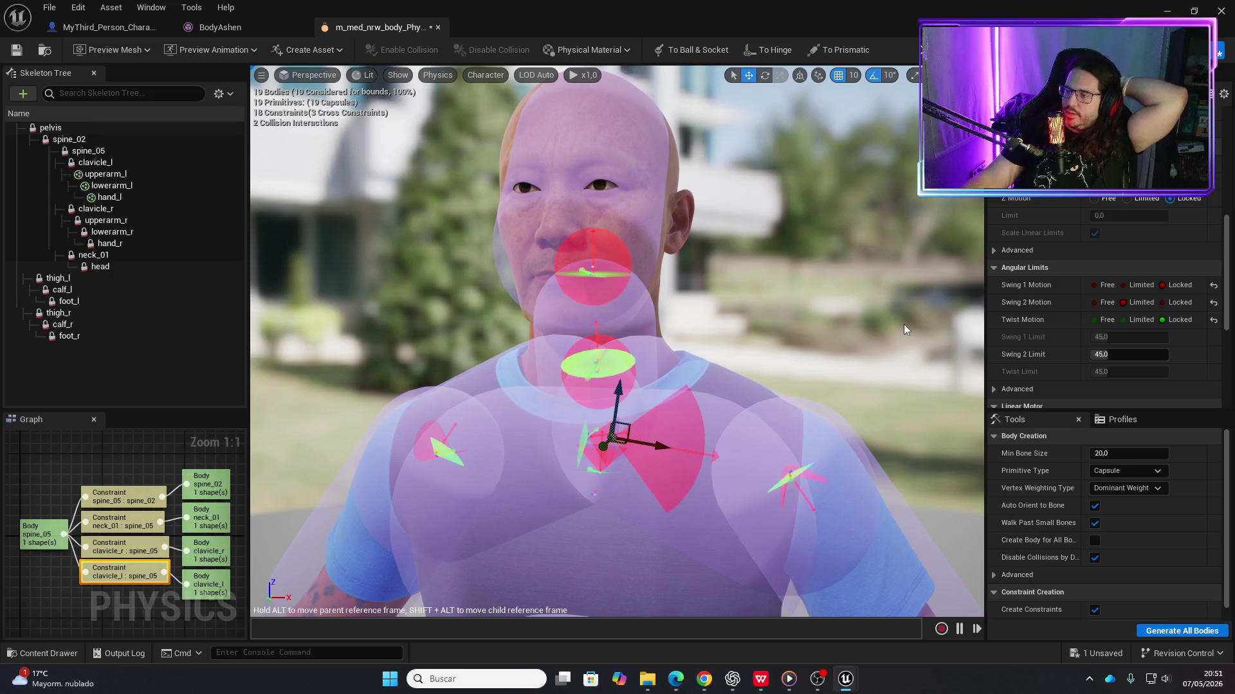
{"action": "left_click_drag", "start_coordinate": [874, 334], "coordinate": [861, 346]}
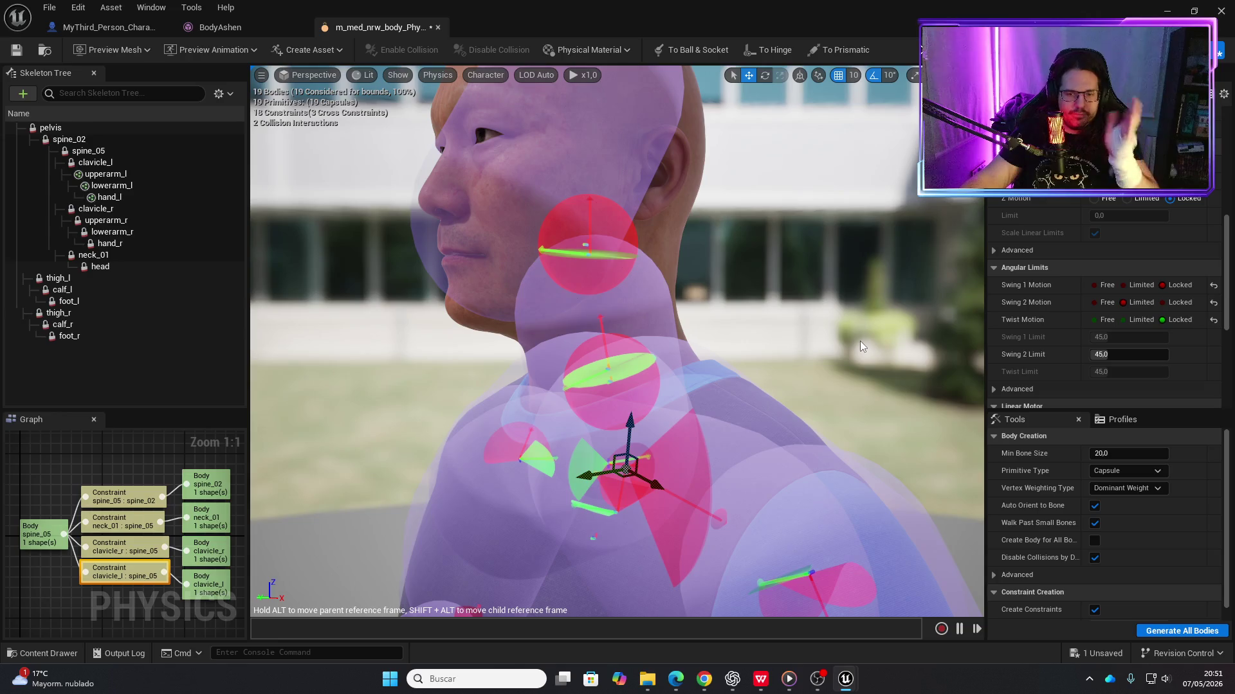
{"action": "left_click", "coordinate": [1162, 302]}
{"action": "left_click", "coordinate": [1126, 319]}
{"action": "scroll", "coordinate": [787, 399], "scroll_direction": "down", "scroll_amount": 3}
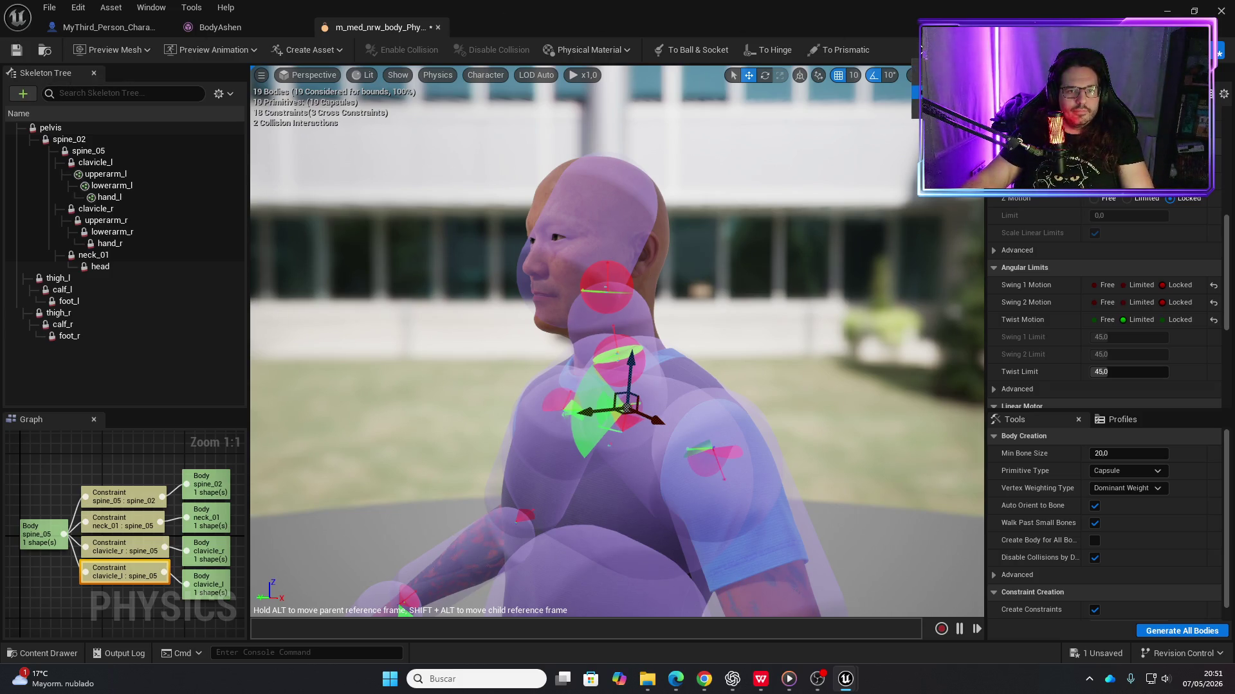
{"action": "left_click", "coordinate": [921, 50]}
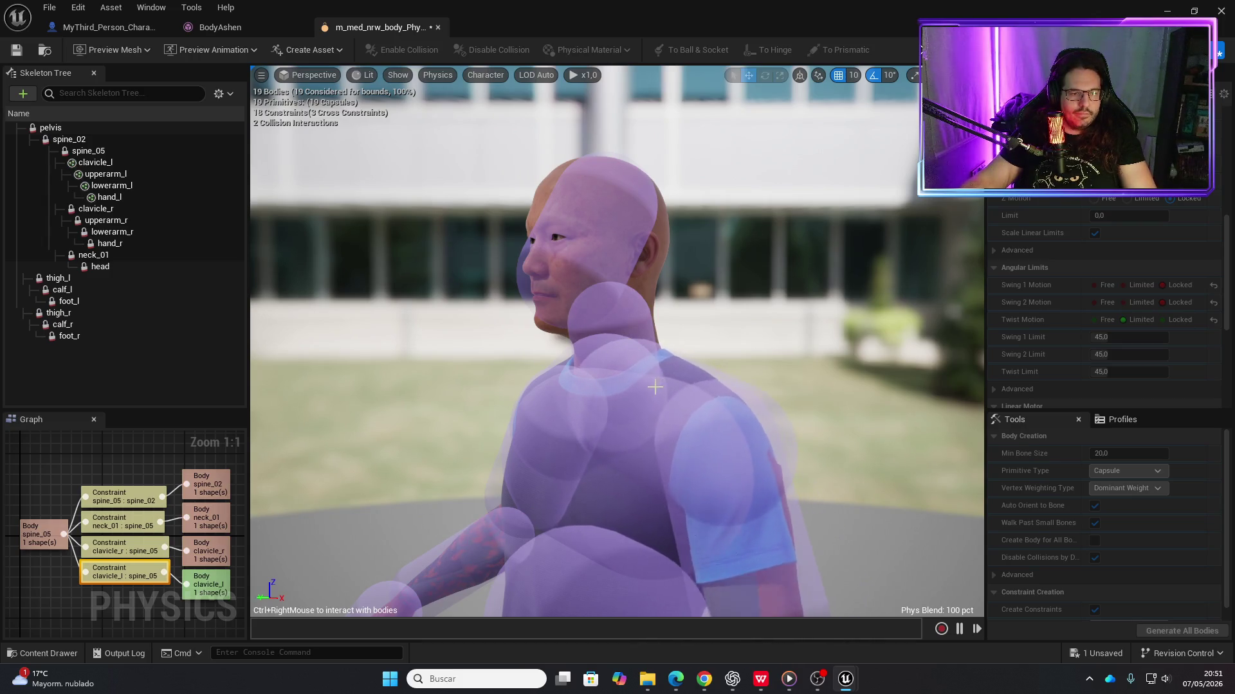
Tug the shoulder and neck in the simulation, stop it, and select the right upper-arm-to-clavicle constraint
{"action": "mouse_move", "coordinate": [645, 390]}
{"action": "left_mouse_down"}
{"action": "mouse_move", "coordinate": [728, 325]}
{"action": "mouse_move", "coordinate": [616, 455]}
{"action": "mouse_move", "coordinate": [827, 350]}
{"action": "mouse_move", "coordinate": [449, 249]}
{"action": "mouse_move", "coordinate": [758, 319]}
{"action": "left_mouse_up"}
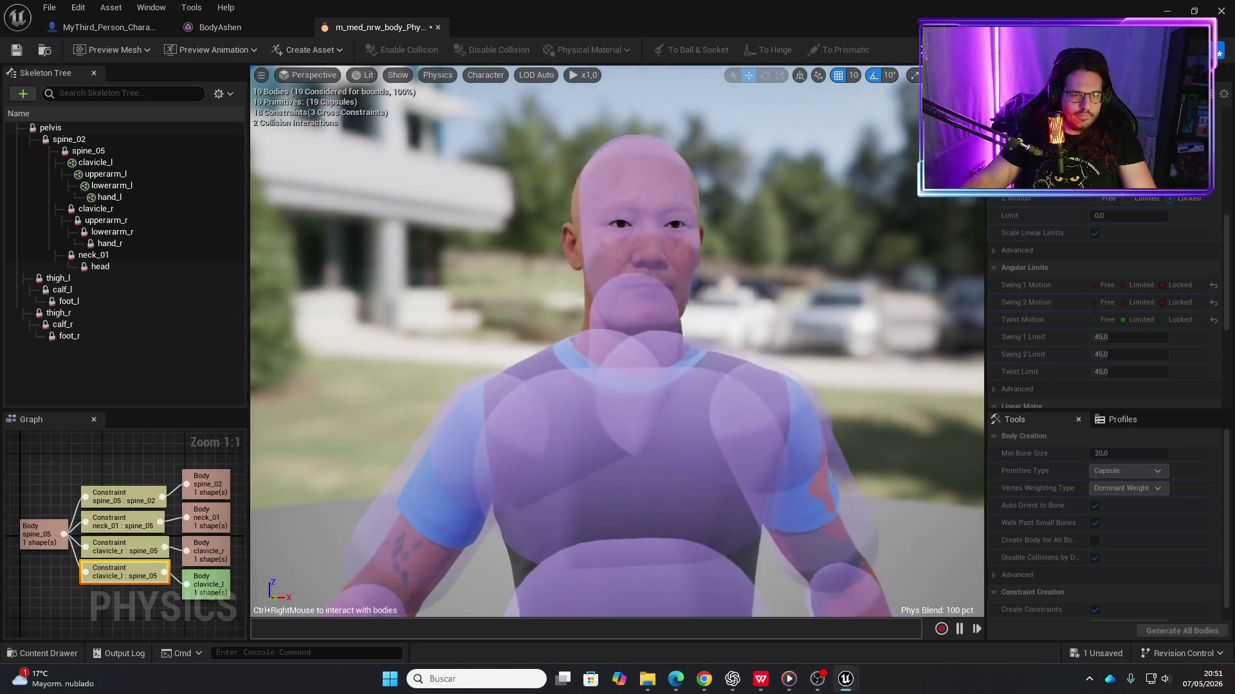
{"action": "mouse_move", "coordinate": [610, 339]}
{"action": "left_mouse_down"}
{"action": "mouse_move", "coordinate": [658, 319]}
{"action": "mouse_move", "coordinate": [643, 360]}
{"action": "mouse_move", "coordinate": [652, 399]}
{"action": "mouse_move", "coordinate": [694, 386]}
{"action": "mouse_move", "coordinate": [743, 470]}
{"action": "left_mouse_up"}
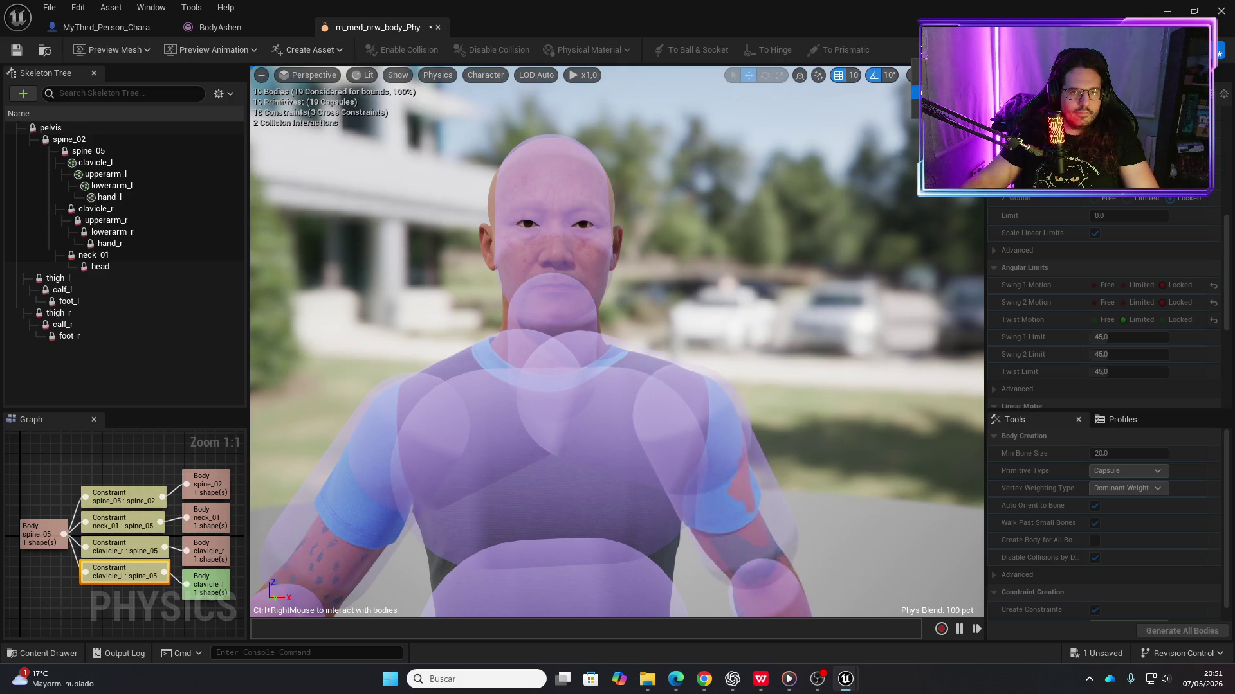
{"action": "left_click", "coordinate": [922, 50]}
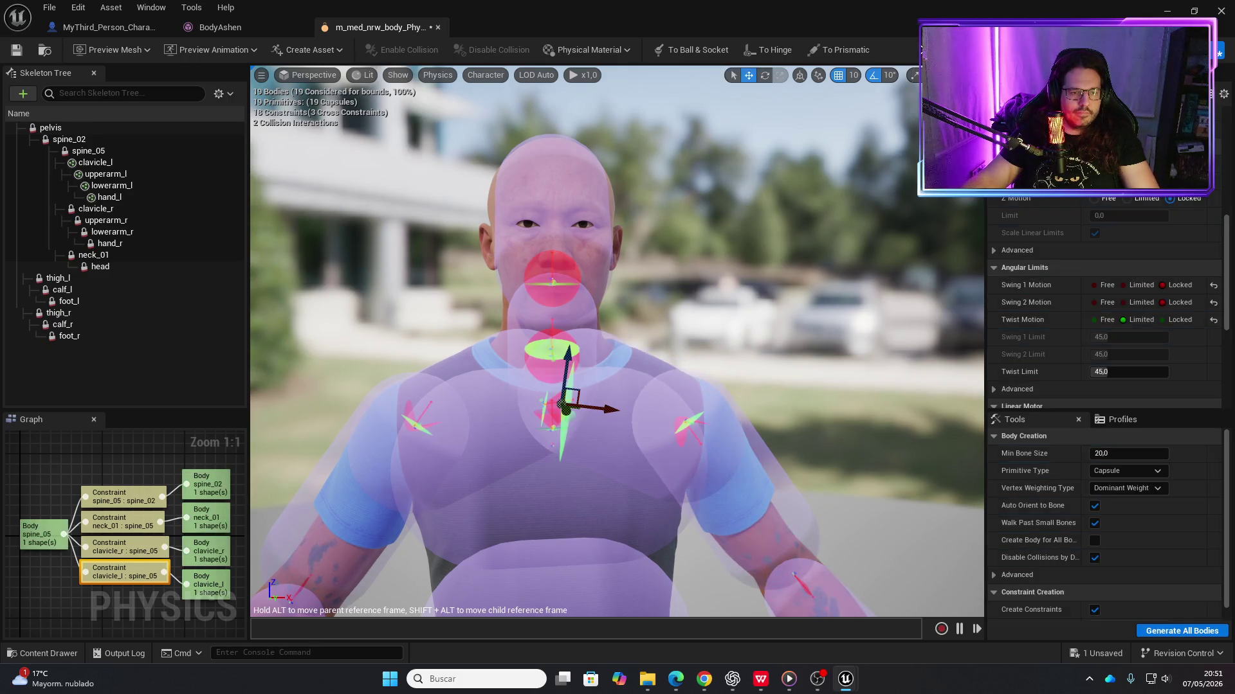
{"action": "left_click", "coordinate": [430, 421]}
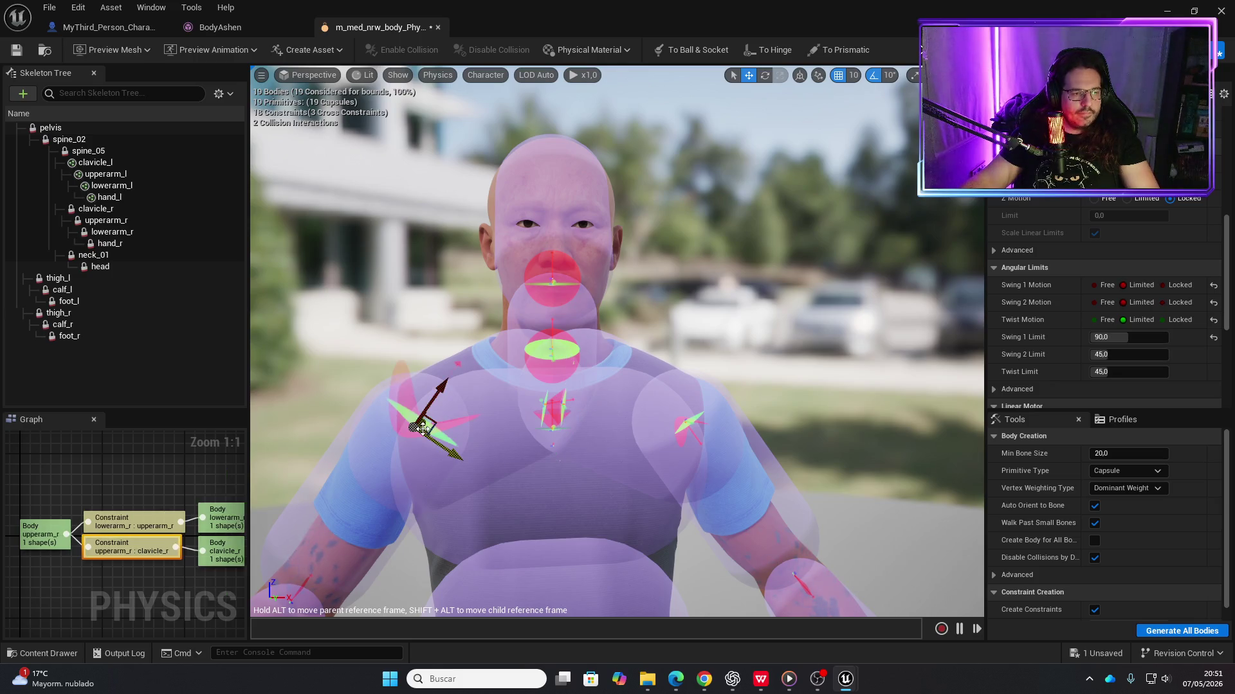
Simulate the ragdoll and pull one arm up to test the right shoulder limits
{"action": "left_click_drag", "start_coordinate": [449, 419], "coordinate": [832, 116]}
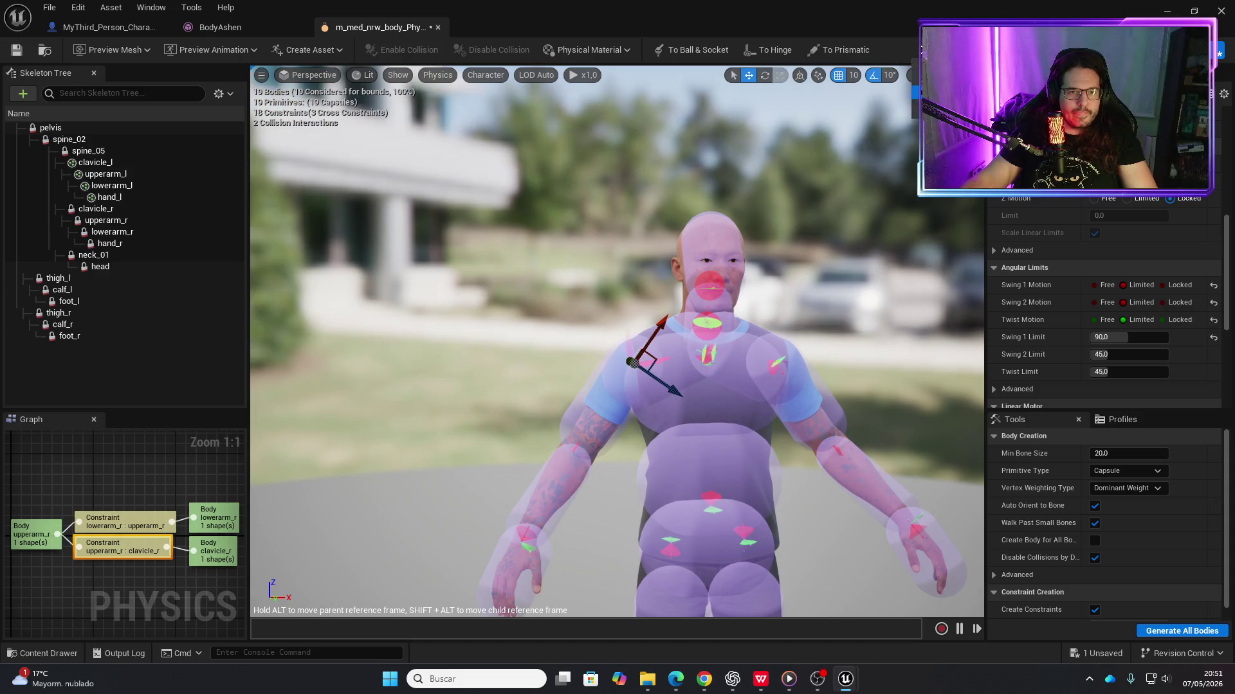
{"action": "left_click", "coordinate": [922, 50]}
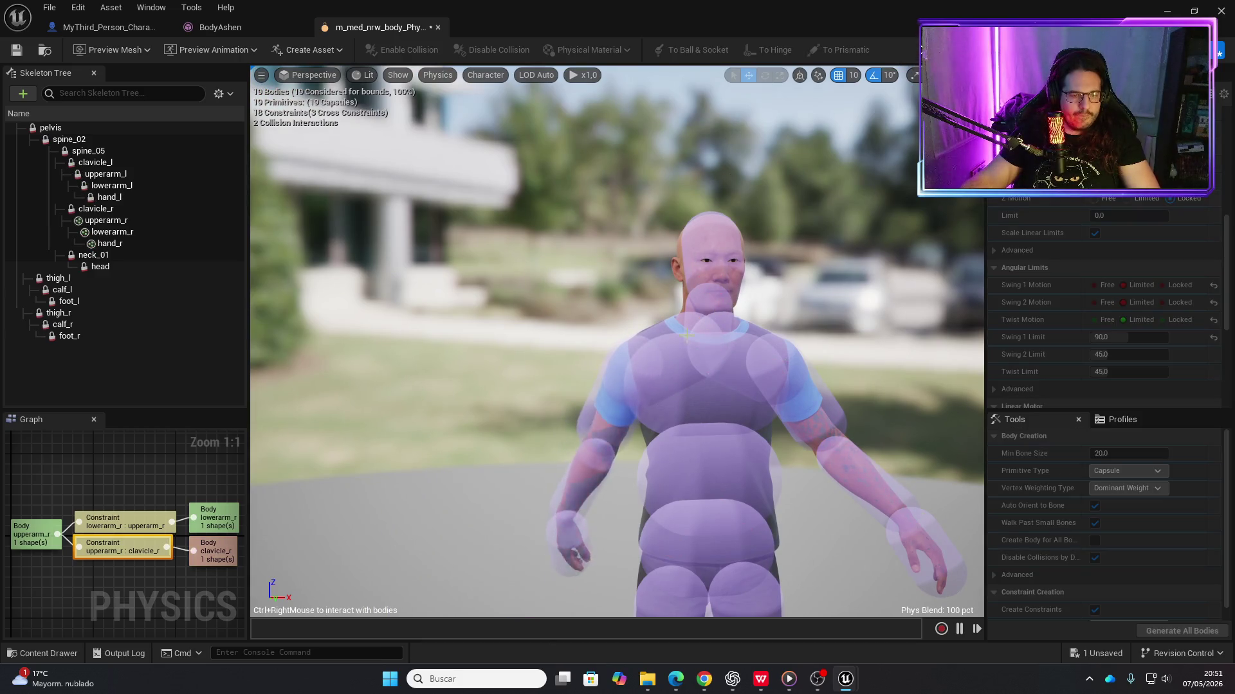
{"action": "mouse_move", "coordinate": [578, 386]}
{"action": "left_mouse_down"}
{"action": "mouse_move", "coordinate": [594, 174]}
{"action": "mouse_move", "coordinate": [661, 166]}
{"action": "mouse_move", "coordinate": [641, 88]}
{"action": "mouse_move", "coordinate": [558, 361]}
{"action": "left_mouse_up"}
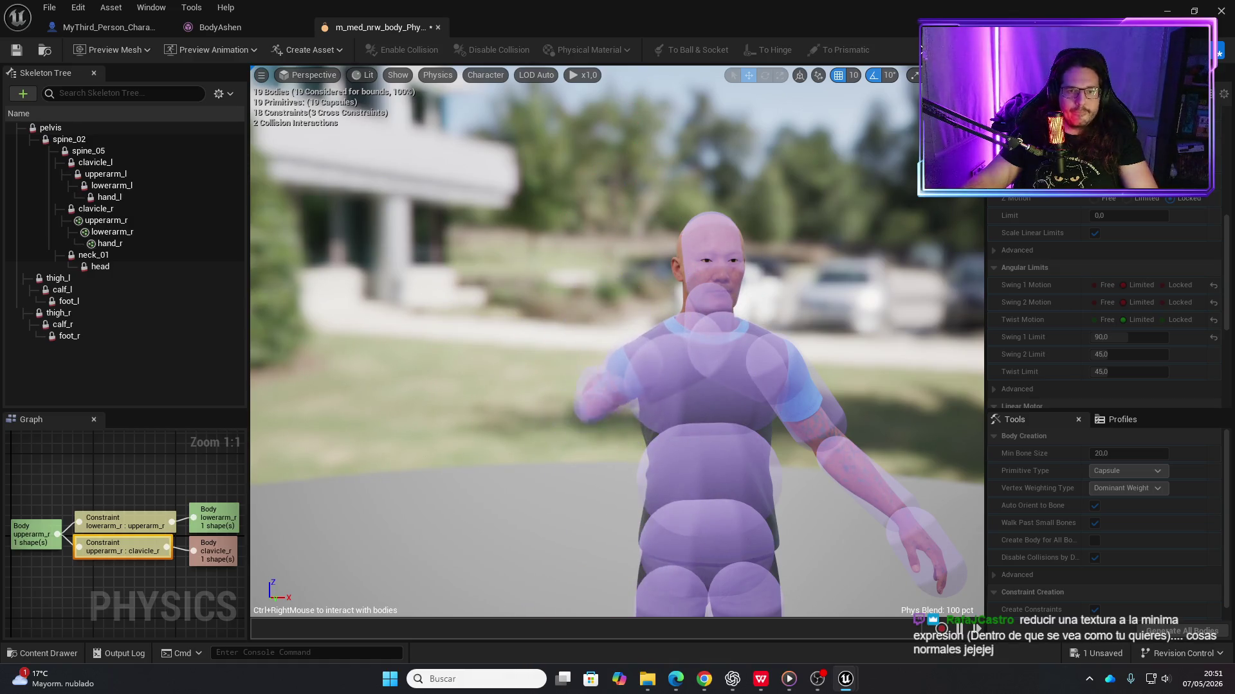
{"action": "left_click", "coordinate": [921, 50]}
Frame a side view of the head and shoulder and select the neck_01–spine_05 constraint
{"action": "key", "text": "f"}
{"action": "left_click_drag", "start_coordinate": [617, 347], "coordinate": [505, 350]}
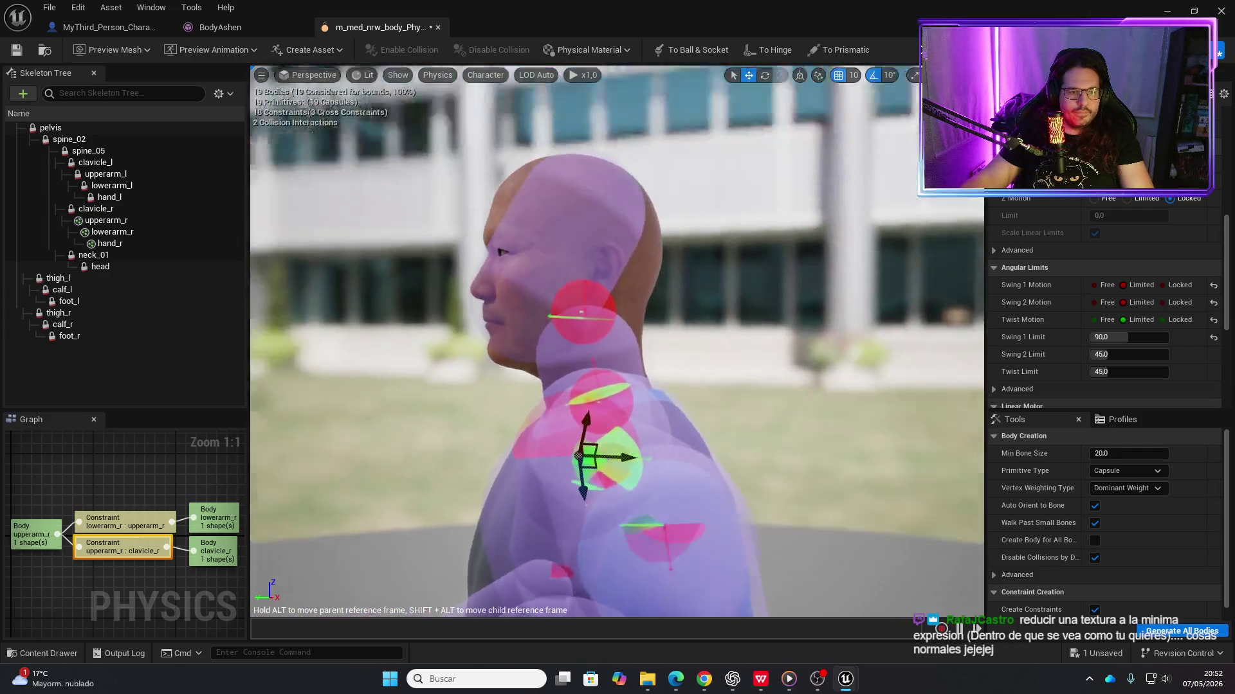
{"action": "scroll", "coordinate": [819, 239], "scroll_direction": "up", "scroll_amount": 3}
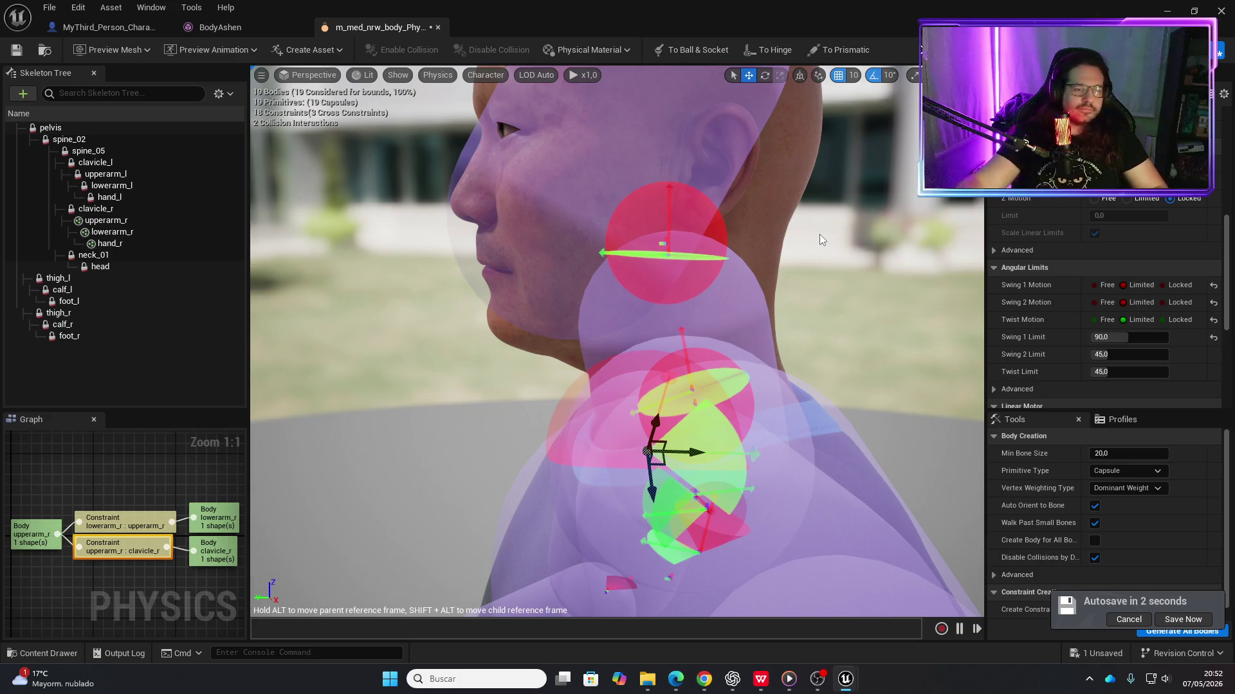
{"action": "left_click", "coordinate": [723, 373]}
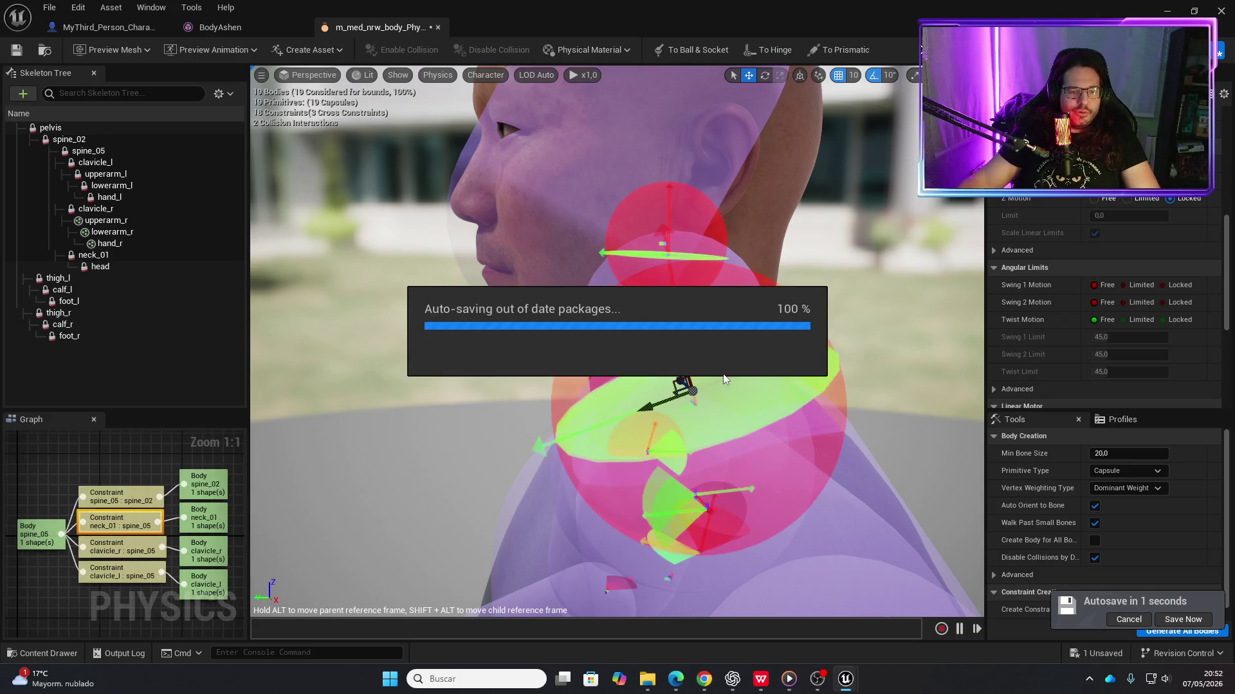
Set both swings of the neck_01–spine_05 constraint to Limited at 45°
{"action": "mouse_move", "coordinate": [722, 373]}
{"action": "left_mouse_down"}
{"action": "mouse_move", "coordinate": [868, 379]}
{"action": "mouse_move", "coordinate": [726, 376]}
{"action": "mouse_move", "coordinate": [740, 376]}
{"action": "left_mouse_up"}
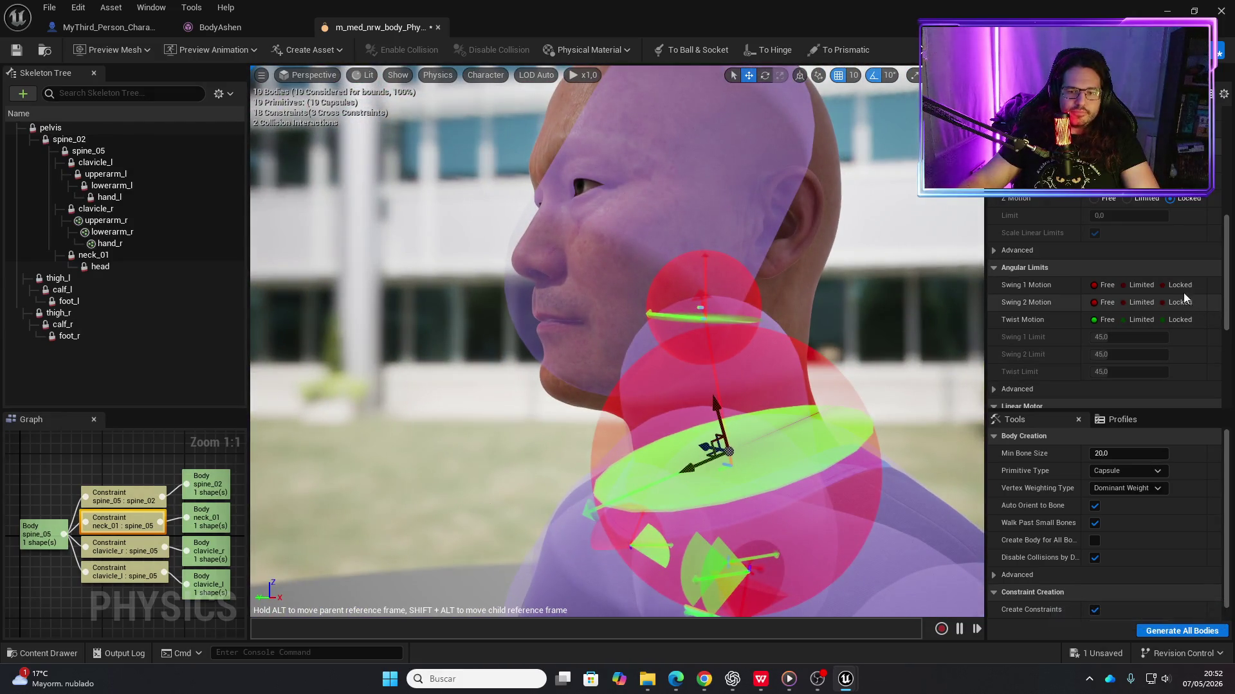
{"action": "left_click", "coordinate": [1180, 286]}
{"action": "left_click", "coordinate": [1163, 303]}
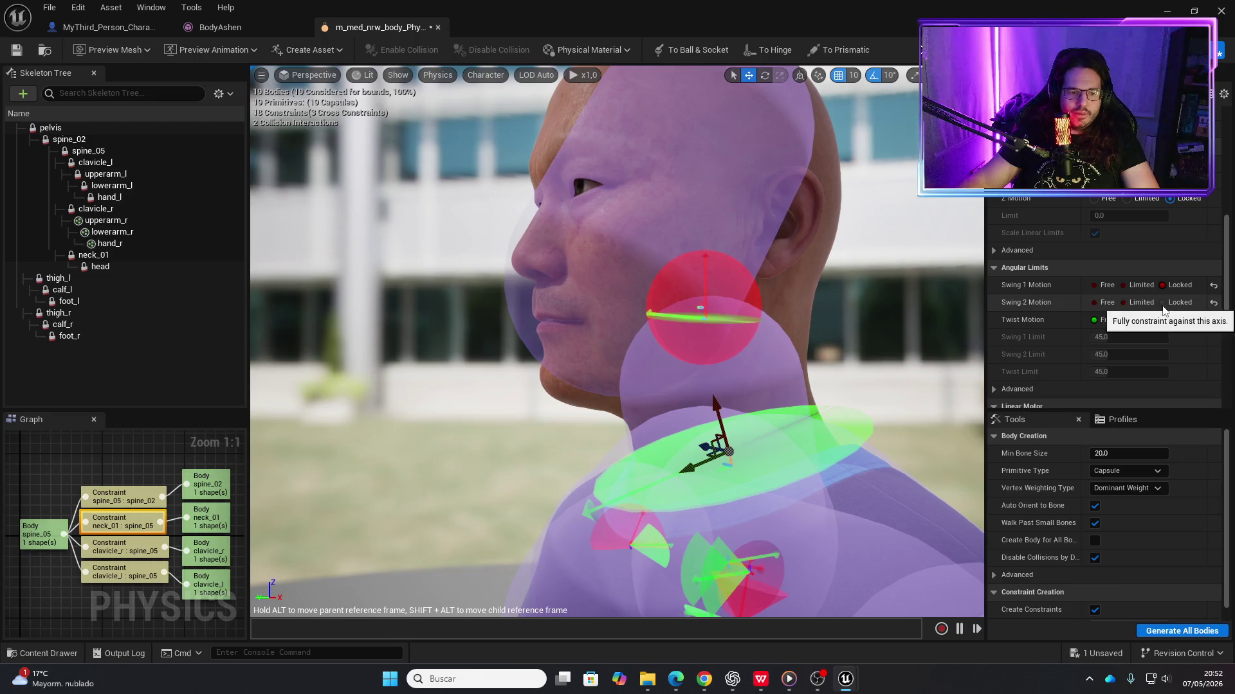
{"action": "left_click", "coordinate": [1123, 303]}
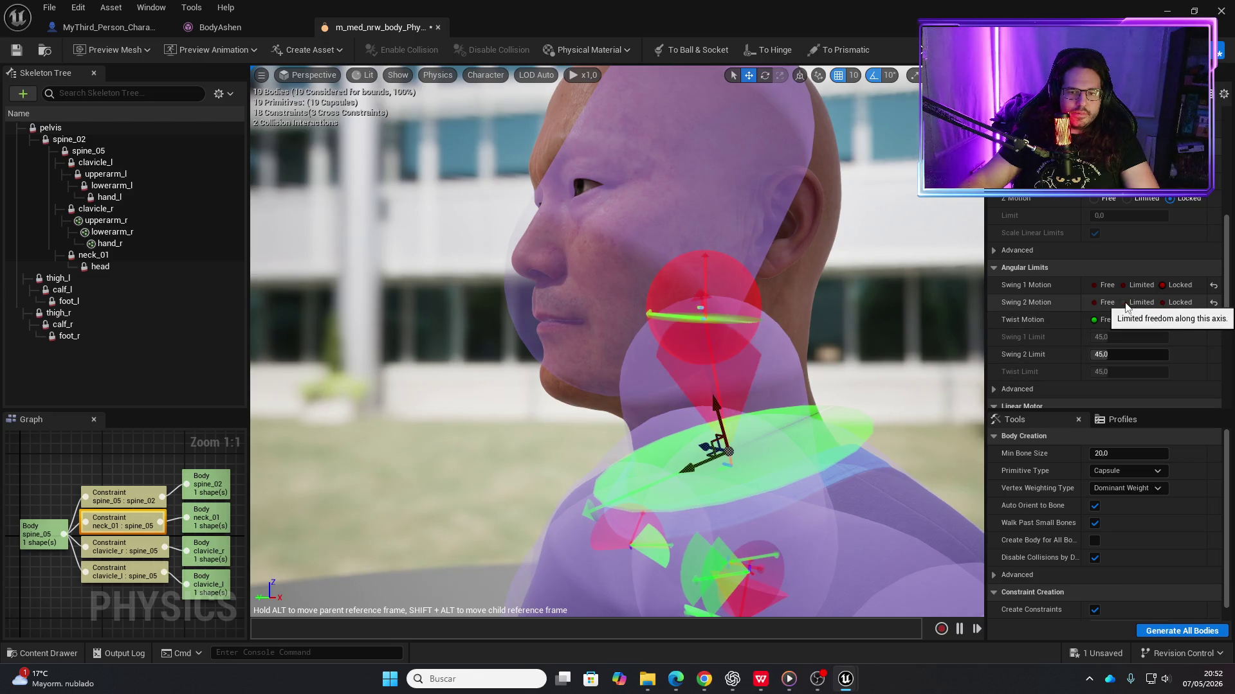
{"action": "left_click", "coordinate": [1130, 285]}
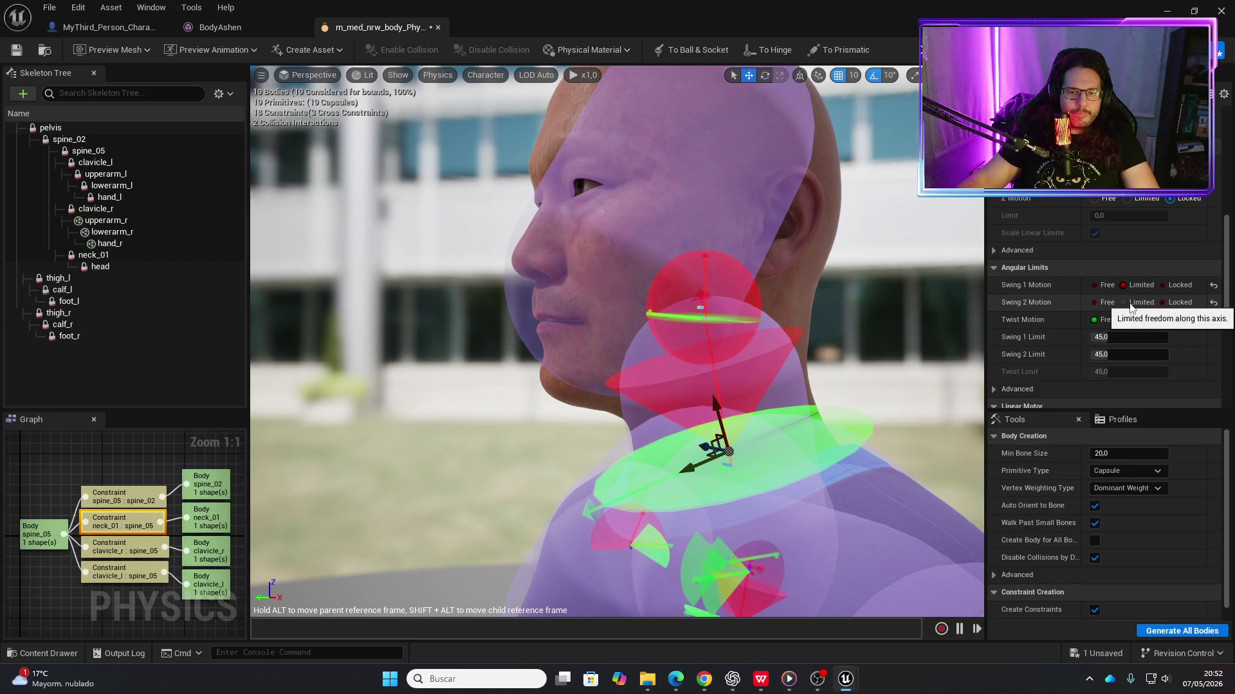
{"action": "left_click", "coordinate": [1164, 285]}
{"action": "scroll", "coordinate": [1047, 347], "scroll_direction": "down", "scroll_amount": 1}
{"action": "scroll", "coordinate": [1047, 348], "scroll_direction": "up", "scroll_amount": 1}
{"action": "left_click_drag", "start_coordinate": [708, 353], "coordinate": [463, 354]}
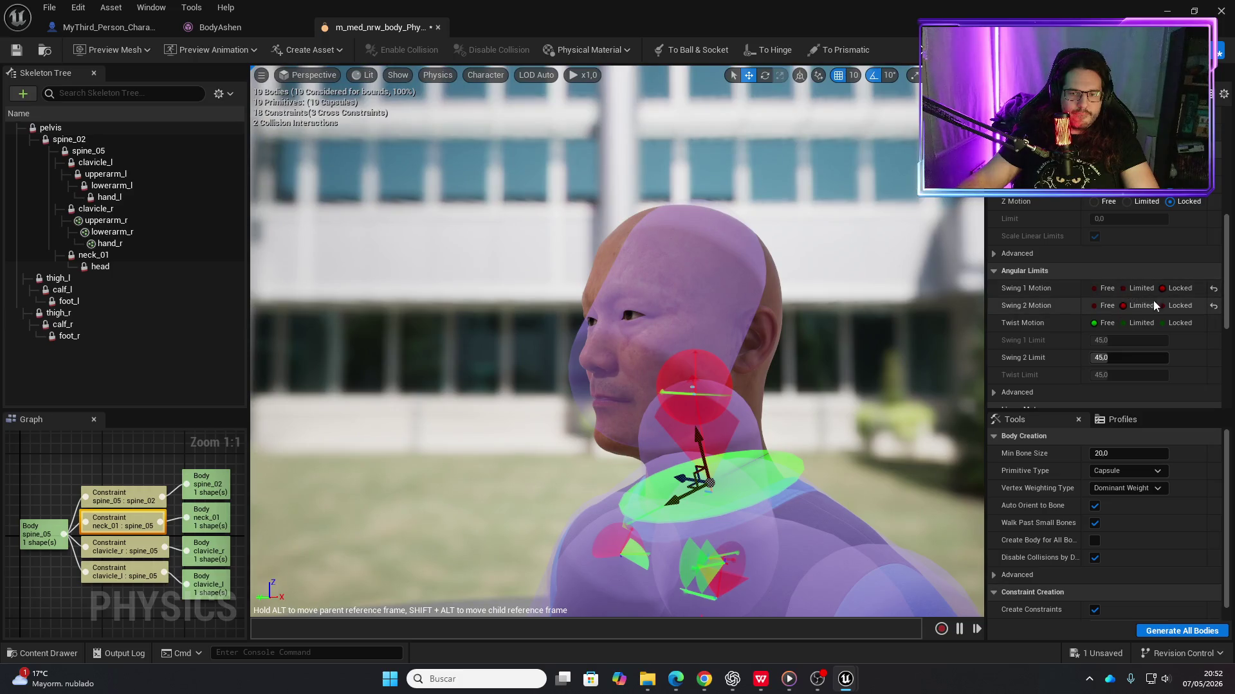
{"action": "left_click", "coordinate": [1137, 288]}
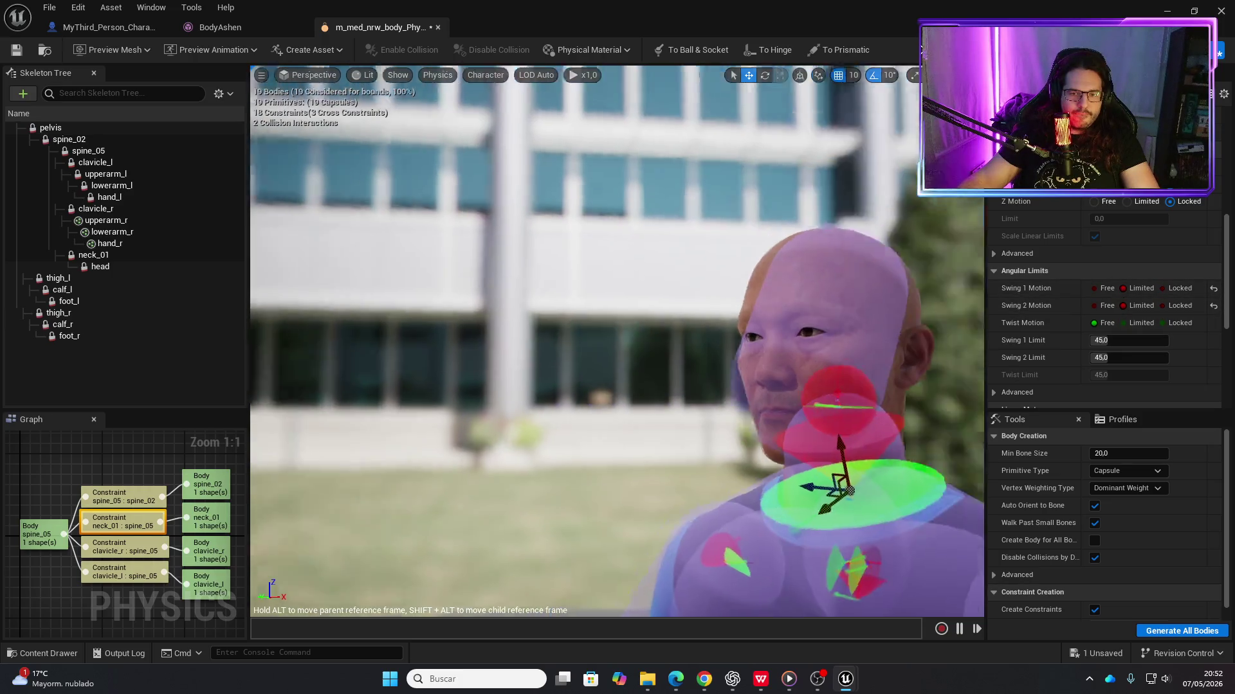
Limit the neck's Twist motion with a 90° Twist Limit and start the simulation
{"action": "left_click", "coordinate": [1126, 325]}
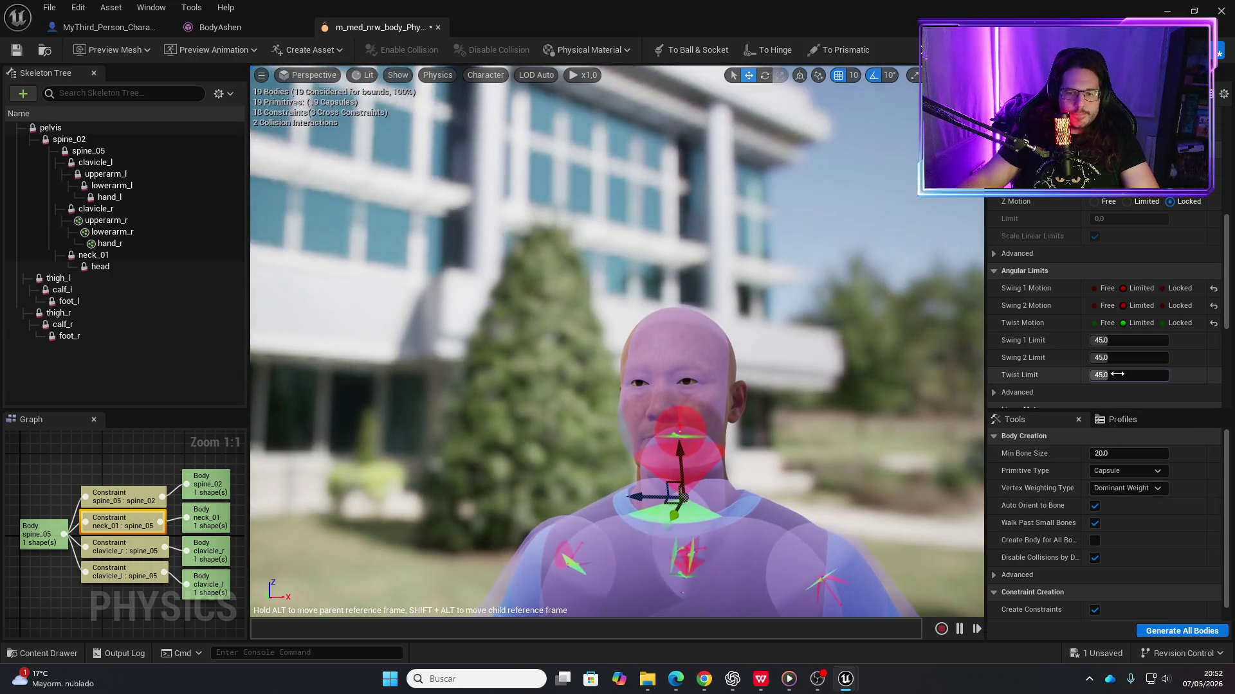
{"action": "left_click", "coordinate": [1117, 374]}
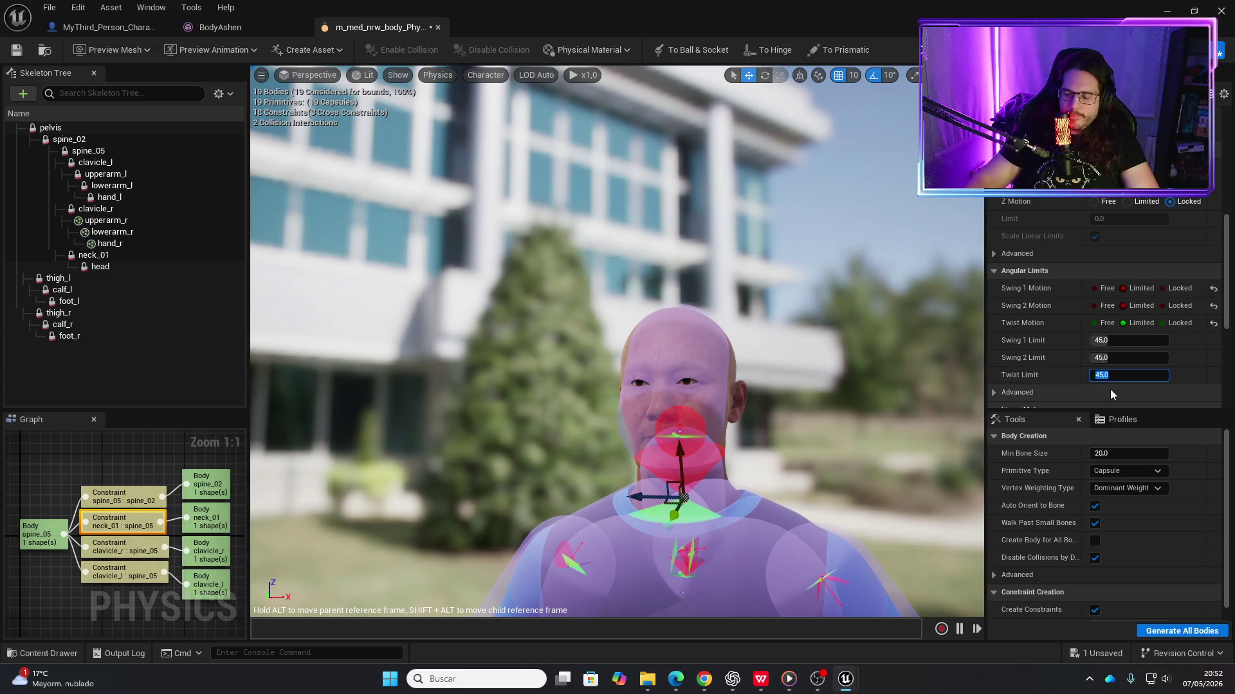
{"action": "type", "text": "90"}
{"action": "key", "text": "Return"}
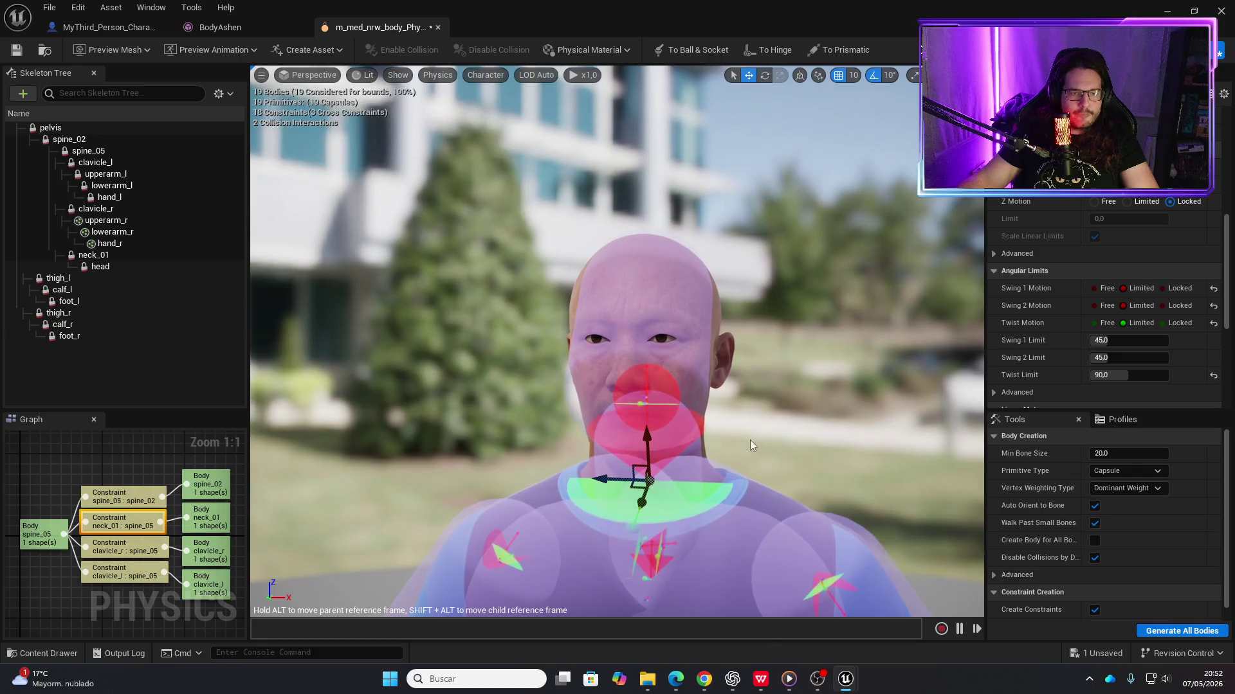
{"action": "key", "text": "alt+s"}
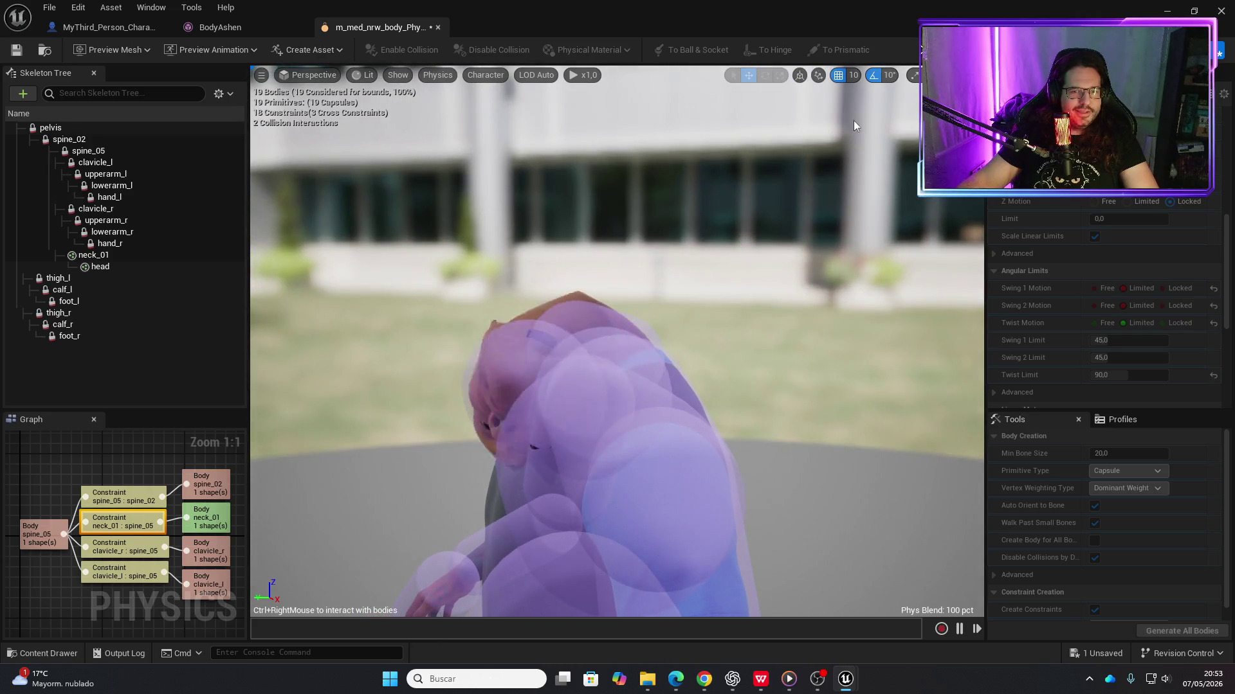
Stop the simulation and set both neck_01–spine_05 swings to Locked
{"action": "key", "text": "alt+s"}
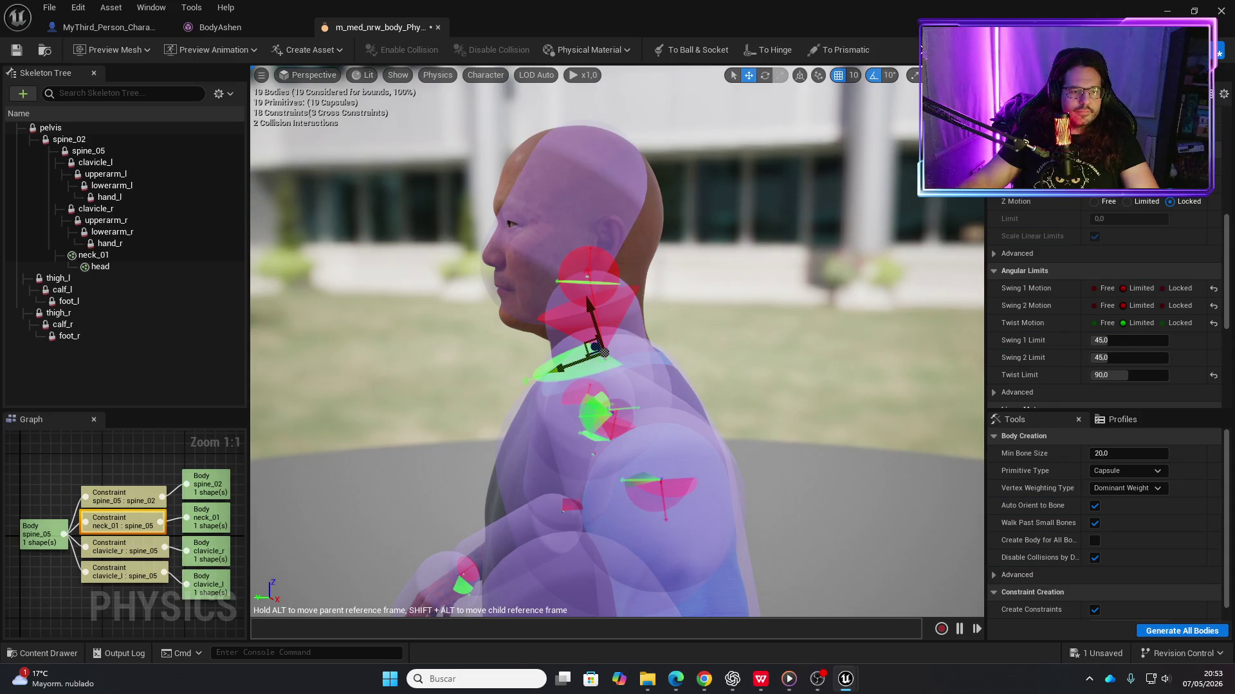
{"action": "key", "text": "f"}
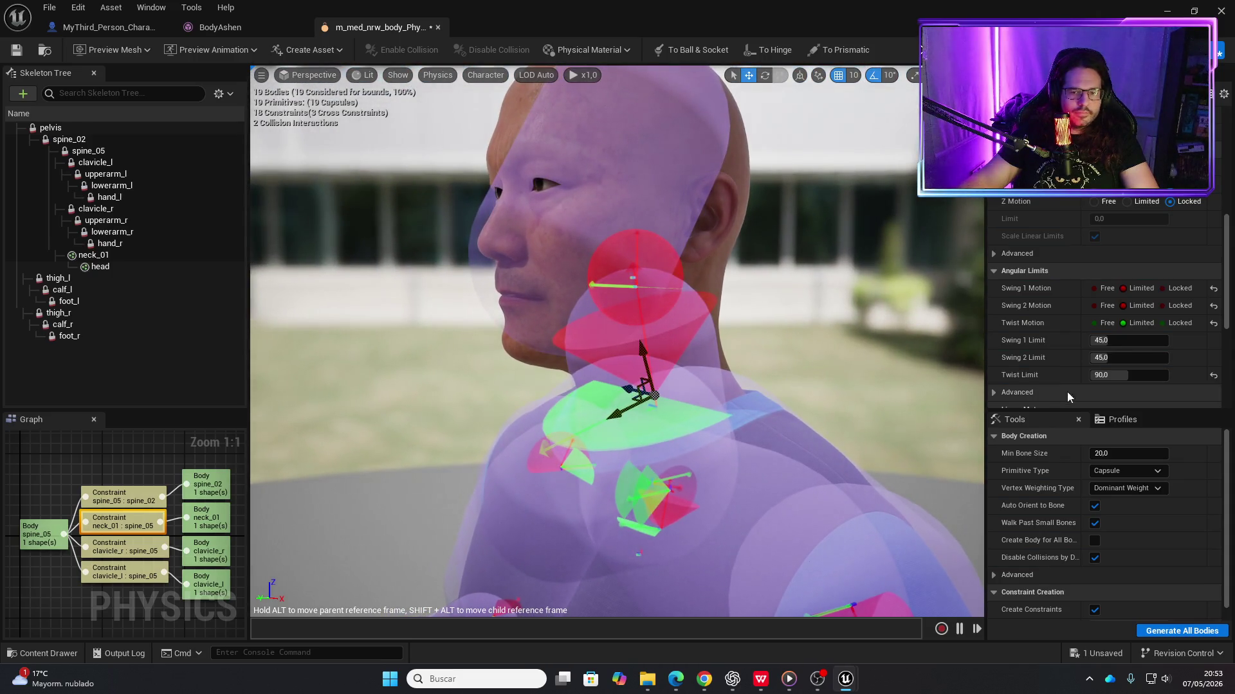
{"action": "left_click", "coordinate": [1169, 306]}
{"action": "left_click", "coordinate": [1169, 288]}
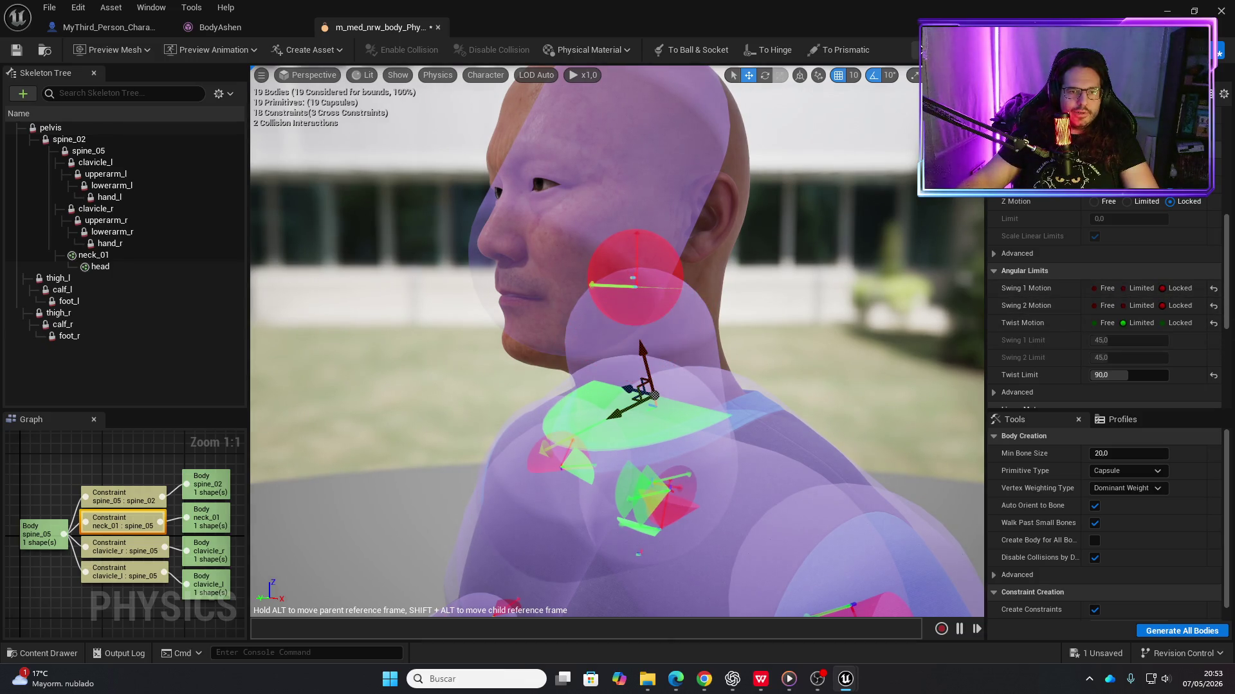
Test the locked neck swings in simulation, then select the head–neck_01 constraint
{"action": "left_click", "coordinate": [921, 50]}
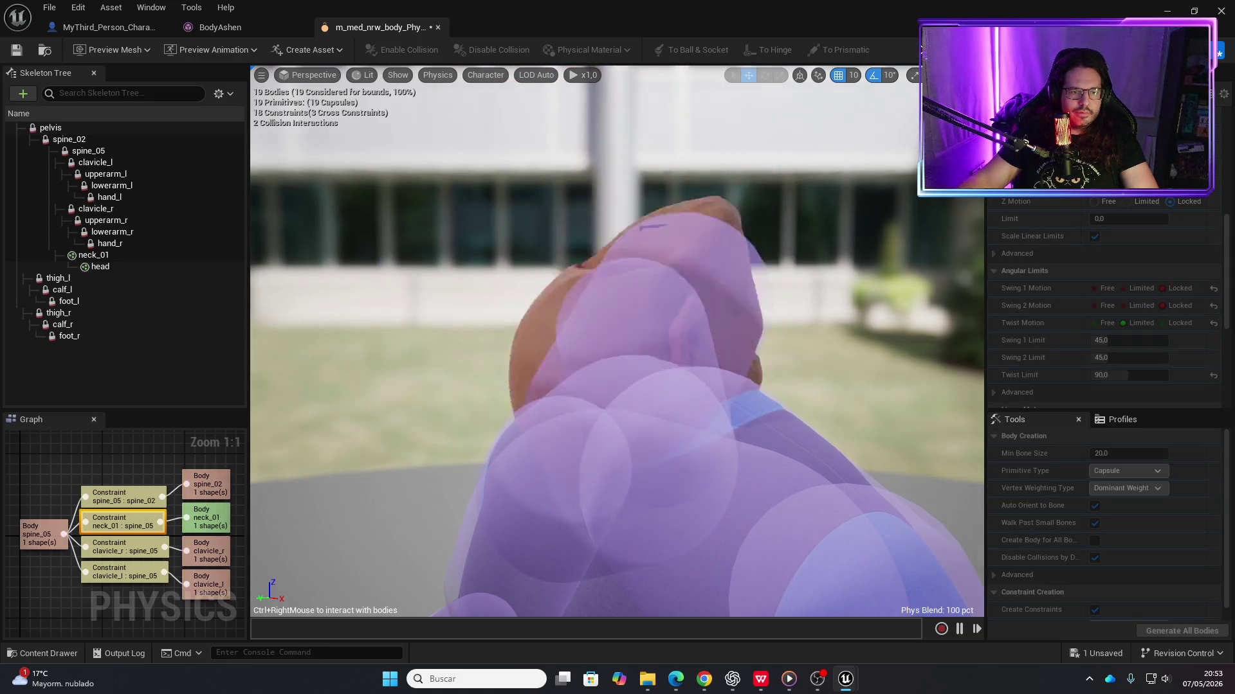
{"action": "left_click", "coordinate": [922, 50]}
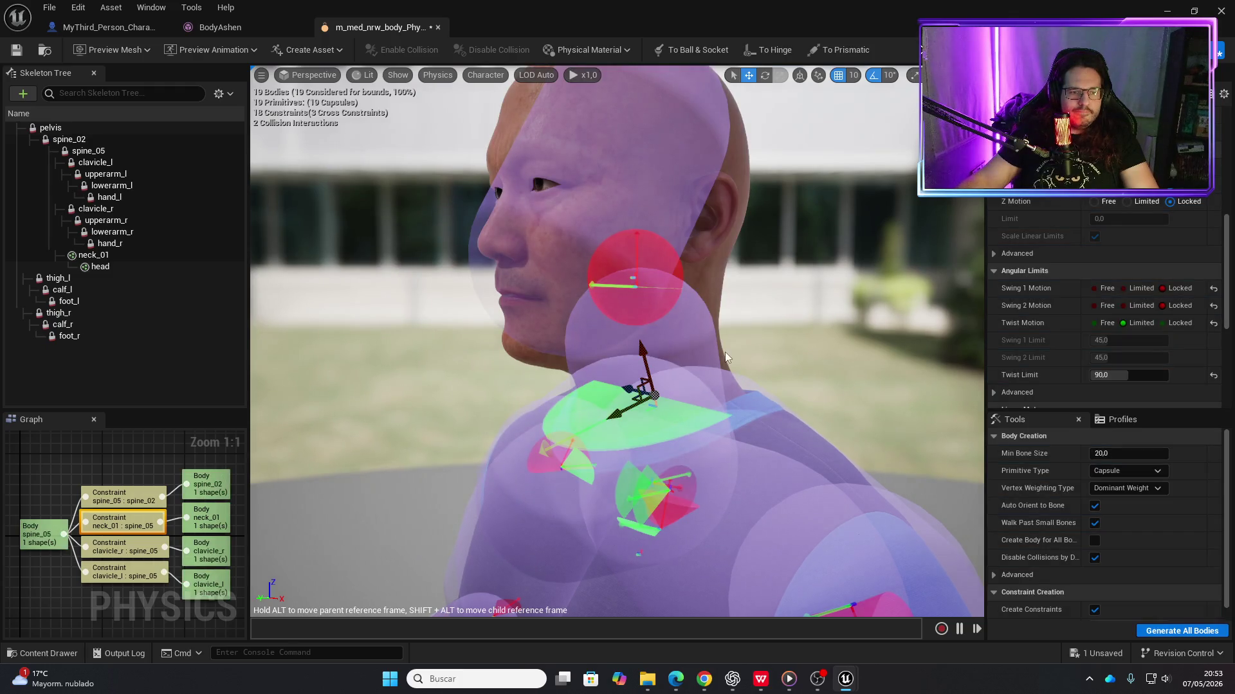
{"action": "left_click", "coordinate": [633, 285]}
{"action": "left_click", "coordinate": [1162, 288]}
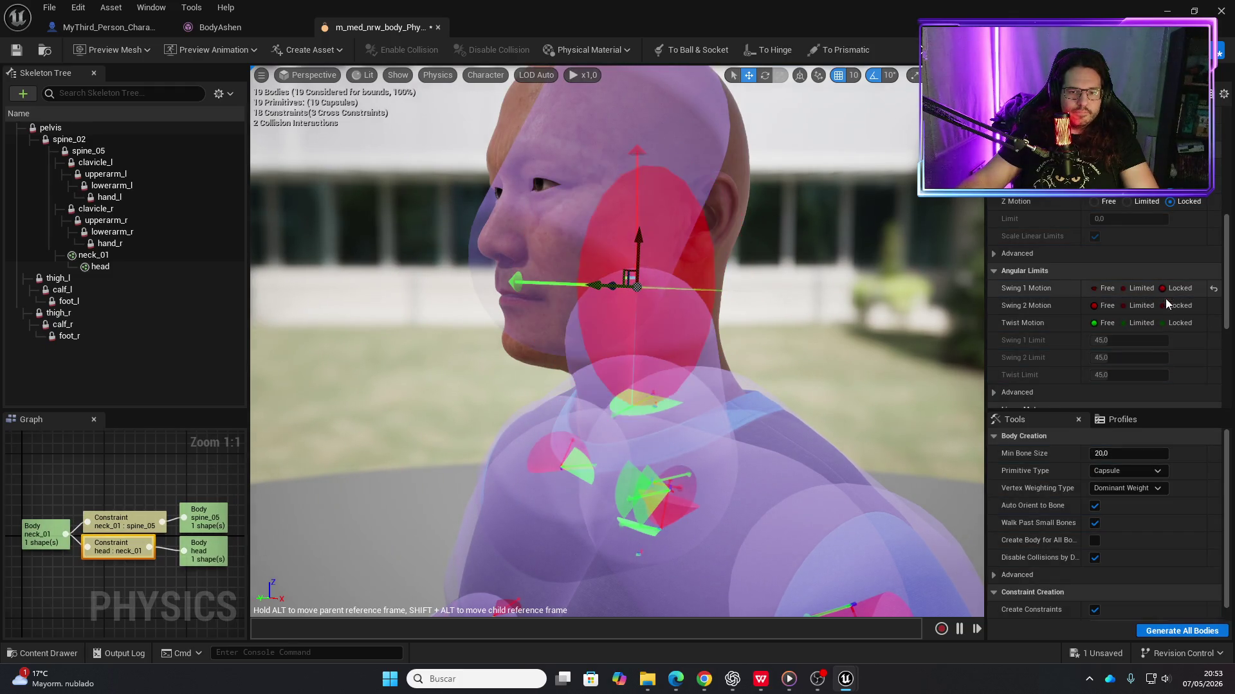
Lock the head–neck_01 constraint's twist and both swings, testing it in simulation
{"action": "left_click", "coordinate": [1163, 306]}
{"action": "left_click", "coordinate": [1164, 323]}
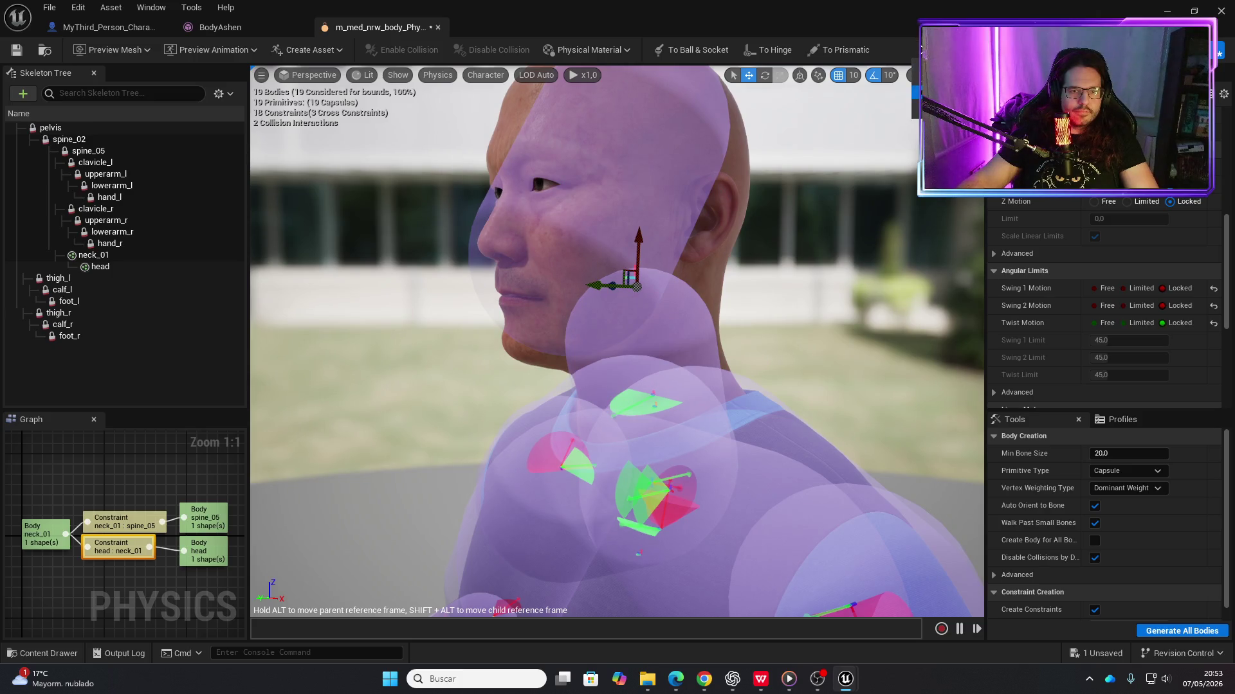
{"action": "left_click", "coordinate": [921, 51]}
{"action": "mouse_move", "coordinate": [711, 241]}
{"action": "left_mouse_down"}
{"action": "mouse_move", "coordinate": [643, 244]}
{"action": "mouse_move", "coordinate": [703, 258]}
{"action": "left_mouse_up"}
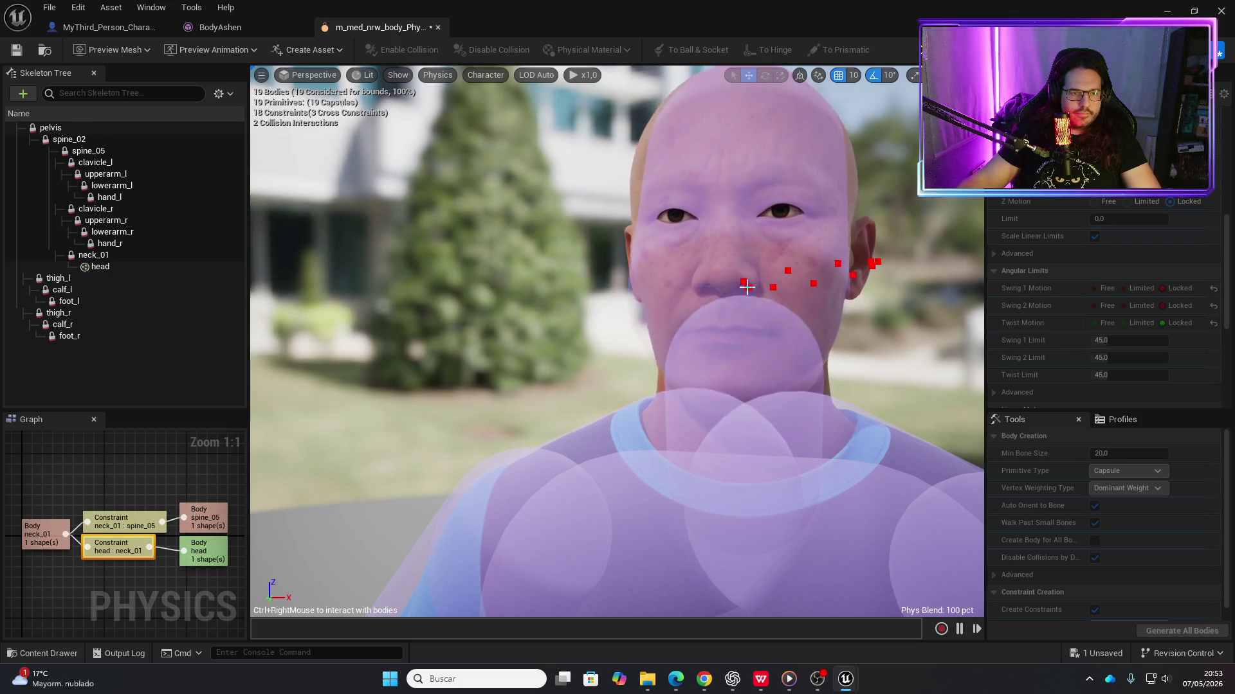
{"action": "key", "text": "Escape"}
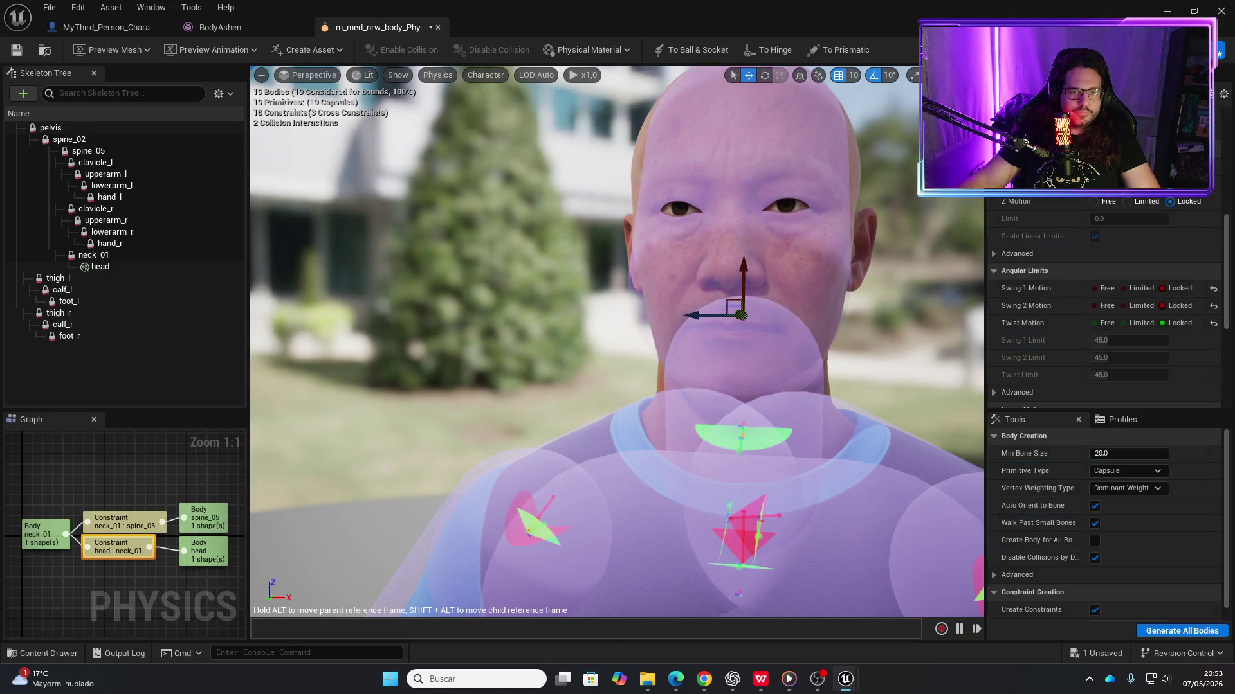
{"action": "left_click", "coordinate": [1130, 288]}
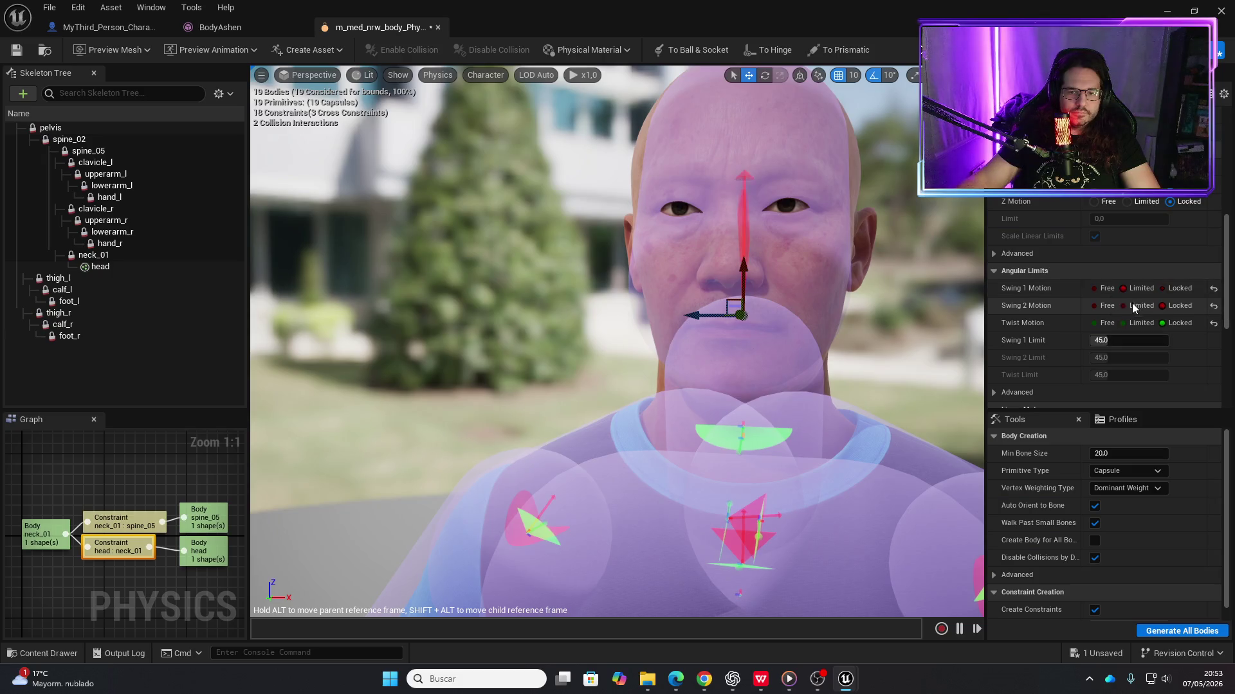
{"action": "left_click", "coordinate": [1132, 306]}
{"action": "left_click", "coordinate": [1171, 288]}
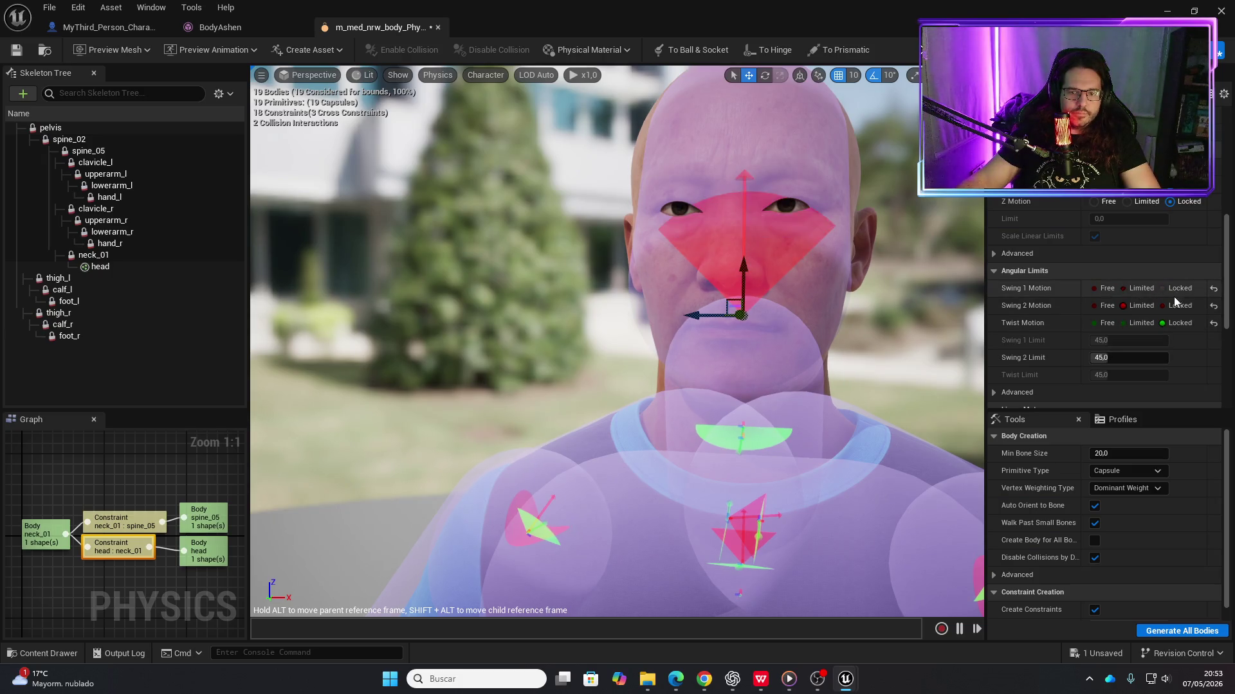
{"action": "left_click", "coordinate": [1169, 306]}
Set the neck_01–spine_05 swings back to Limited at 45° and simulate again
{"action": "left_click", "coordinate": [771, 434]}
{"action": "left_click", "coordinate": [1128, 288]}
{"action": "left_click", "coordinate": [1124, 306]}
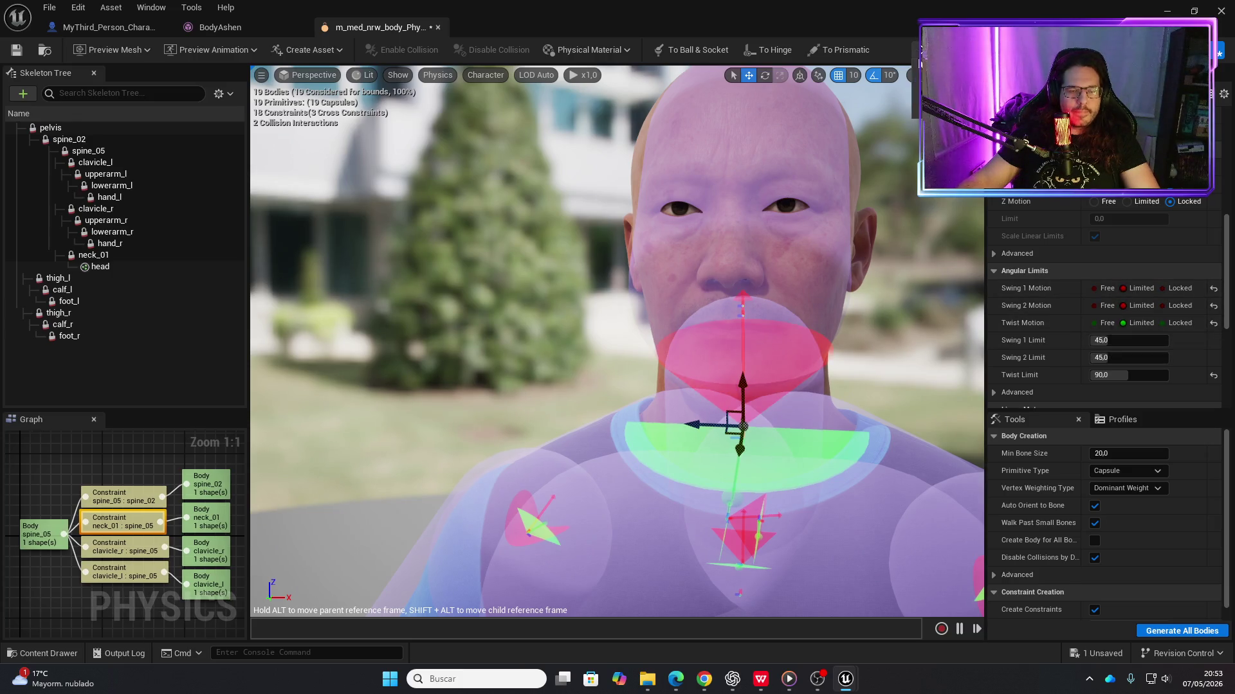
{"action": "key", "text": "alt+Return"}
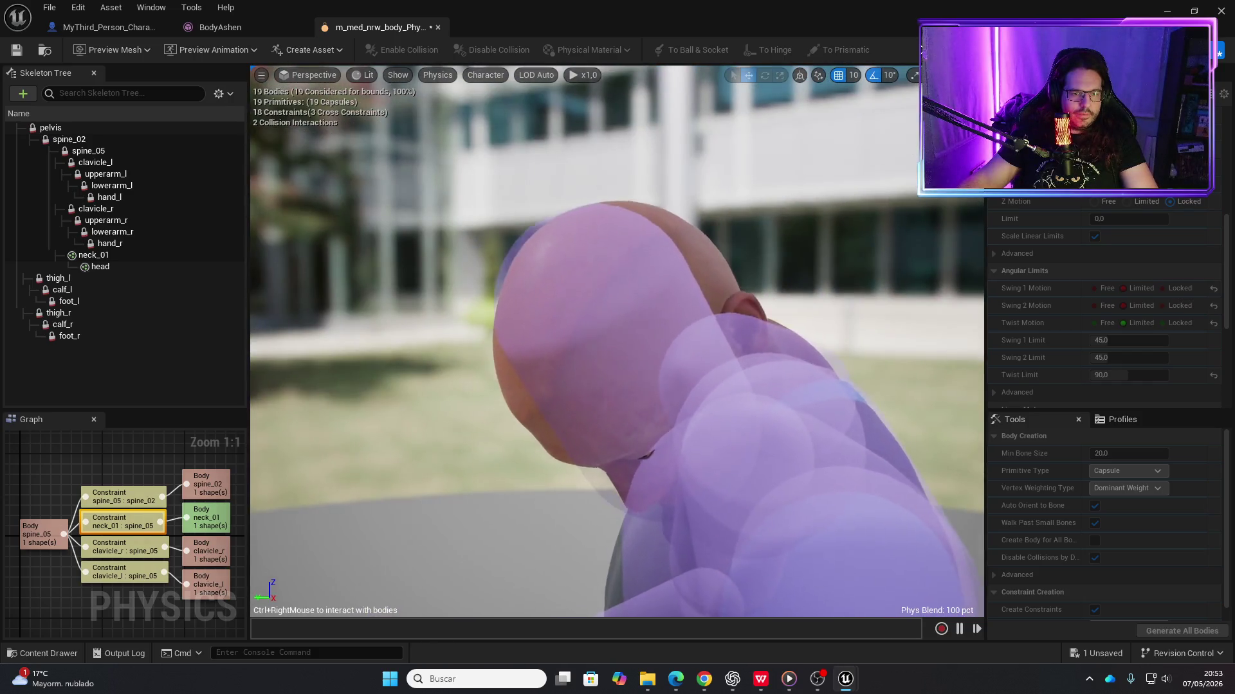
Drag the slumped ragdoll's head upward to check the 45° swing and 90° twist neck limits
{"action": "mouse_move", "coordinate": [727, 251]}
{"action": "left_mouse_down"}
{"action": "mouse_move", "coordinate": [1031, 293]}
{"action": "mouse_move", "coordinate": [965, 360]}
{"action": "mouse_move", "coordinate": [860, 298]}
{"action": "mouse_move", "coordinate": [797, 222]}
{"action": "mouse_move", "coordinate": [738, 228]}
{"action": "mouse_move", "coordinate": [817, 220]}
{"action": "mouse_move", "coordinate": [721, 251]}
{"action": "mouse_move", "coordinate": [628, 97]}
{"action": "mouse_move", "coordinate": [618, 193]}
{"action": "mouse_move", "coordinate": [745, 293]}
{"action": "mouse_move", "coordinate": [731, 315]}
{"action": "mouse_move", "coordinate": [761, 308]}
{"action": "mouse_move", "coordinate": [601, 233]}
{"action": "mouse_move", "coordinate": [479, 99]}
{"action": "mouse_move", "coordinate": [533, 87]}
{"action": "mouse_move", "coordinate": [666, 254]}
{"action": "left_mouse_up"}
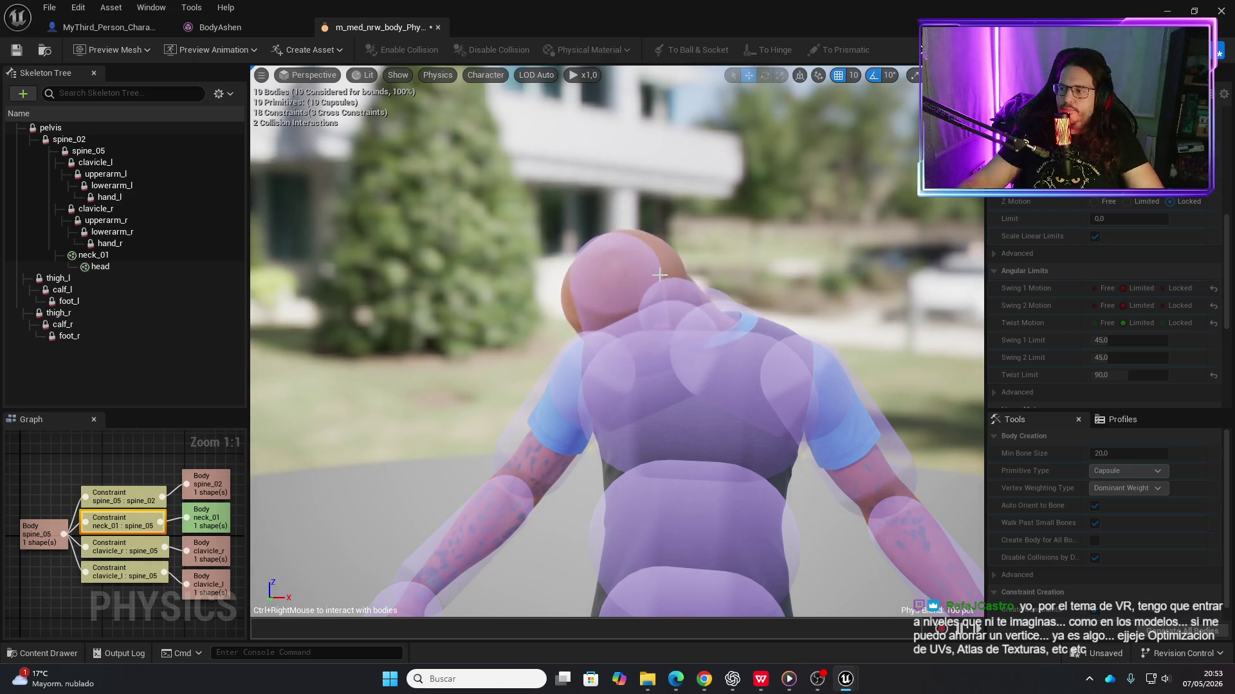
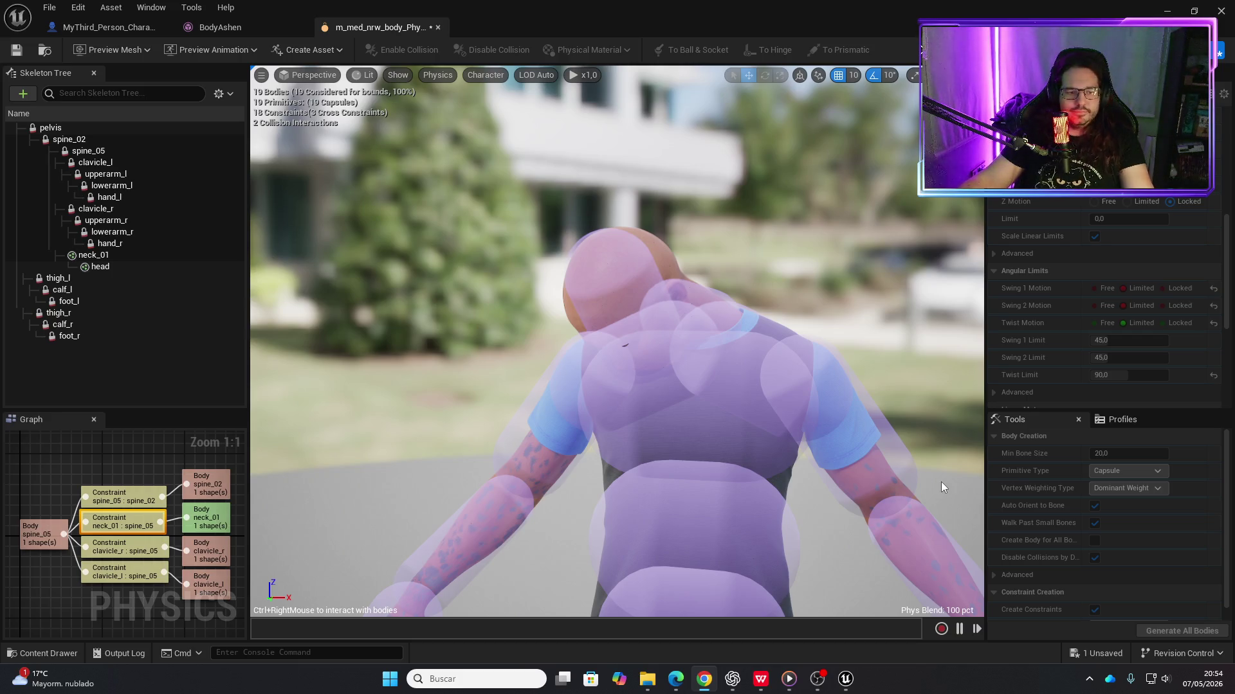
Run the ragdoll simulation several times to watch it collapse, then select the spine_02–pelvis constraint
{"action": "left_click", "coordinate": [578, 199]}
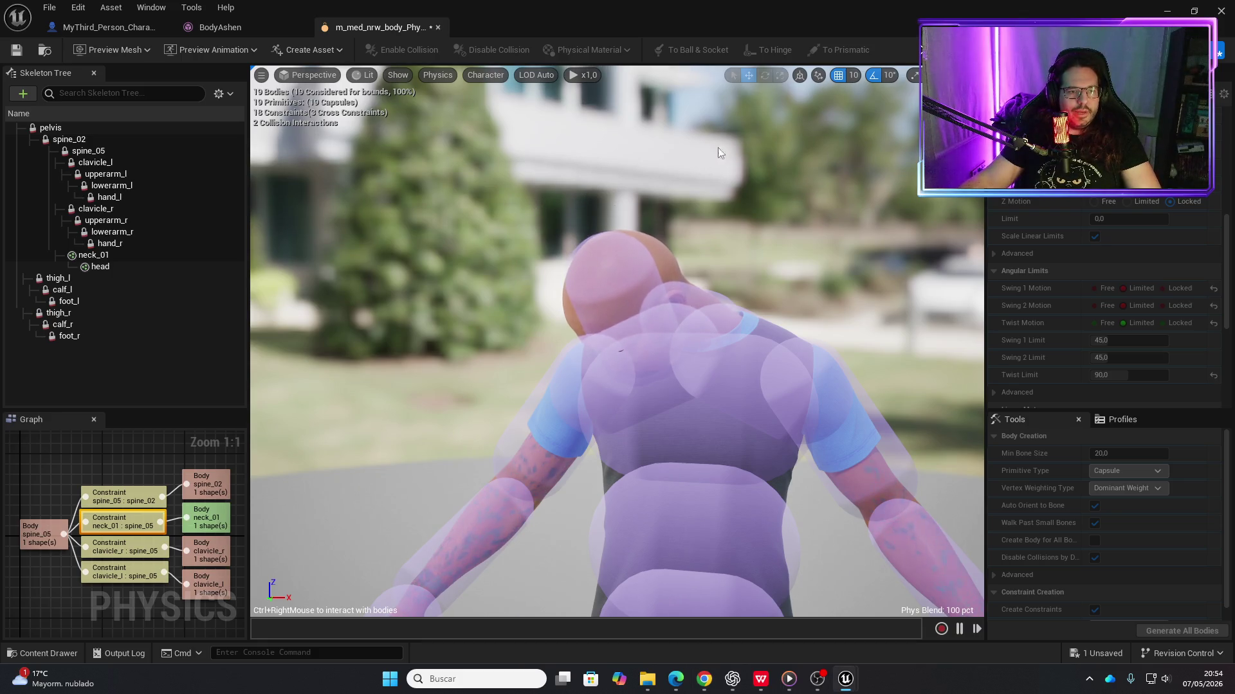
{"action": "key", "text": "alt+s"}
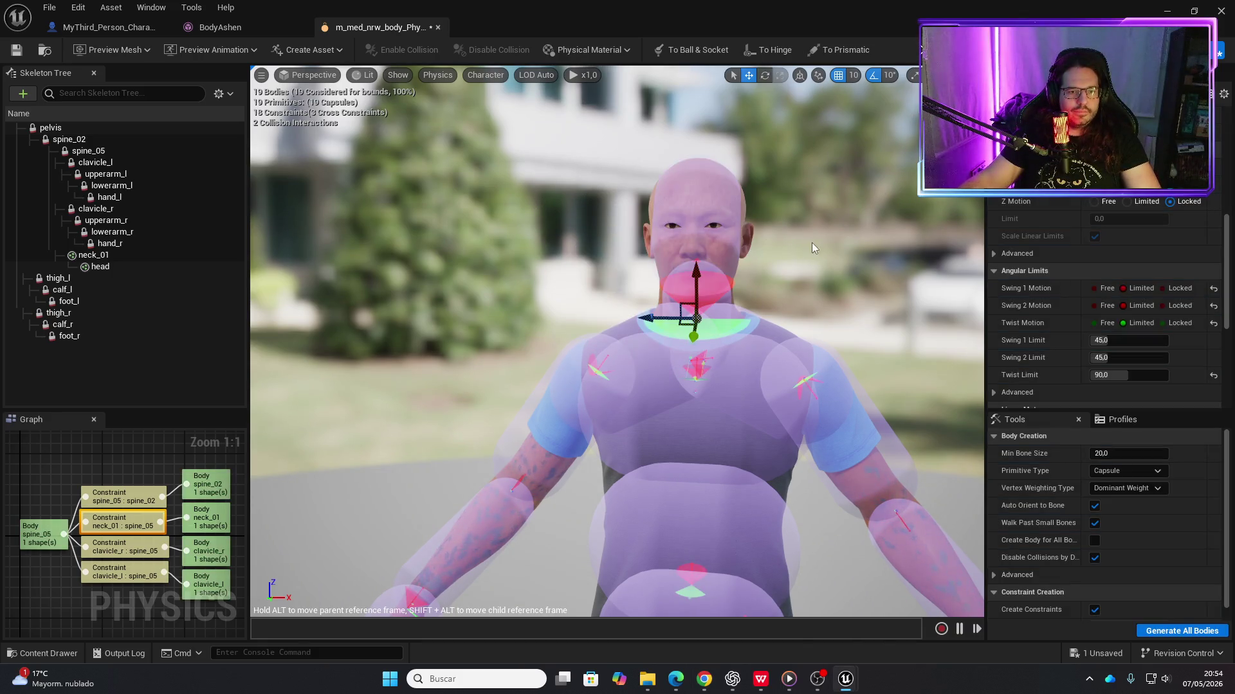
{"action": "key", "text": "alt+s"}
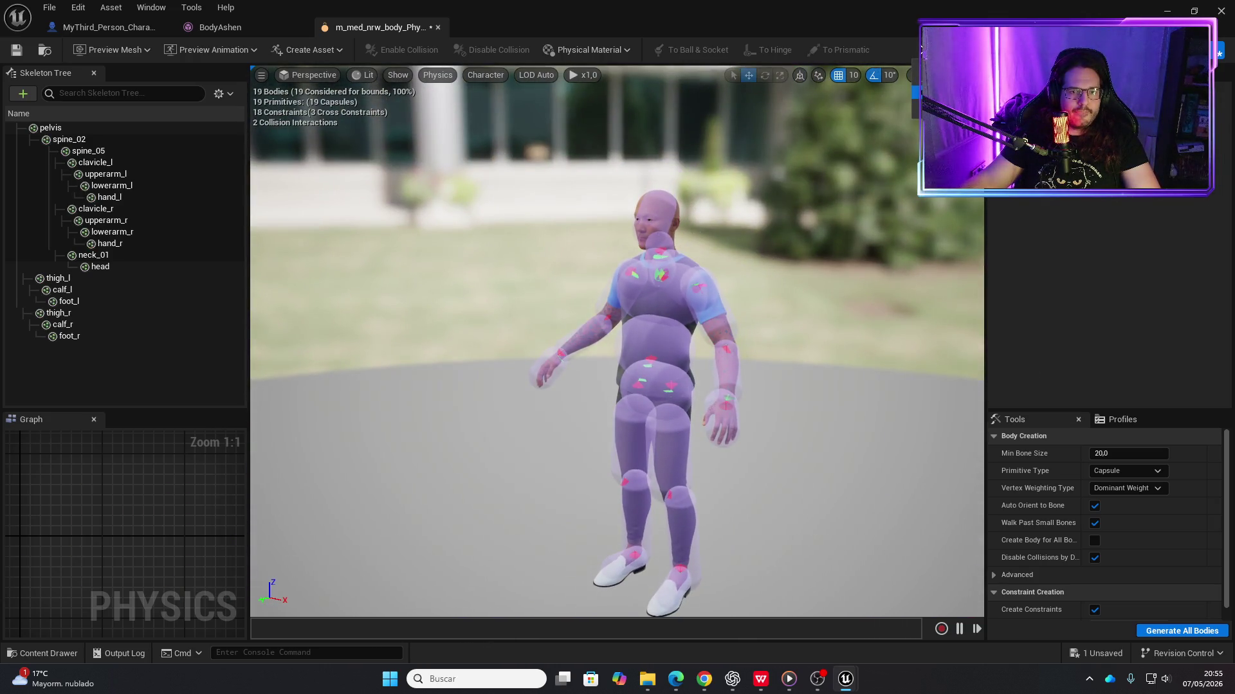
{"action": "key", "text": "alt+s"}
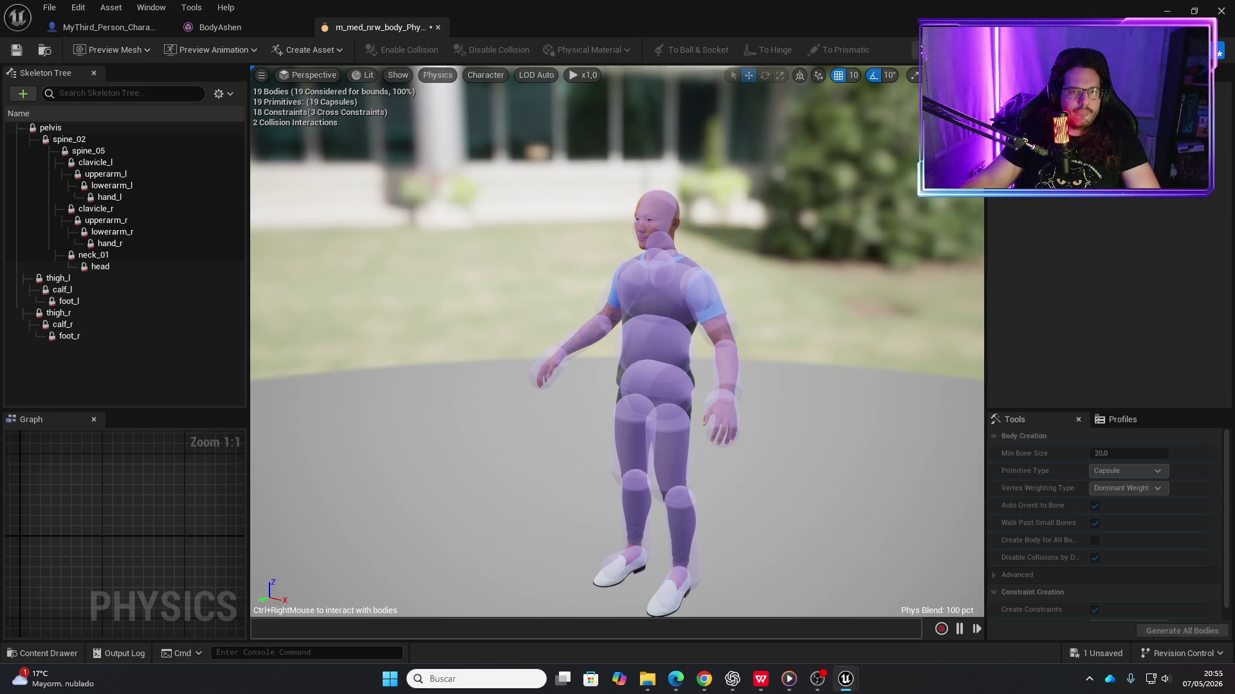
{"action": "left_click", "coordinate": [921, 49]}
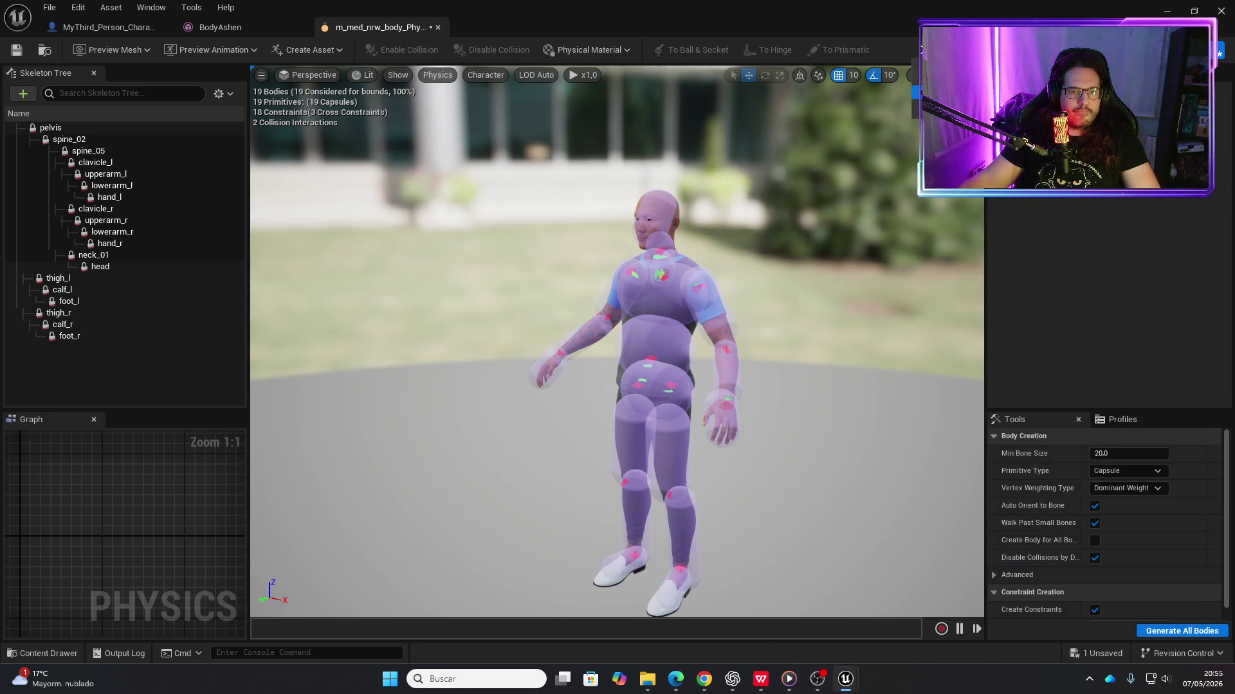
{"action": "left_click", "coordinate": [921, 50]}
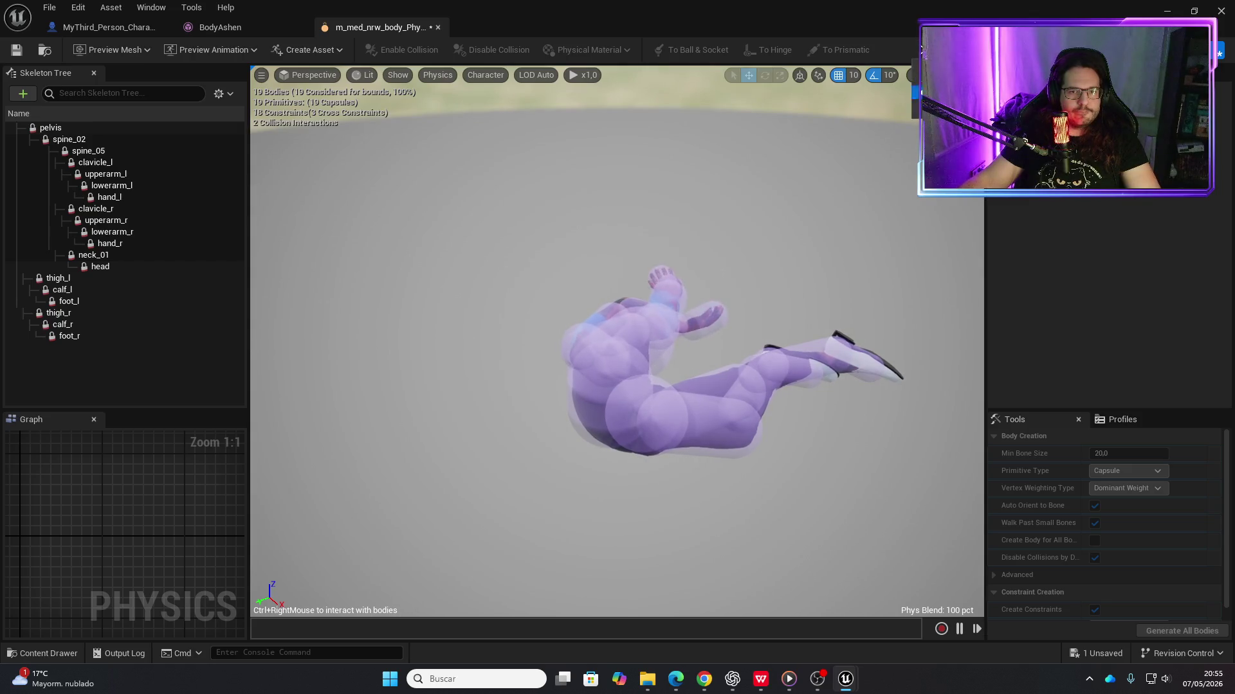
{"action": "left_click", "coordinate": [921, 49]}
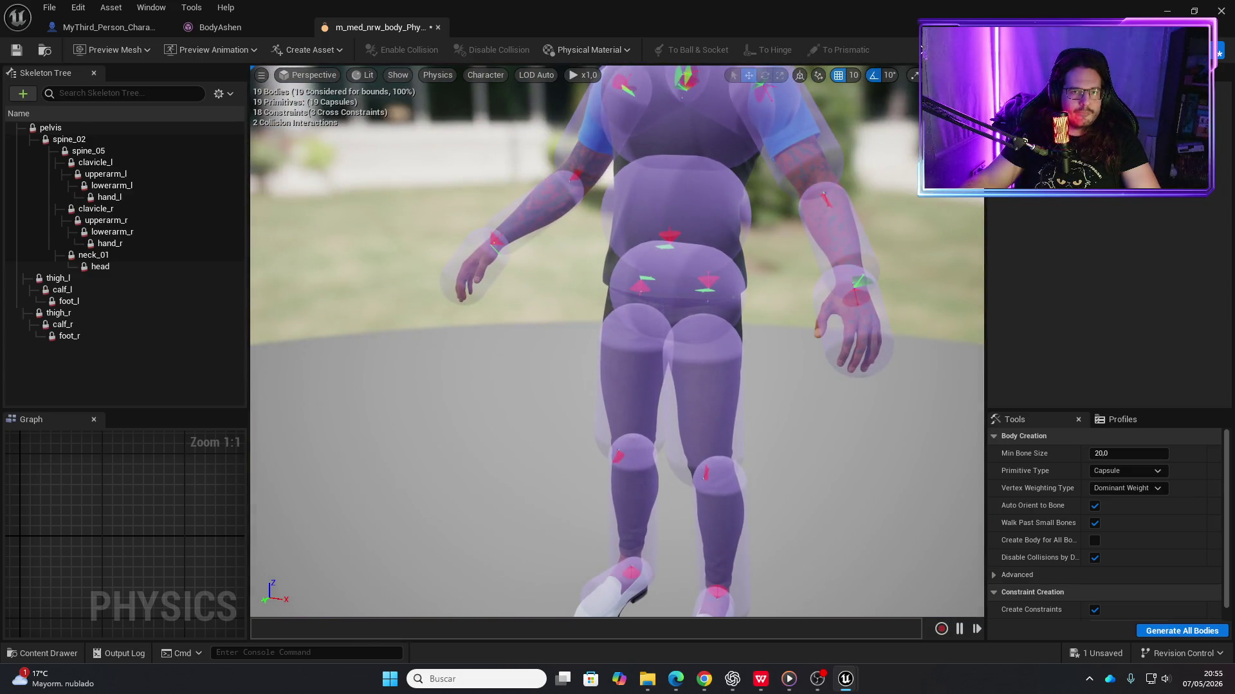
{"action": "left_click", "coordinate": [920, 49]}
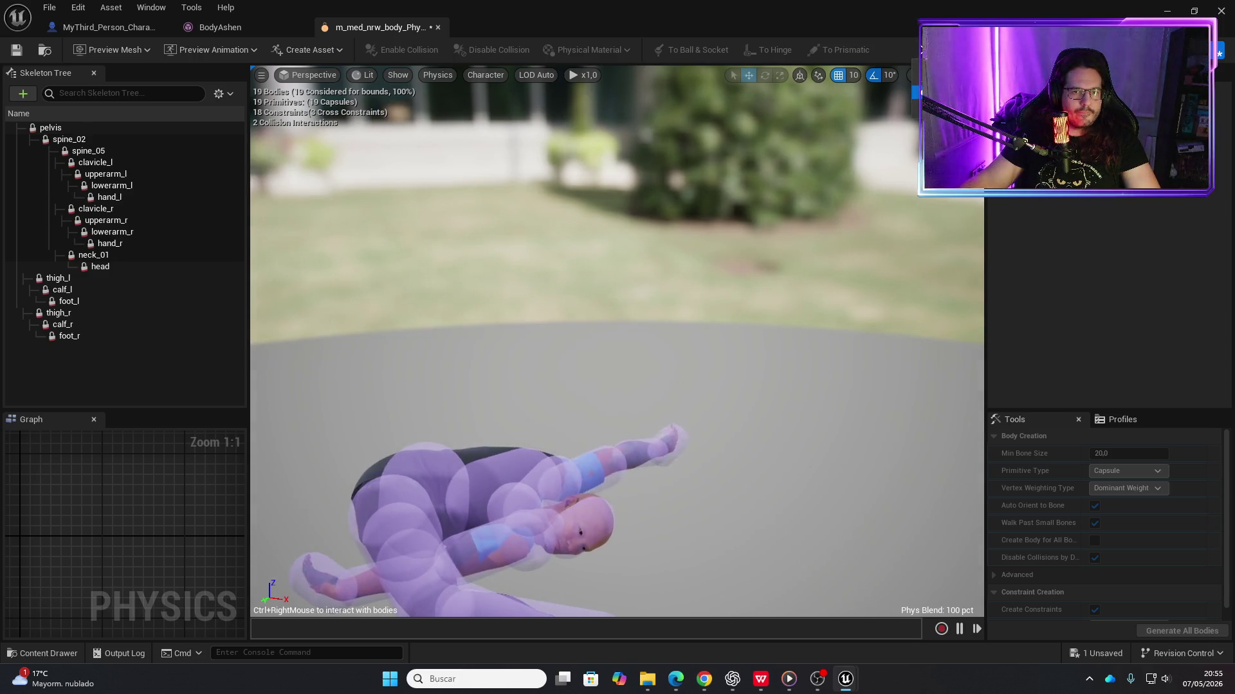
{"action": "left_click", "coordinate": [920, 49]}
{"action": "left_click", "coordinate": [673, 235]}
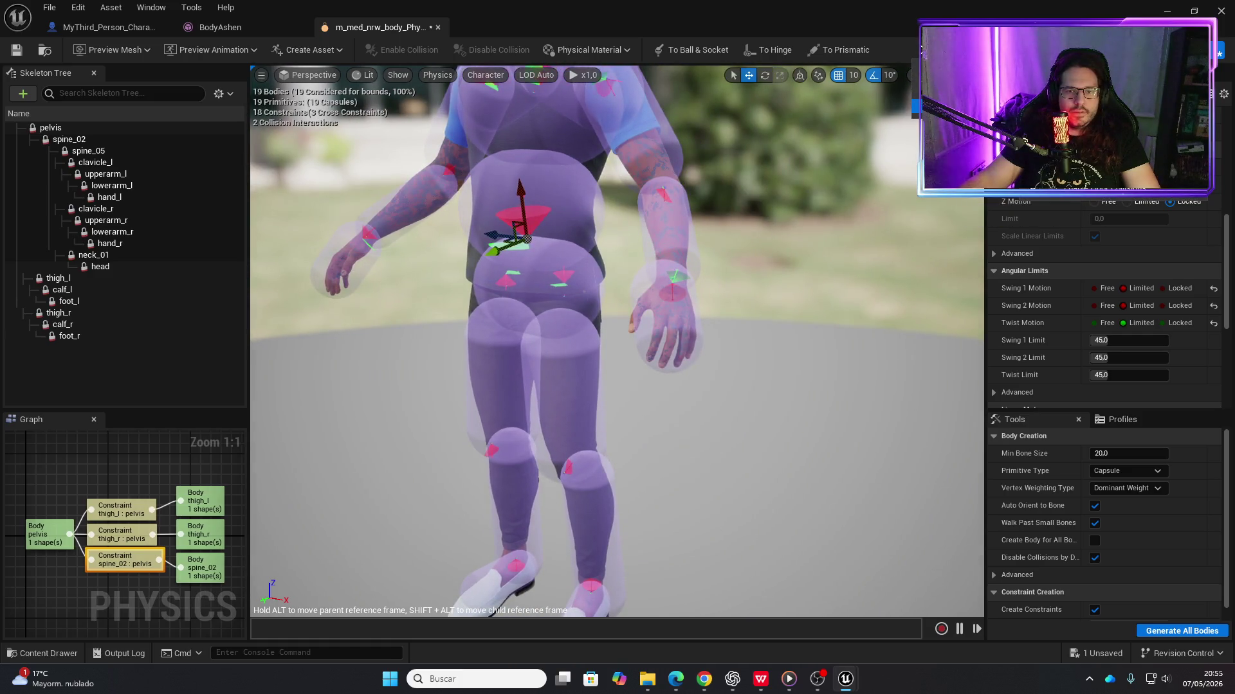
Simulate the ragdoll and drag it around to test its joints, then stop
{"action": "key", "text": "alt+s"}
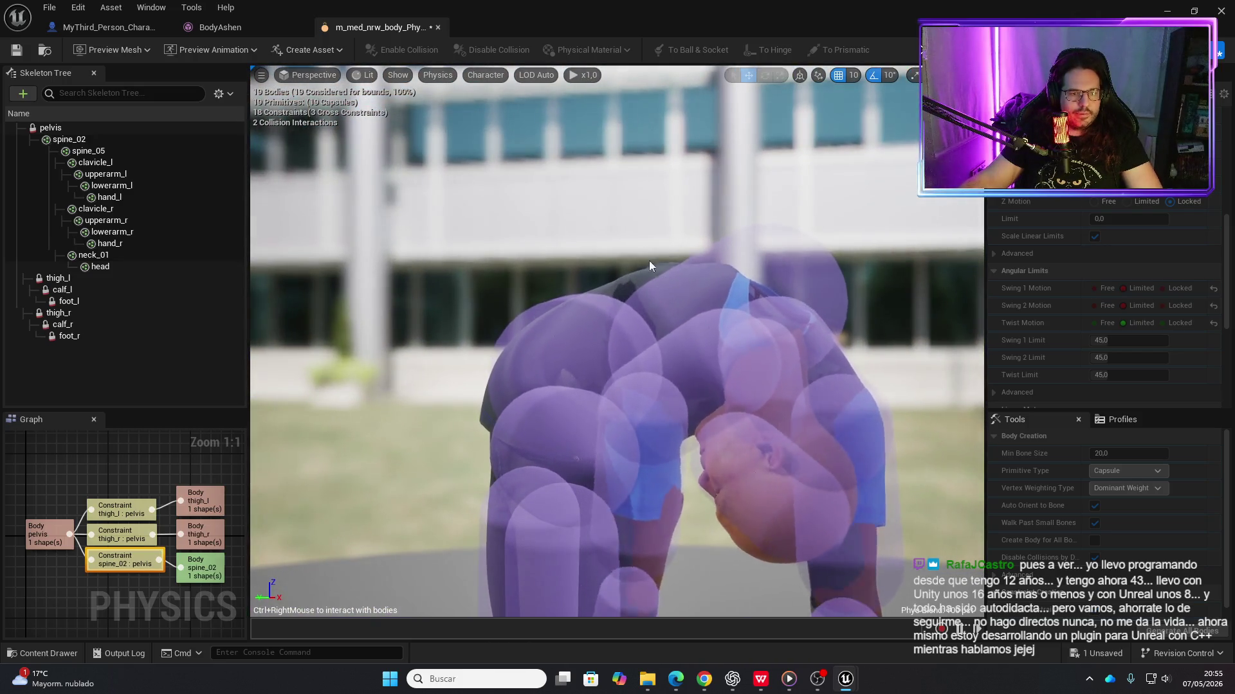
{"action": "mouse_move", "coordinate": [650, 265]}
{"action": "left_mouse_down"}
{"action": "mouse_move", "coordinate": [570, 187]}
{"action": "mouse_move", "coordinate": [424, 103]}
{"action": "mouse_move", "coordinate": [452, 72]}
{"action": "mouse_move", "coordinate": [643, 72]}
{"action": "mouse_move", "coordinate": [508, 82]}
{"action": "mouse_move", "coordinate": [585, 62]}
{"action": "mouse_move", "coordinate": [286, 50]}
{"action": "mouse_move", "coordinate": [164, 148]}
{"action": "mouse_move", "coordinate": [322, 157]}
{"action": "mouse_move", "coordinate": [855, 295]}
{"action": "mouse_move", "coordinate": [717, 214]}
{"action": "mouse_move", "coordinate": [470, 32]}
{"action": "mouse_move", "coordinate": [526, 13]}
{"action": "mouse_move", "coordinate": [891, 134]}
{"action": "left_mouse_up"}
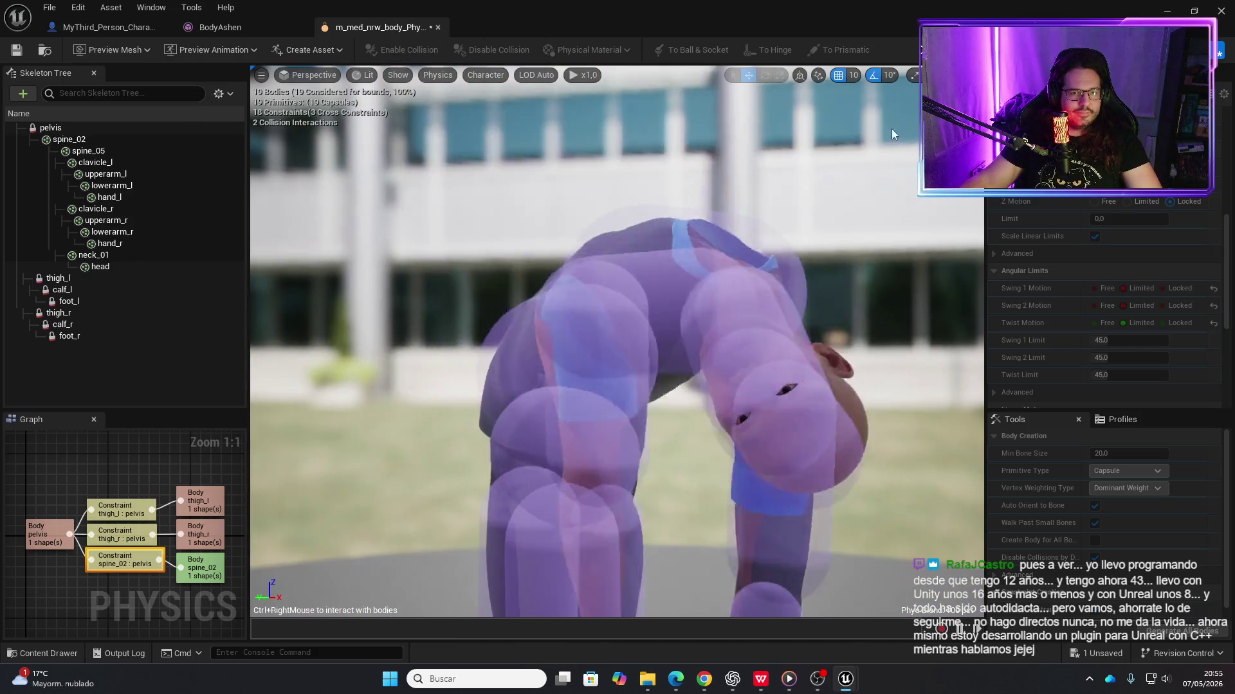
{"action": "key", "text": "alt+s"}
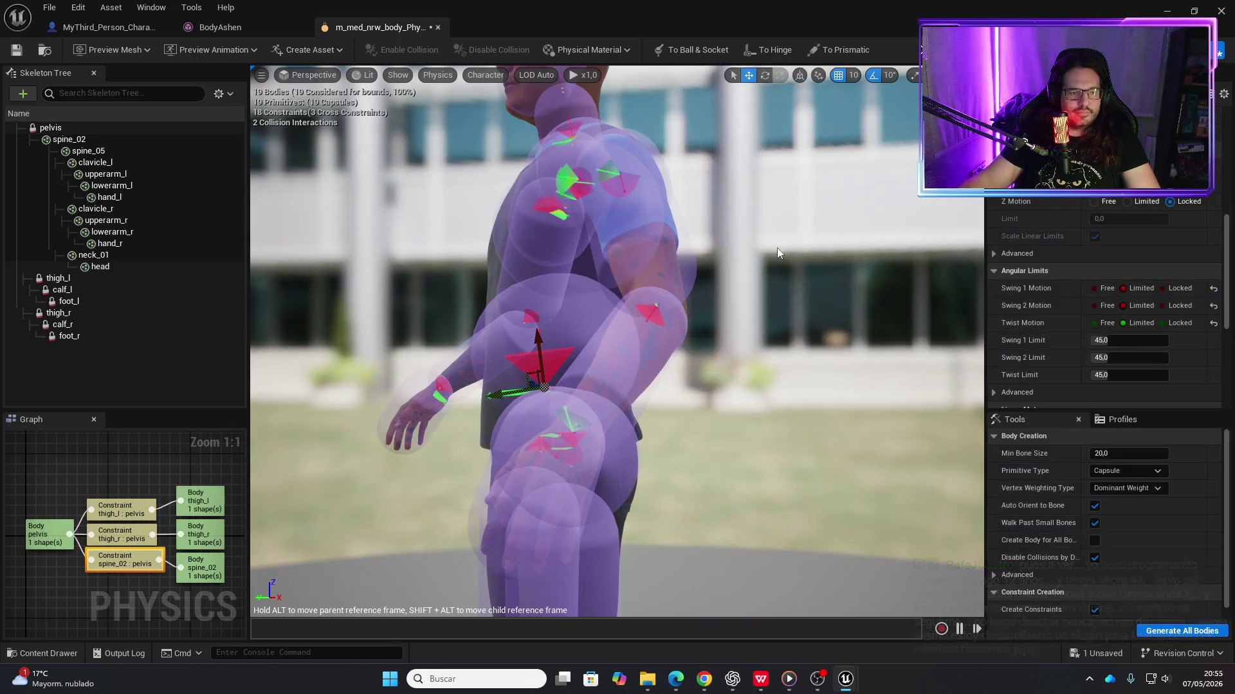
{"action": "key", "text": "Escape"}
On the spine_02–pelvis constraint, lock Swing 1 and Swing 2 motion and make Twist Limited
{"action": "left_click", "coordinate": [543, 382]}
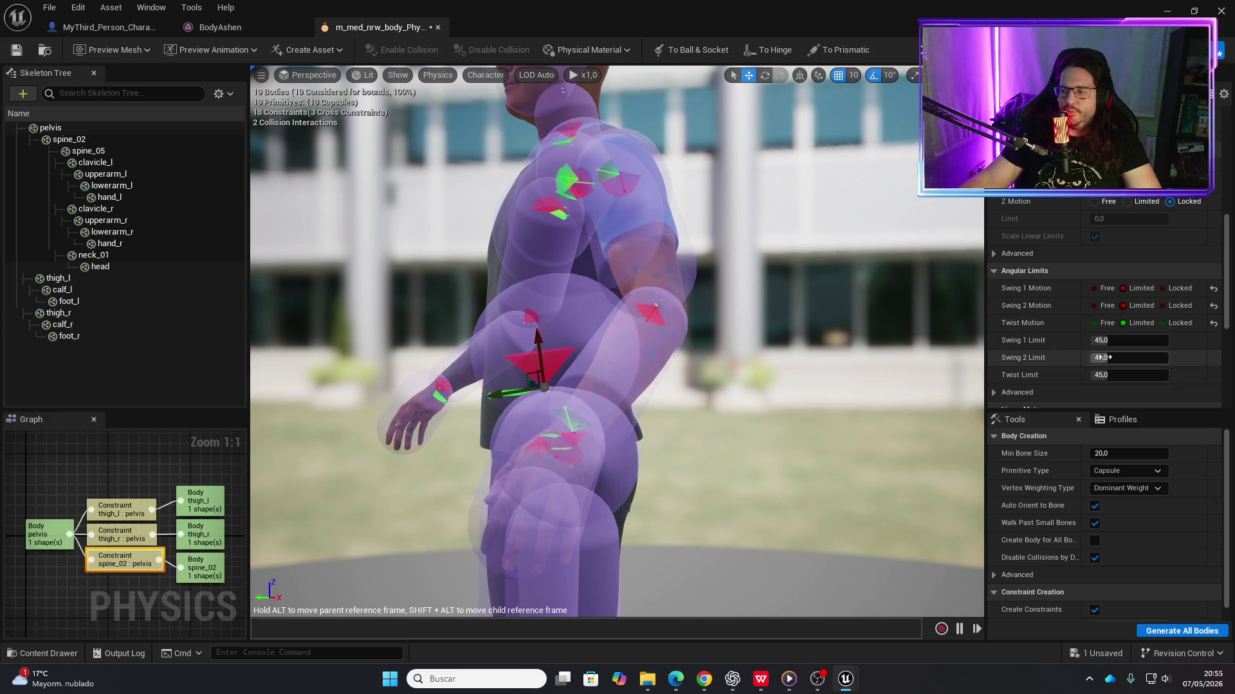
{"action": "left_click", "coordinate": [1163, 323]}
{"action": "left_click", "coordinate": [1167, 306]}
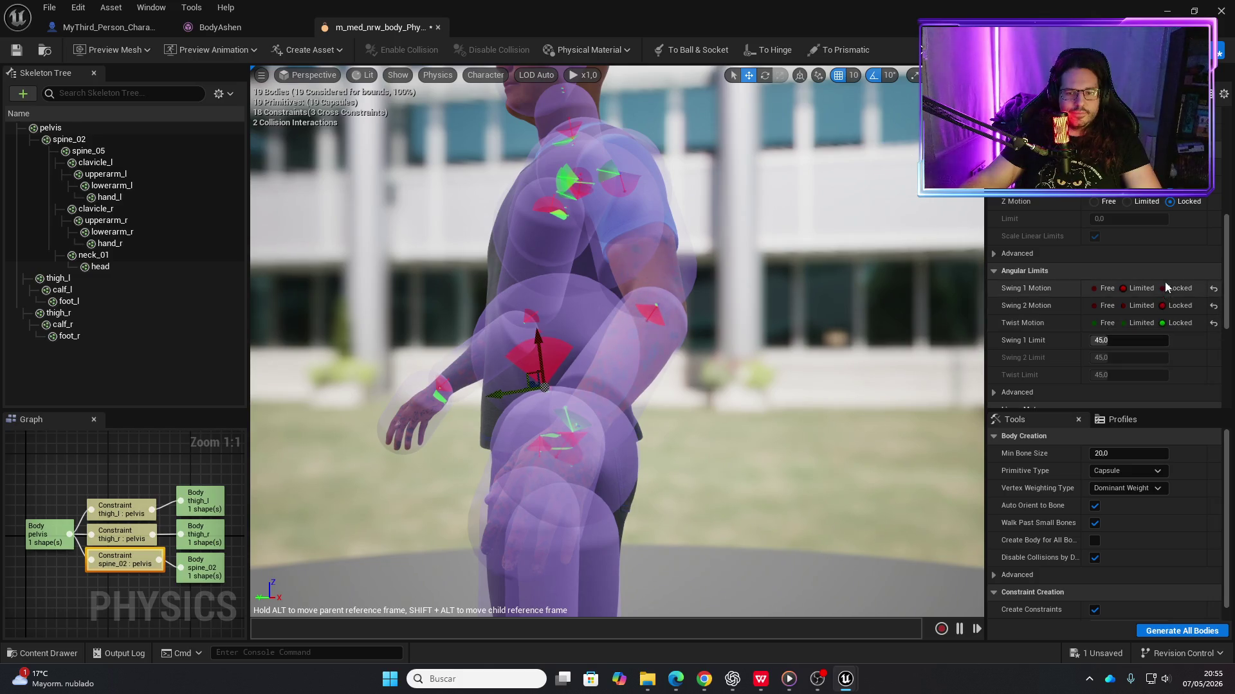
{"action": "left_click", "coordinate": [1126, 322]}
{"action": "left_click_drag", "start_coordinate": [859, 384], "coordinate": [771, 387]}
{"action": "left_click_drag", "start_coordinate": [901, 187], "coordinate": [897, 193]}
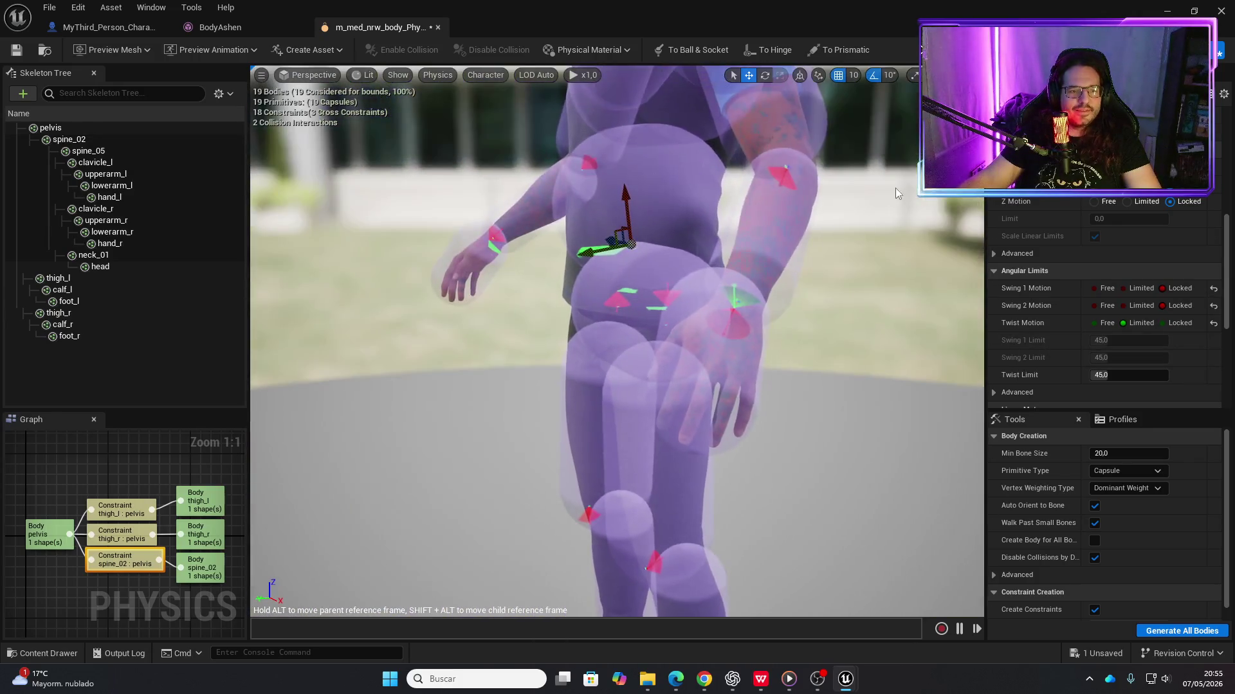
{"action": "mouse_move", "coordinate": [890, 242]}
{"action": "left_mouse_down"}
{"action": "mouse_move", "coordinate": [890, 199]}
{"action": "mouse_move", "coordinate": [835, 193]}
{"action": "left_mouse_up"}
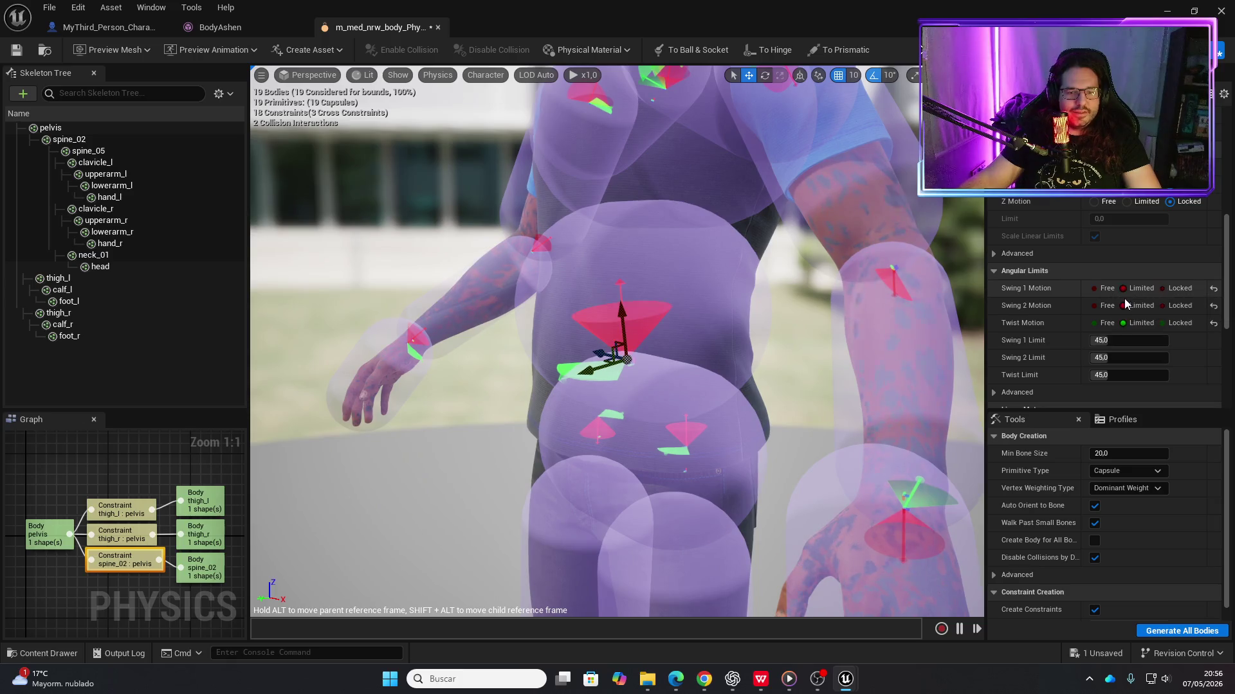
Make Swing 1 Limited at 23.4 with Swing 2 locked, then simulate the ragdoll to test it
{"action": "left_click", "coordinate": [1140, 289]}
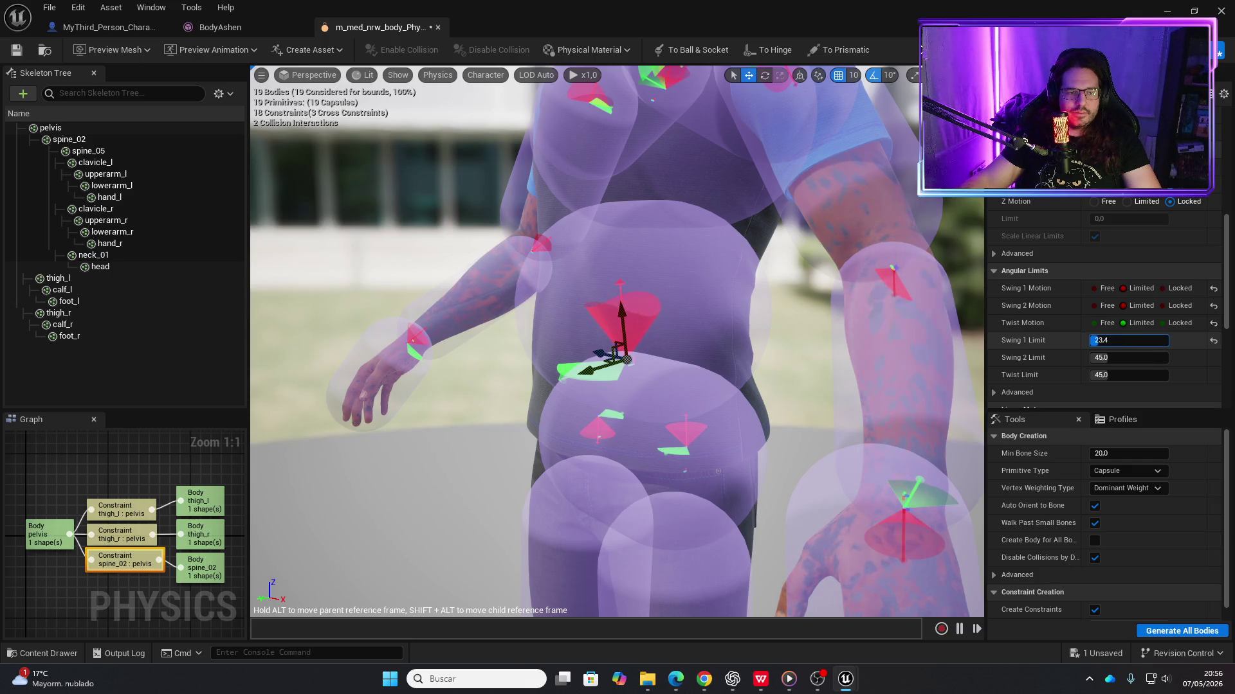
{"action": "left_click", "coordinate": [1165, 306]}
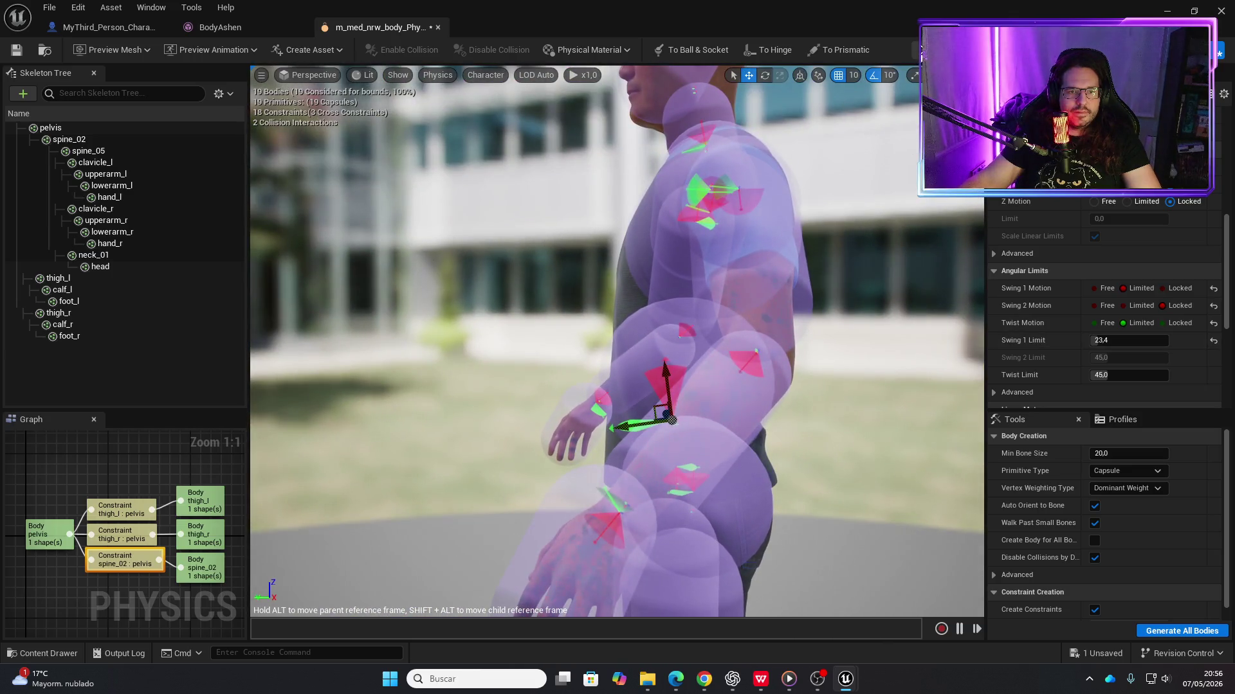
{"action": "key", "text": "alt+s"}
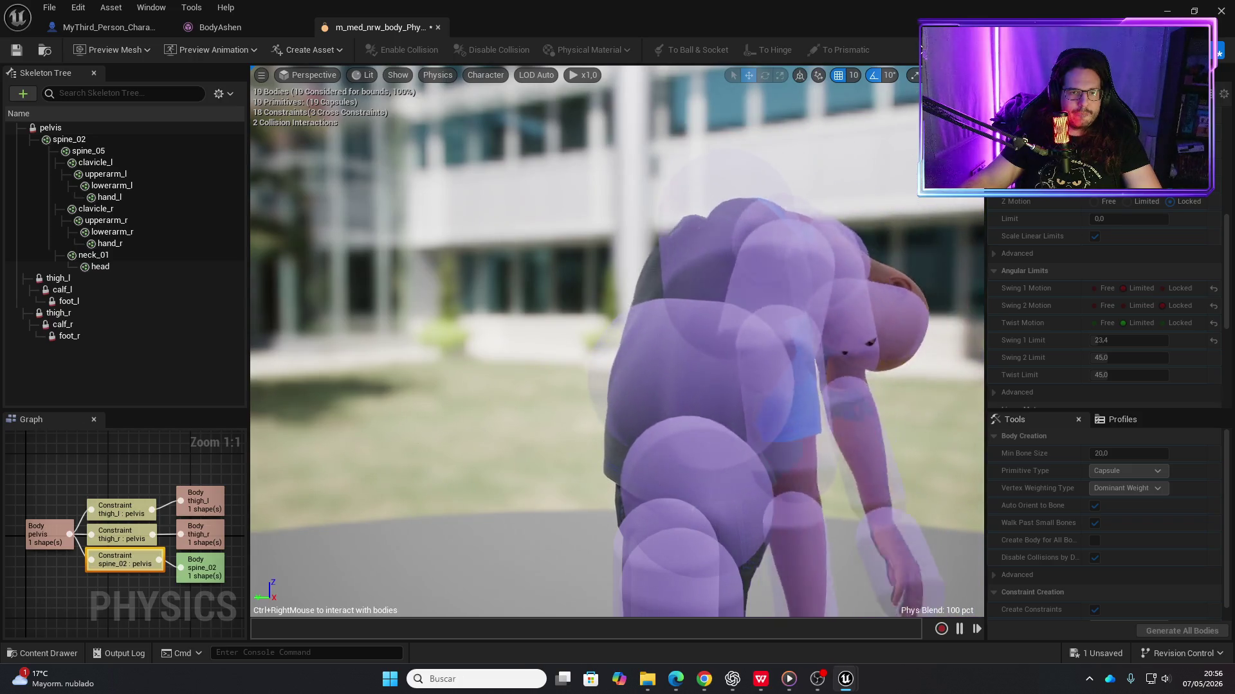
{"action": "key", "text": "alt+s"}
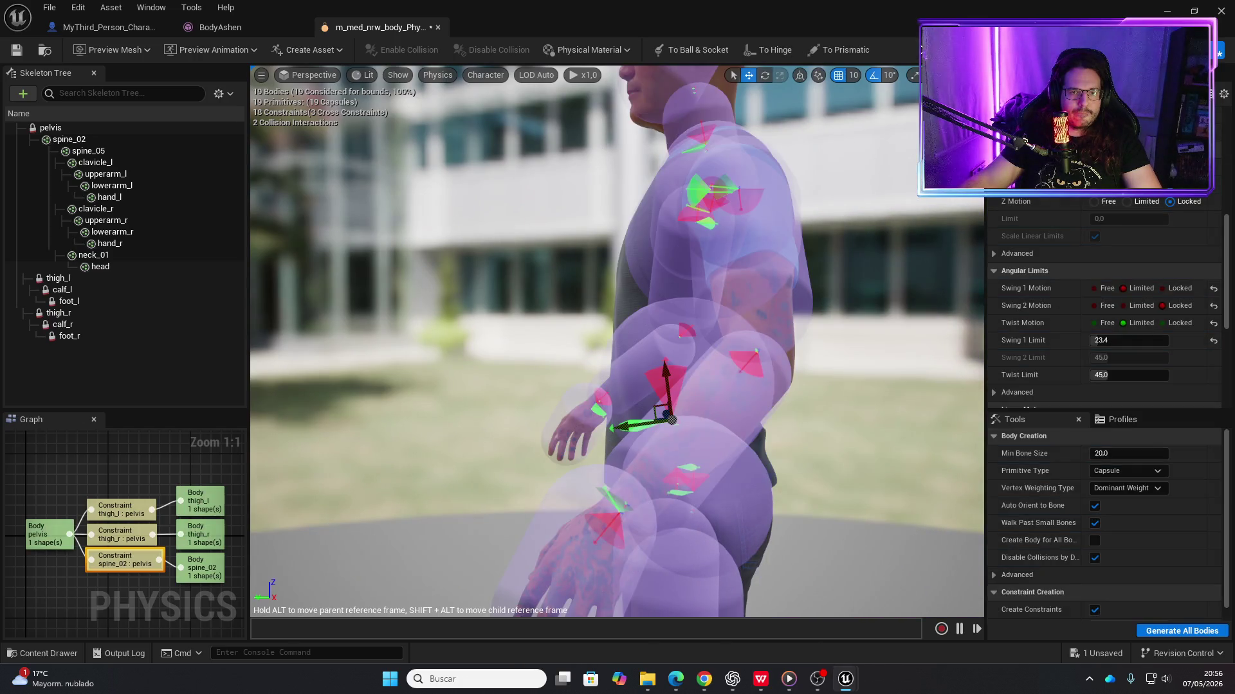
{"action": "key", "text": "alt+s"}
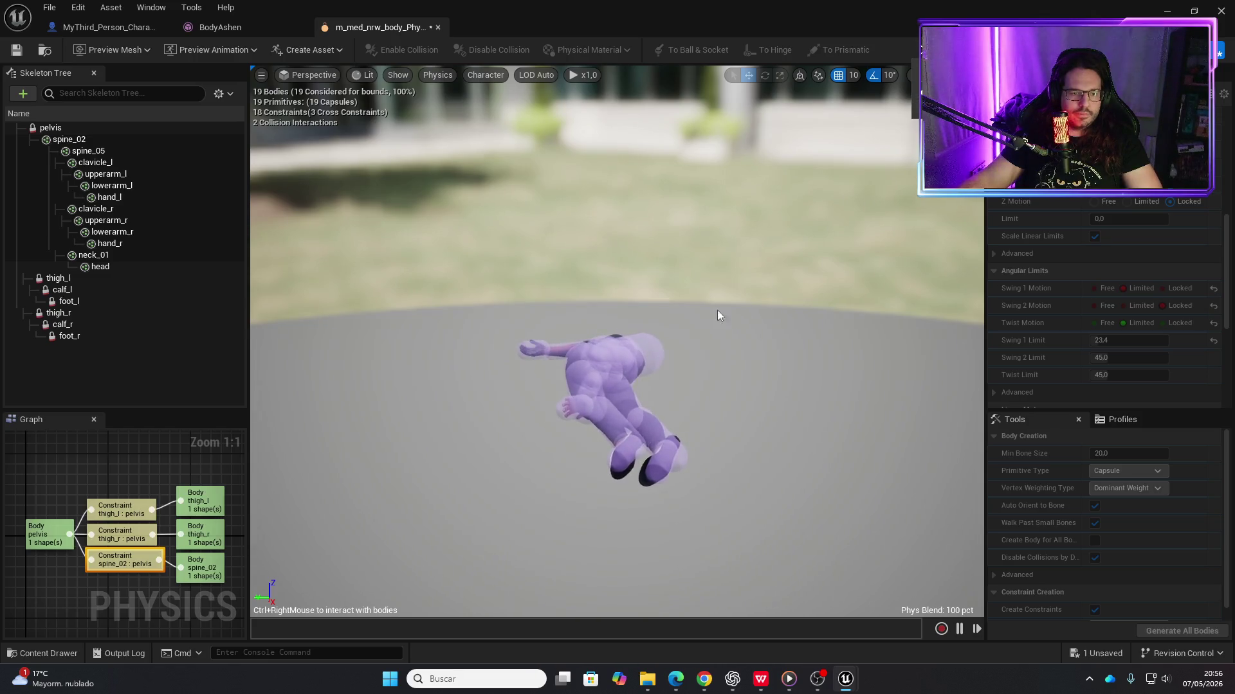
Drag and fling the simulated ragdoll across the floor to test its joints
{"action": "mouse_move", "coordinate": [625, 355]}
{"action": "left_mouse_down"}
{"action": "mouse_move", "coordinate": [739, 171]}
{"action": "mouse_move", "coordinate": [730, 137]}
{"action": "mouse_move", "coordinate": [640, 138]}
{"action": "mouse_move", "coordinate": [499, 228]}
{"action": "mouse_move", "coordinate": [643, 135]}
{"action": "mouse_move", "coordinate": [778, 345]}
{"action": "mouse_move", "coordinate": [799, 326]}
{"action": "mouse_move", "coordinate": [639, 165]}
{"action": "mouse_move", "coordinate": [611, 157]}
{"action": "mouse_move", "coordinate": [634, 164]}
{"action": "mouse_move", "coordinate": [604, 168]}
{"action": "mouse_move", "coordinate": [592, 257]}
{"action": "mouse_move", "coordinate": [636, 397]}
{"action": "mouse_move", "coordinate": [611, 160]}
{"action": "mouse_move", "coordinate": [543, 171]}
{"action": "mouse_move", "coordinate": [451, 289]}
{"action": "mouse_move", "coordinate": [363, 364]}
{"action": "mouse_move", "coordinate": [414, 345]}
{"action": "mouse_move", "coordinate": [463, 262]}
{"action": "mouse_move", "coordinate": [646, 143]}
{"action": "mouse_move", "coordinate": [757, 379]}
{"action": "mouse_move", "coordinate": [818, 430]}
{"action": "mouse_move", "coordinate": [916, 367]}
{"action": "mouse_move", "coordinate": [566, 303]}
{"action": "mouse_move", "coordinate": [548, 421]}
{"action": "mouse_move", "coordinate": [553, 382]}
{"action": "mouse_move", "coordinate": [656, 215]}
{"action": "mouse_move", "coordinate": [757, 426]}
{"action": "mouse_move", "coordinate": [718, 199]}
{"action": "mouse_move", "coordinate": [646, 146]}
{"action": "mouse_move", "coordinate": [469, 218]}
{"action": "left_mouse_up"}
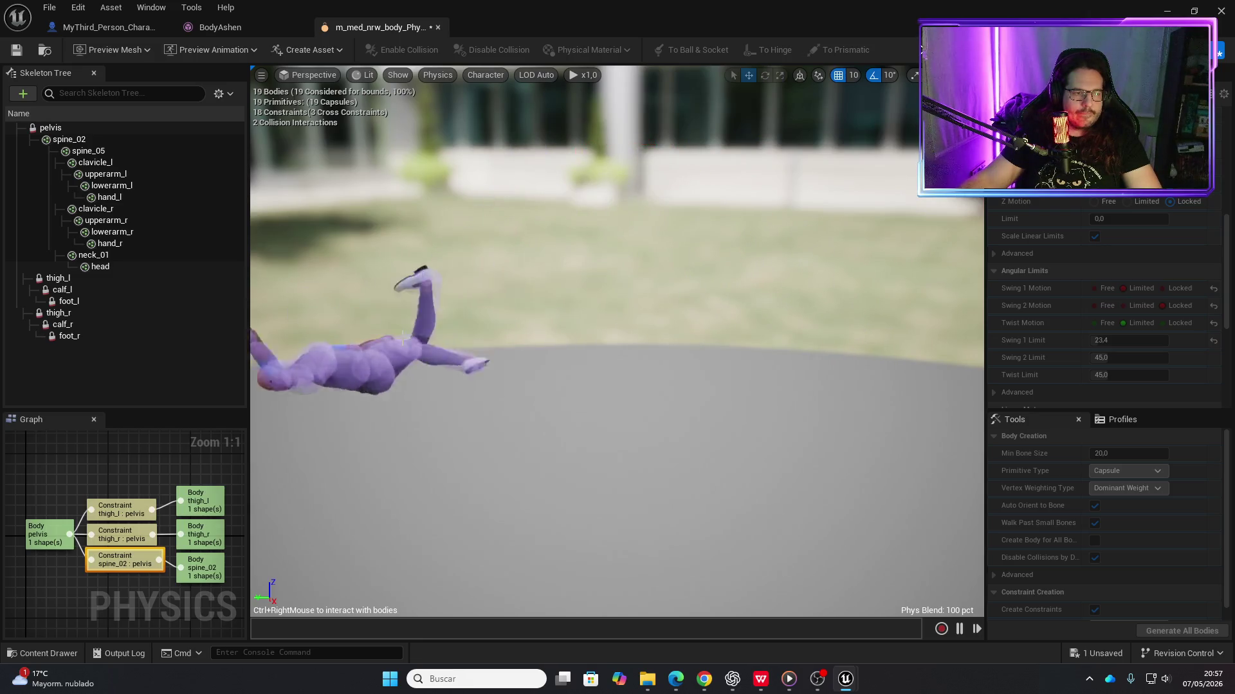
{"action": "mouse_move", "coordinate": [341, 384]}
{"action": "left_mouse_down"}
{"action": "mouse_move", "coordinate": [337, 360]}
{"action": "mouse_move", "coordinate": [323, 401]}
{"action": "left_mouse_up"}
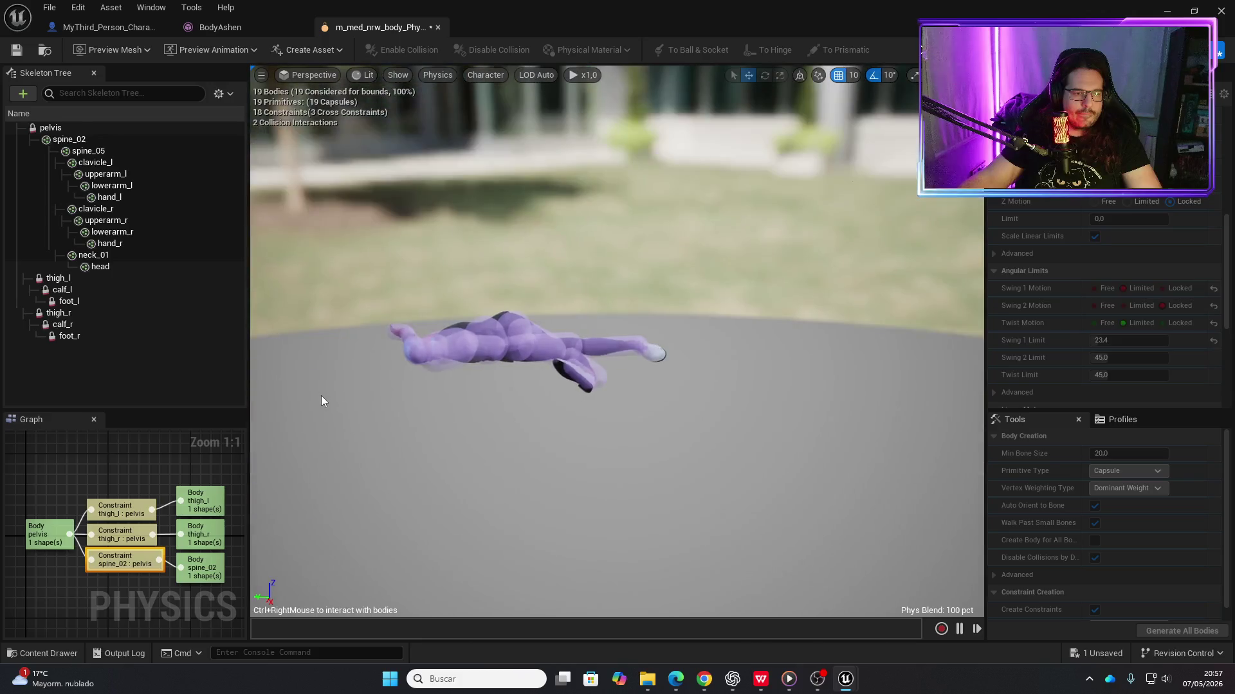
{"action": "mouse_move", "coordinate": [463, 347]}
{"action": "left_mouse_down"}
{"action": "mouse_move", "coordinate": [527, 257]}
{"action": "mouse_move", "coordinate": [733, 132]}
{"action": "mouse_move", "coordinate": [821, 418]}
{"action": "mouse_move", "coordinate": [783, 223]}
{"action": "mouse_move", "coordinate": [692, 116]}
{"action": "mouse_move", "coordinate": [566, 116]}
{"action": "mouse_move", "coordinate": [550, 264]}
{"action": "left_mouse_up"}
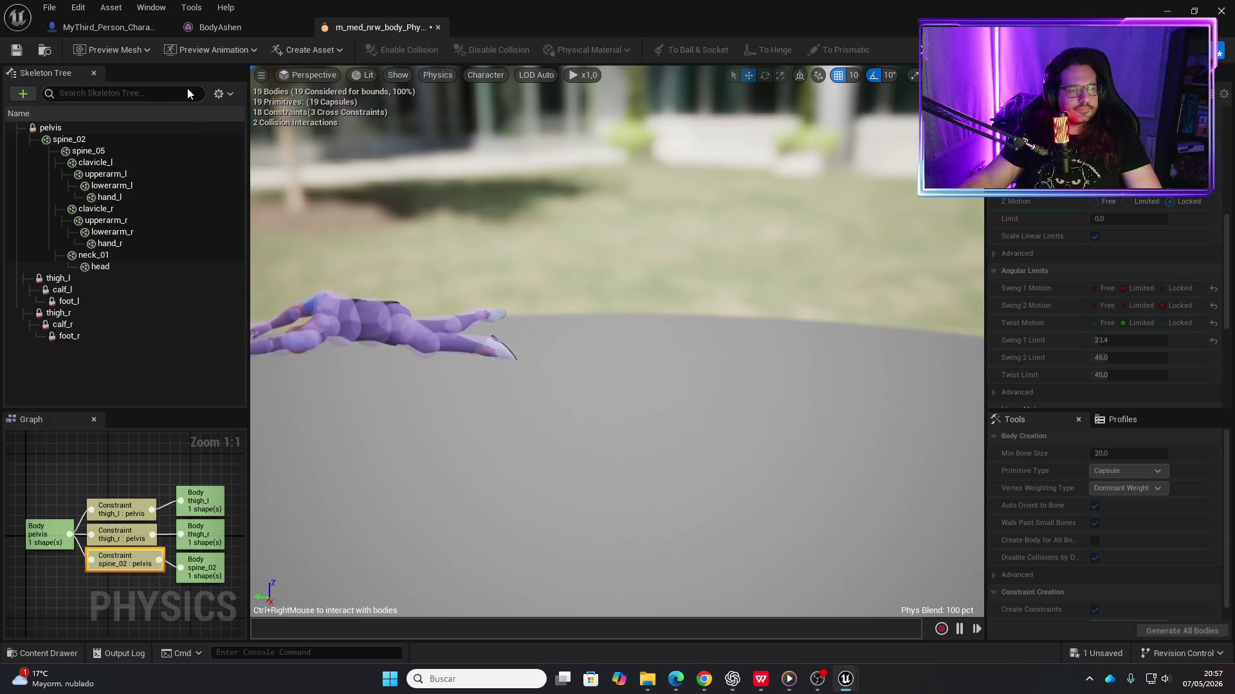
Save the physics asset and return to the MyThird_Person_Character blueprint graph
{"action": "left_click", "coordinate": [16, 50]}
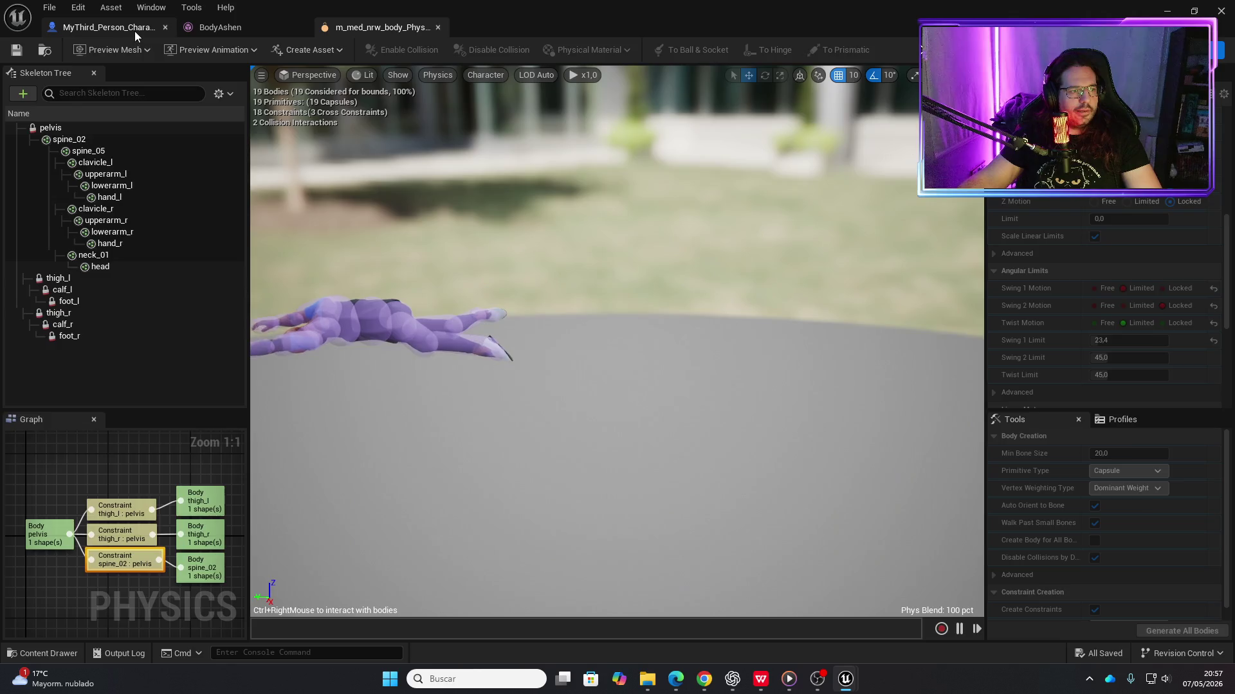
{"action": "left_click", "coordinate": [134, 30]}
{"action": "left_click_drag", "start_coordinate": [705, 322], "coordinate": [480, 306]}
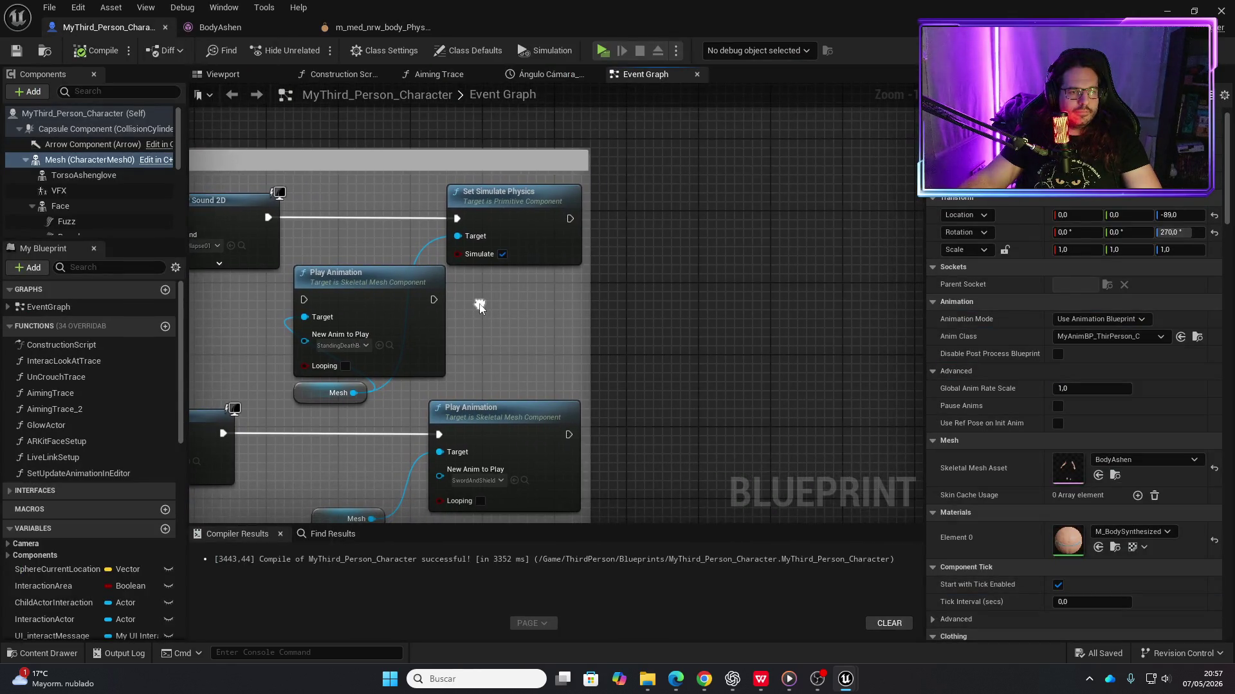
Widen the comment and add a Mesh Add Impulse node wired after Set Simulate Physics
{"action": "left_click_drag", "start_coordinate": [590, 280], "coordinate": [751, 281]}
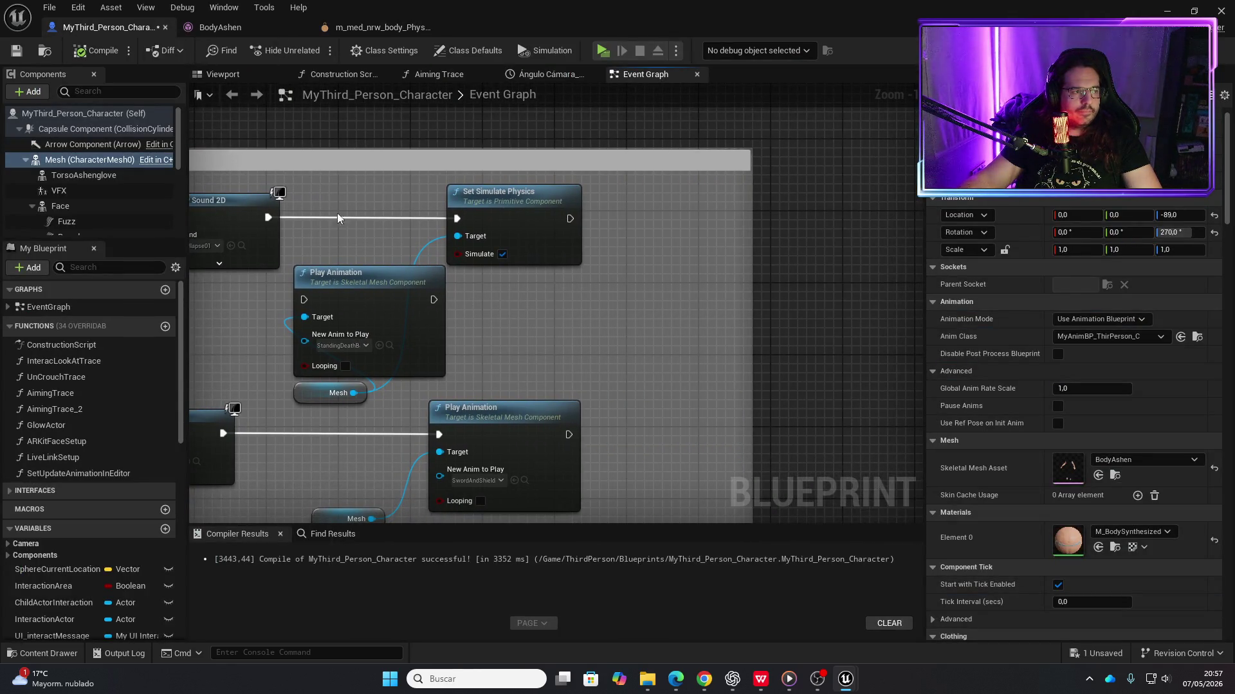
{"action": "left_click", "coordinate": [66, 114]}
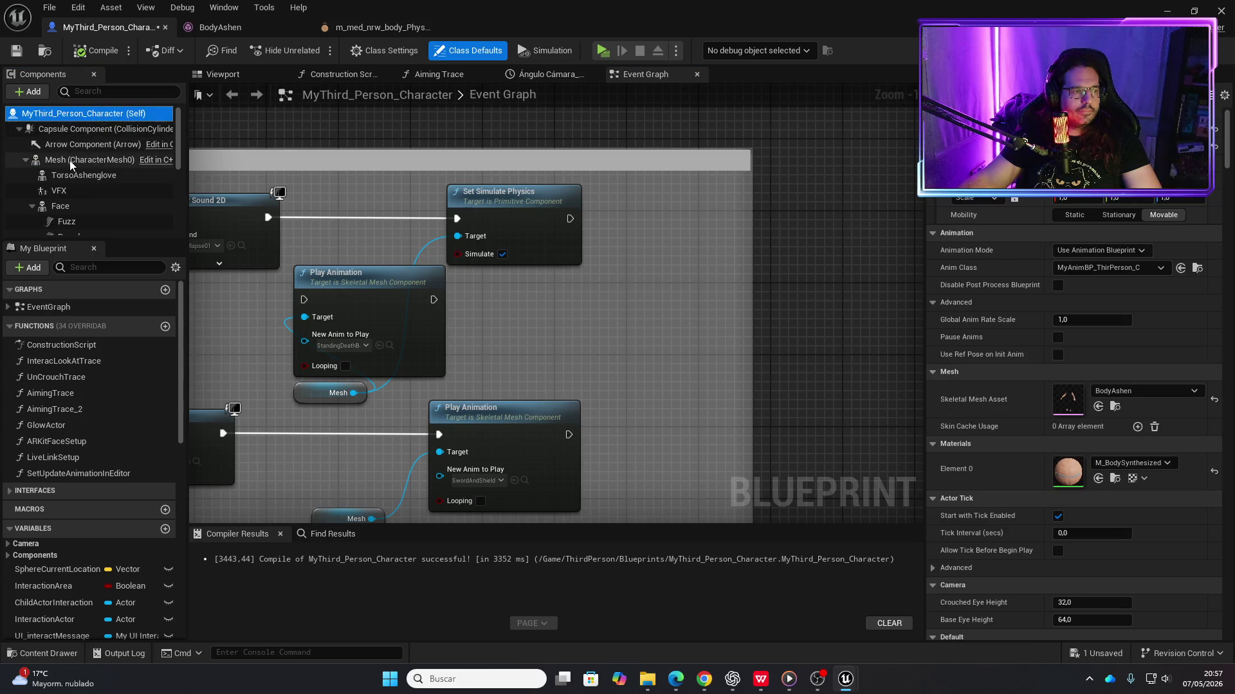
{"action": "mouse_move", "coordinate": [70, 162]}
{"action": "left_mouse_down"}
{"action": "mouse_move", "coordinate": [187, 187]}
{"action": "mouse_move", "coordinate": [627, 347]}
{"action": "mouse_move", "coordinate": [655, 300]}
{"action": "left_mouse_up"}
{"action": "type", "text": "impuls"}
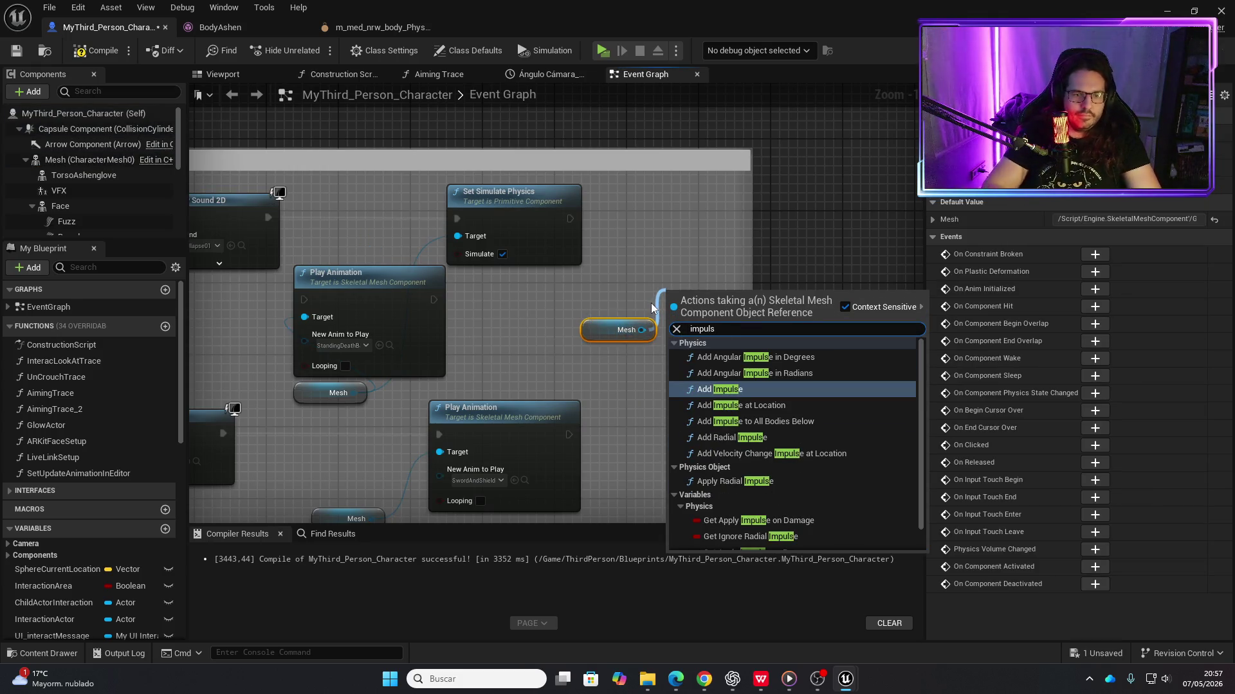
{"action": "key", "text": "Return"}
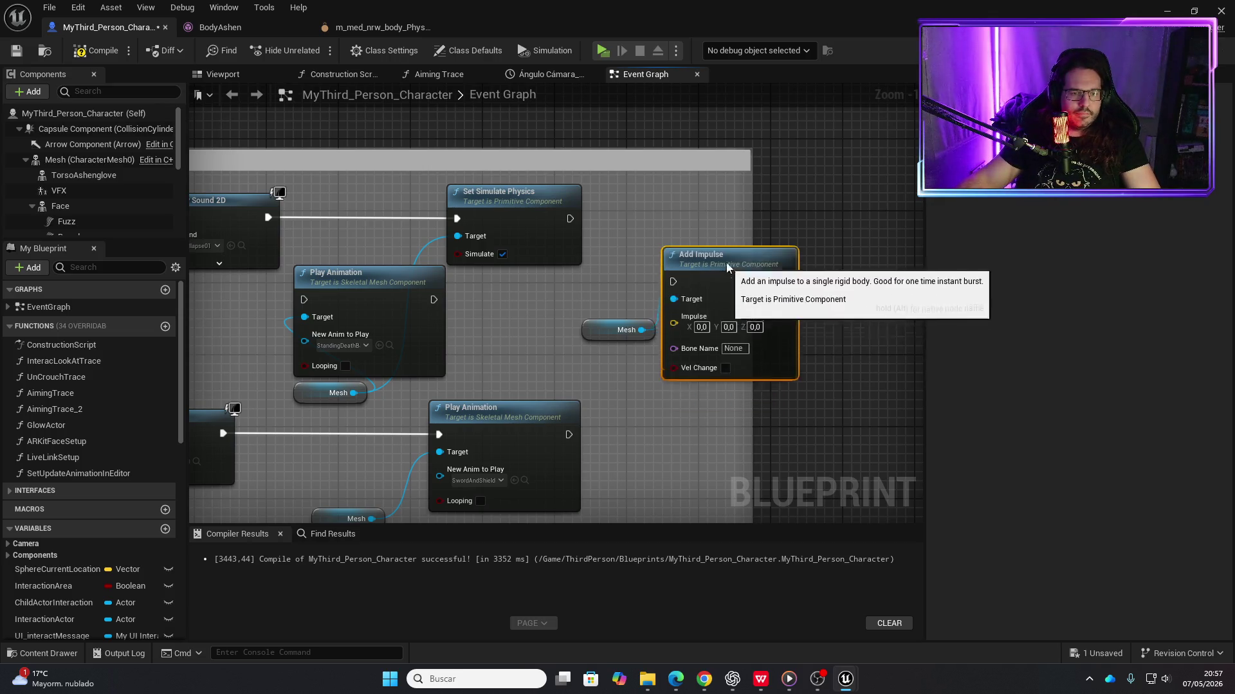
{"action": "left_click_drag", "start_coordinate": [728, 267], "coordinate": [736, 204]}
{"action": "mouse_move", "coordinate": [570, 219]}
{"action": "left_mouse_down"}
{"action": "mouse_move", "coordinate": [639, 207]}
{"action": "mouse_move", "coordinate": [684, 219]}
{"action": "left_mouse_up"}
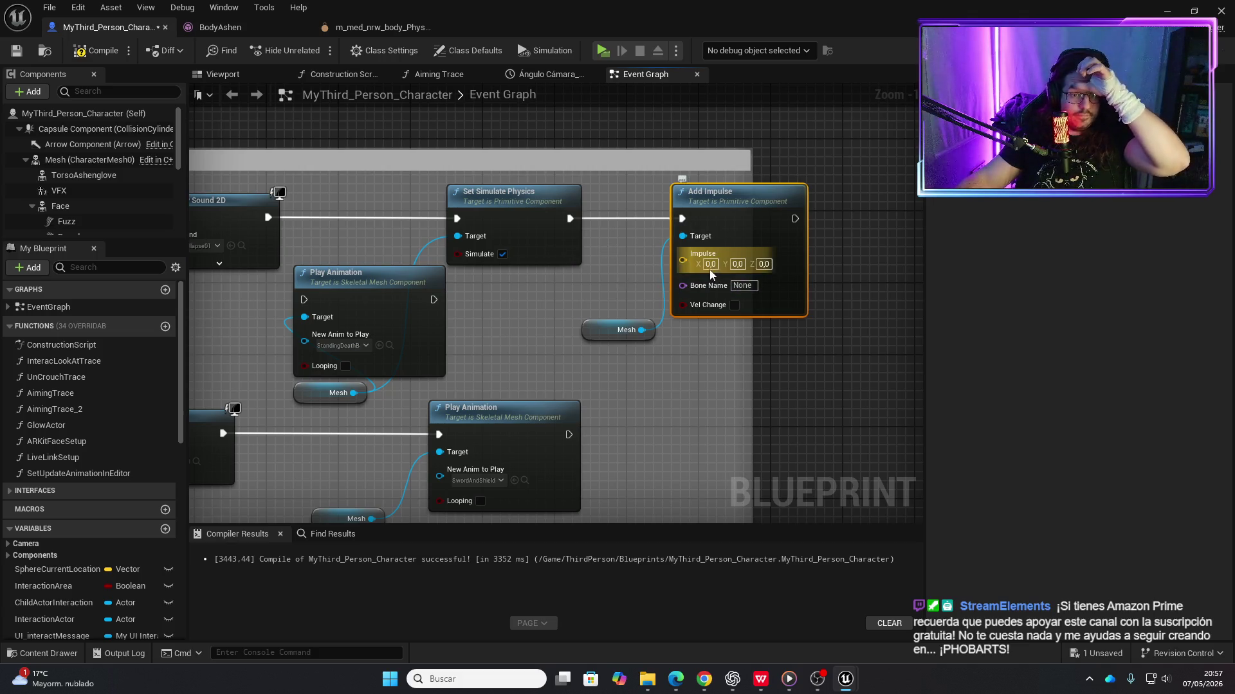
{"action": "left_click", "coordinate": [227, 73]}
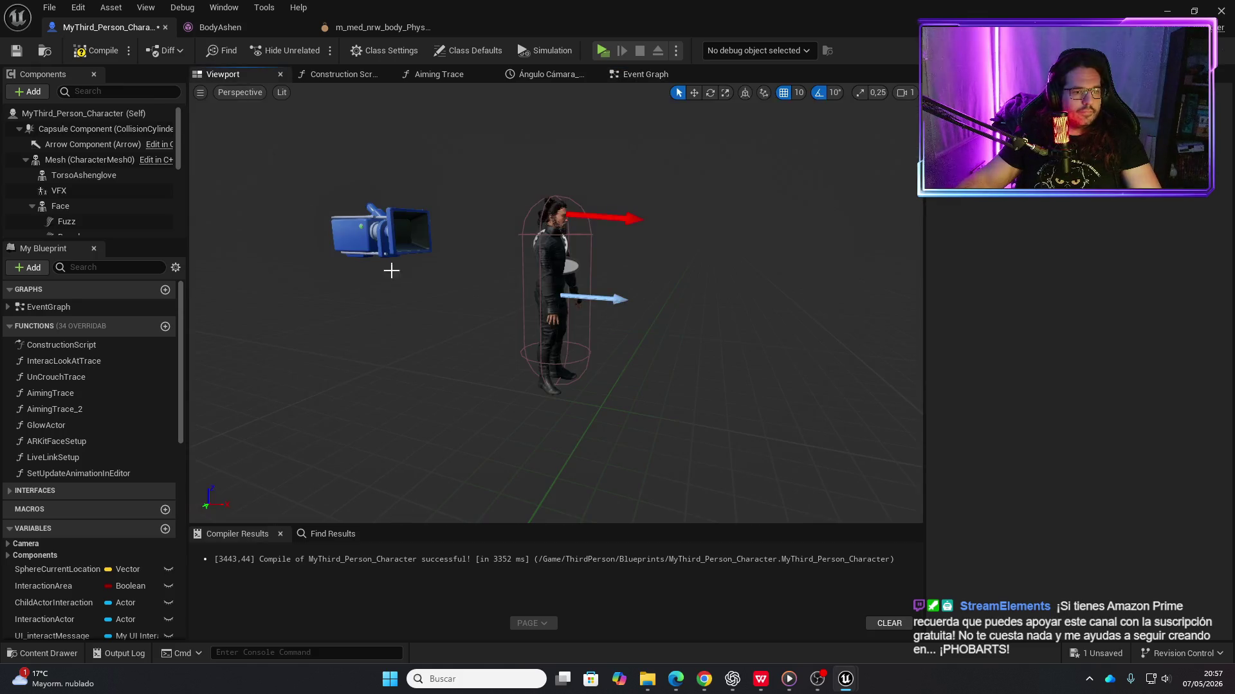
Stop the body physics asset's simulation preview and close that asset
{"action": "left_click", "coordinate": [545, 268]}
{"action": "scroll", "coordinate": [545, 267], "scroll_direction": "up", "scroll_amount": 5}
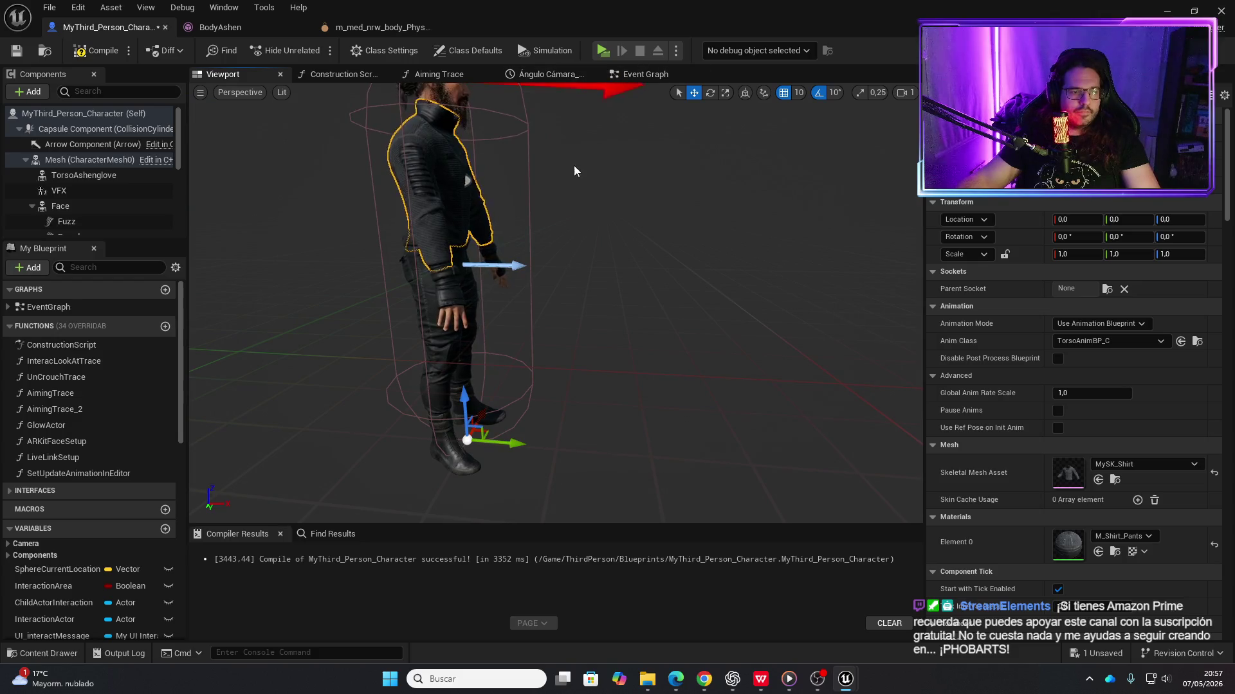
{"action": "left_click", "coordinate": [364, 29]}
{"action": "left_click", "coordinate": [265, 29]}
{"action": "left_click", "coordinate": [380, 27]}
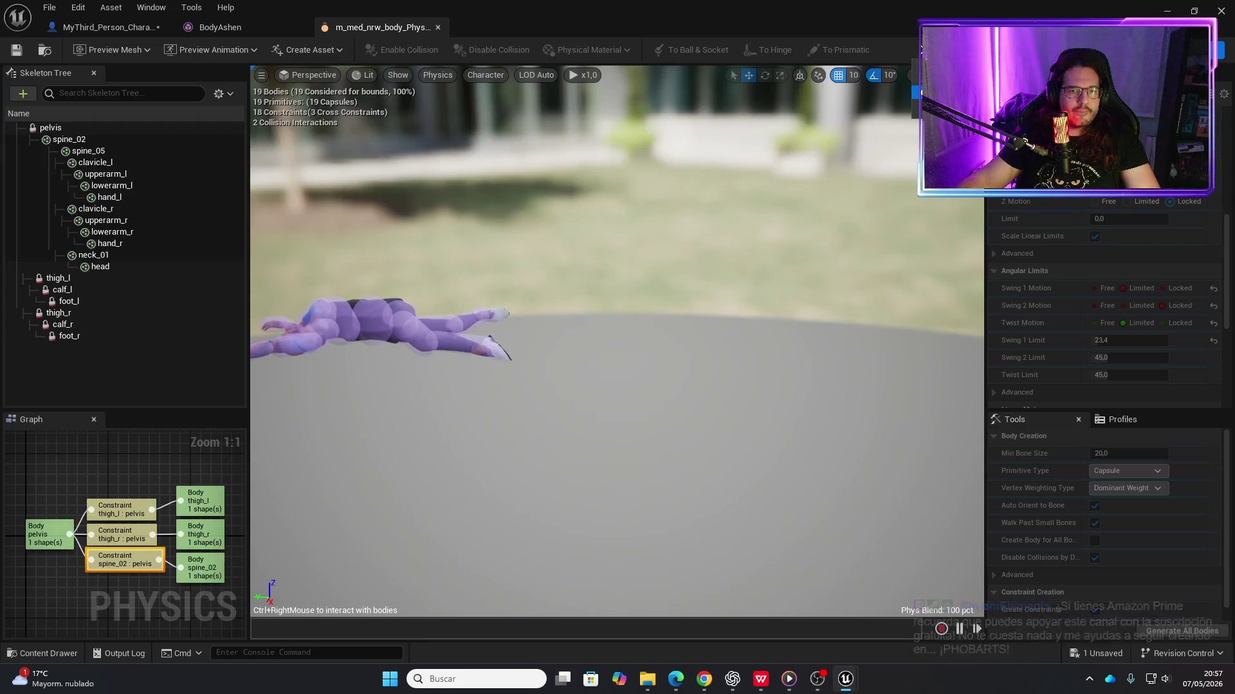
{"action": "left_click", "coordinate": [593, 75]}
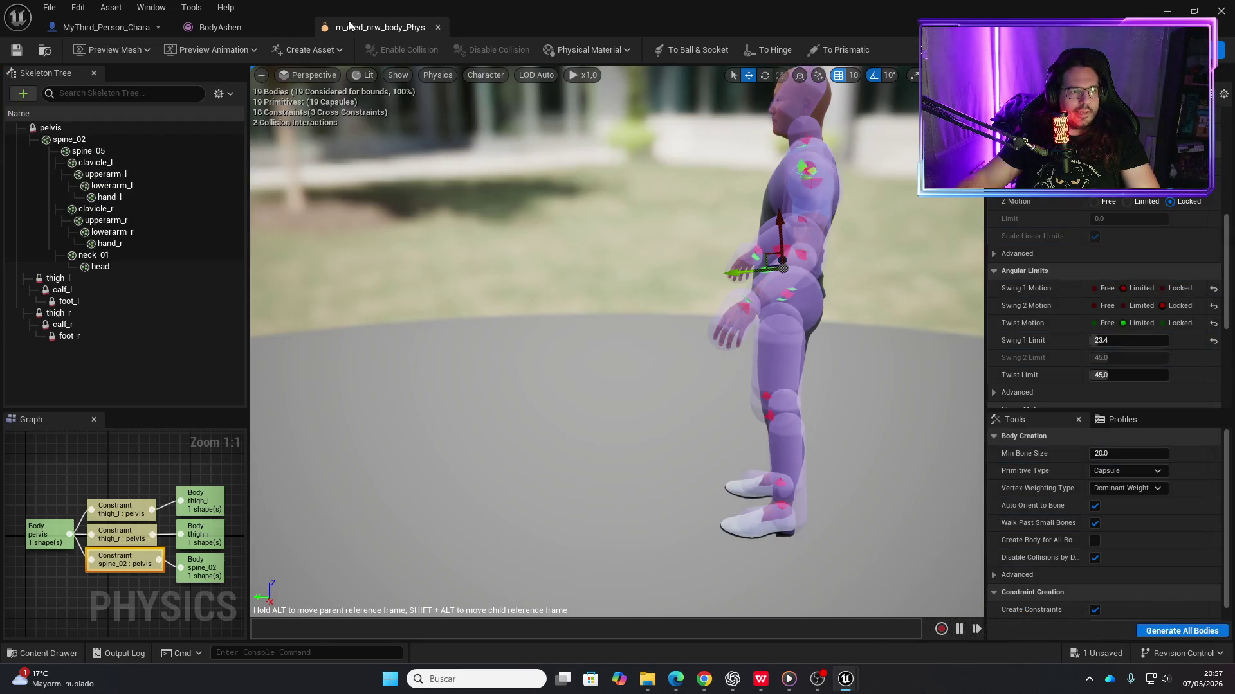
{"action": "left_click", "coordinate": [438, 27]}
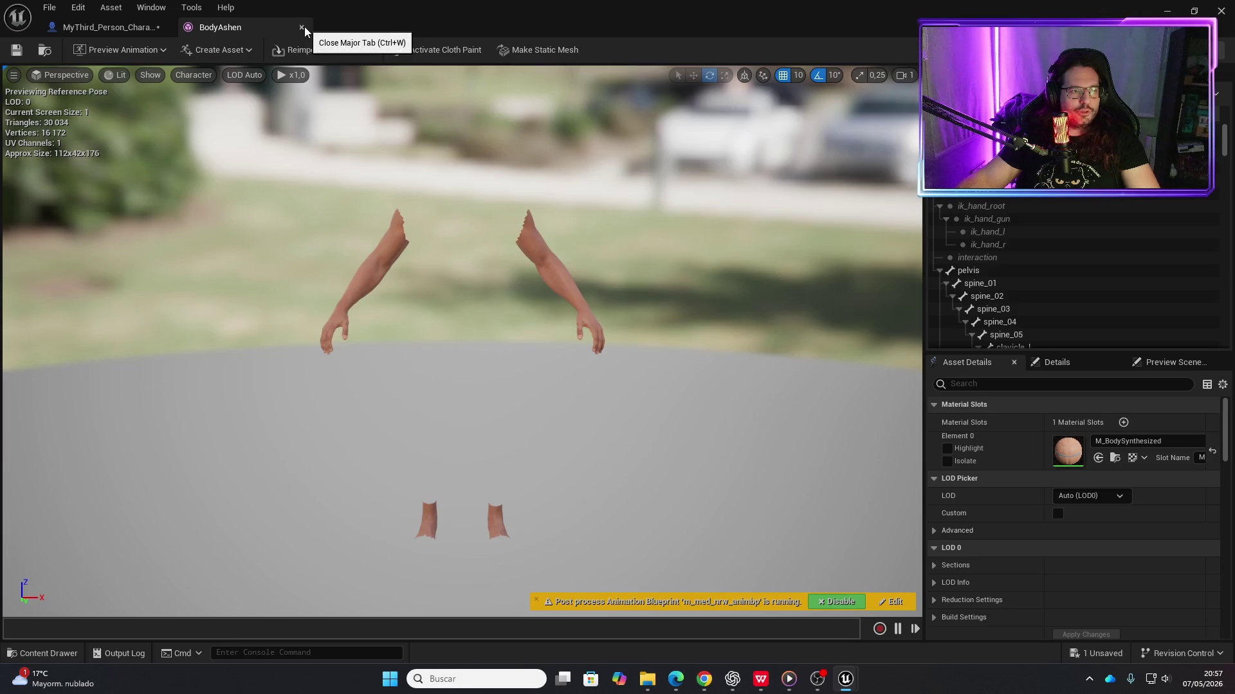
Save the character blueprint and look over the character in its viewport
{"action": "left_click", "coordinate": [113, 26]}
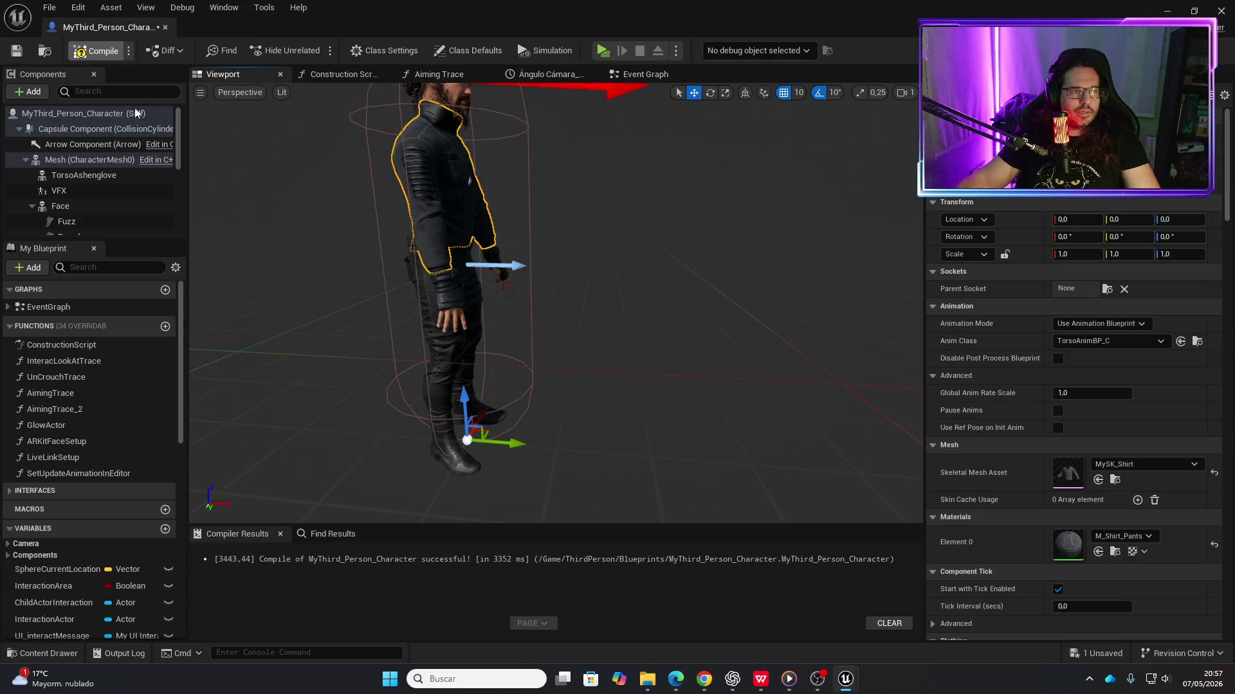
{"action": "key", "text": "ctrl+s"}
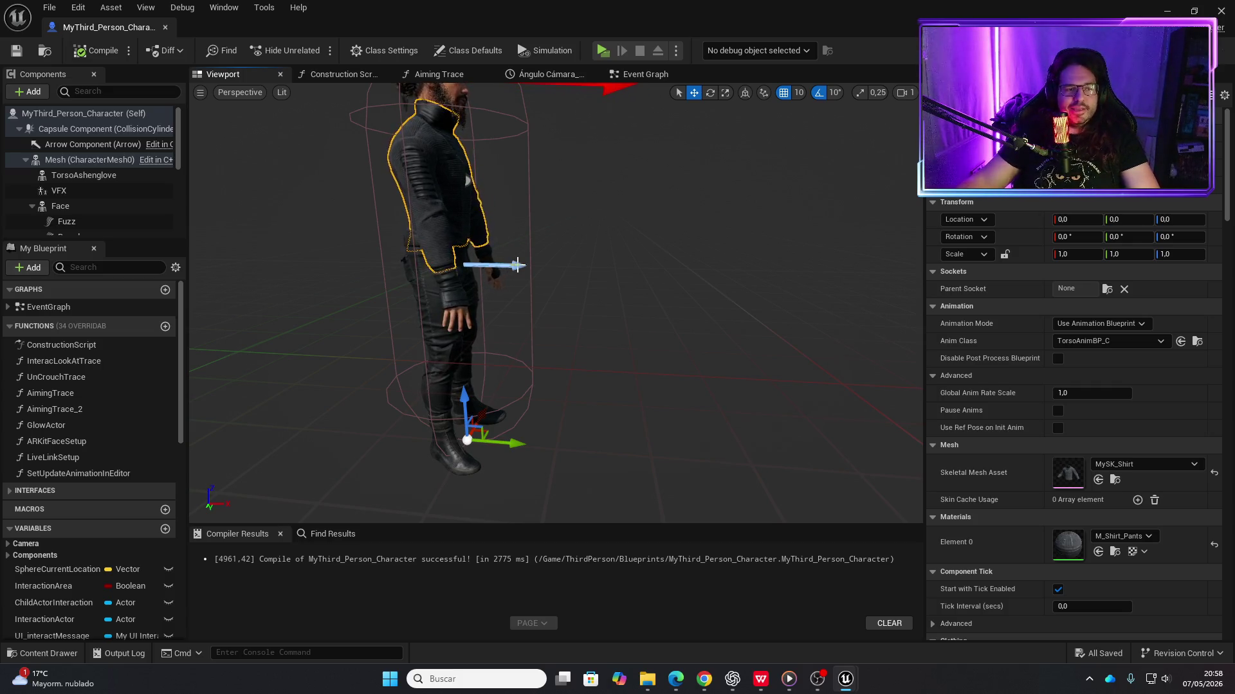
{"action": "scroll", "coordinate": [518, 265], "scroll_direction": "down", "scroll_amount": 5}
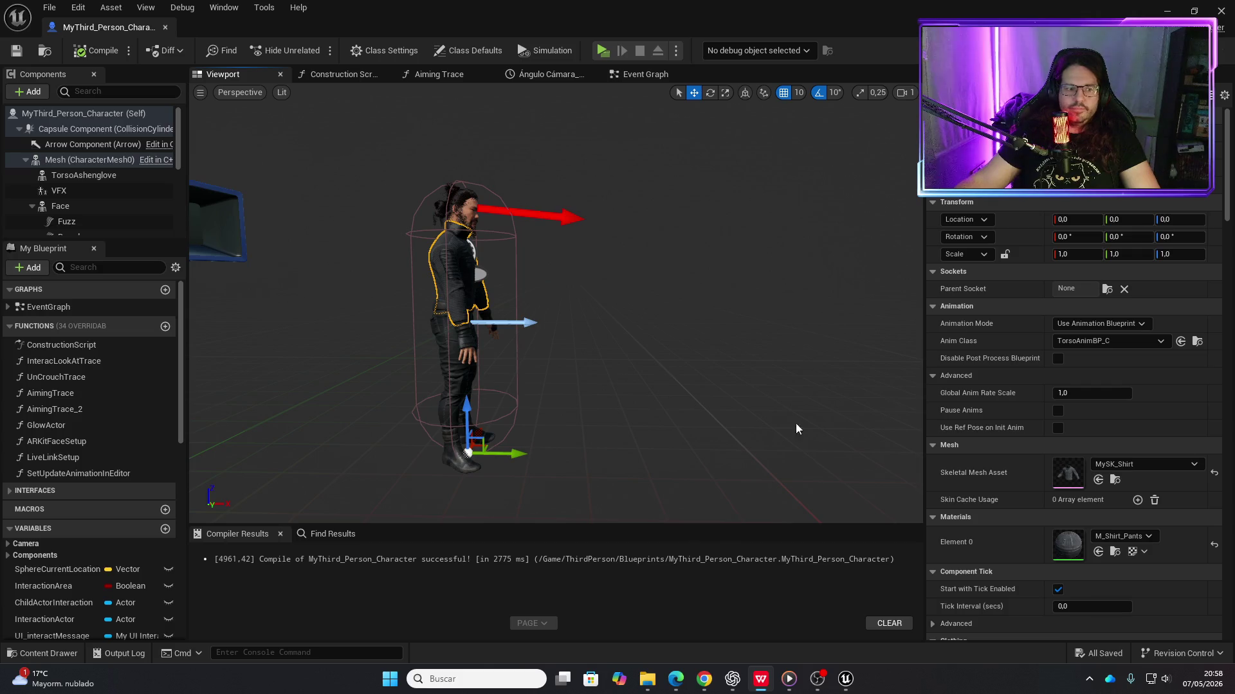
{"action": "mouse_move", "coordinate": [606, 281]}
{"action": "left_mouse_down"}
{"action": "mouse_move", "coordinate": [601, 238]}
{"action": "mouse_move", "coordinate": [590, 307]}
{"action": "left_mouse_up"}
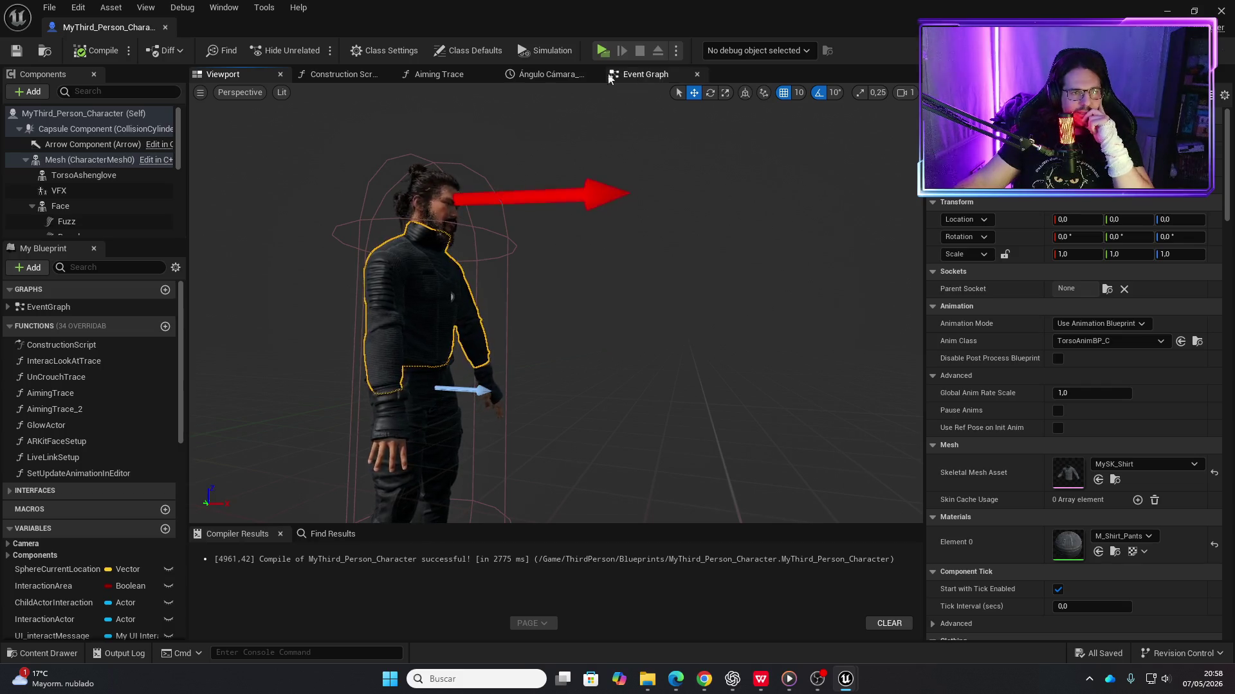
{"action": "left_click", "coordinate": [631, 77]}
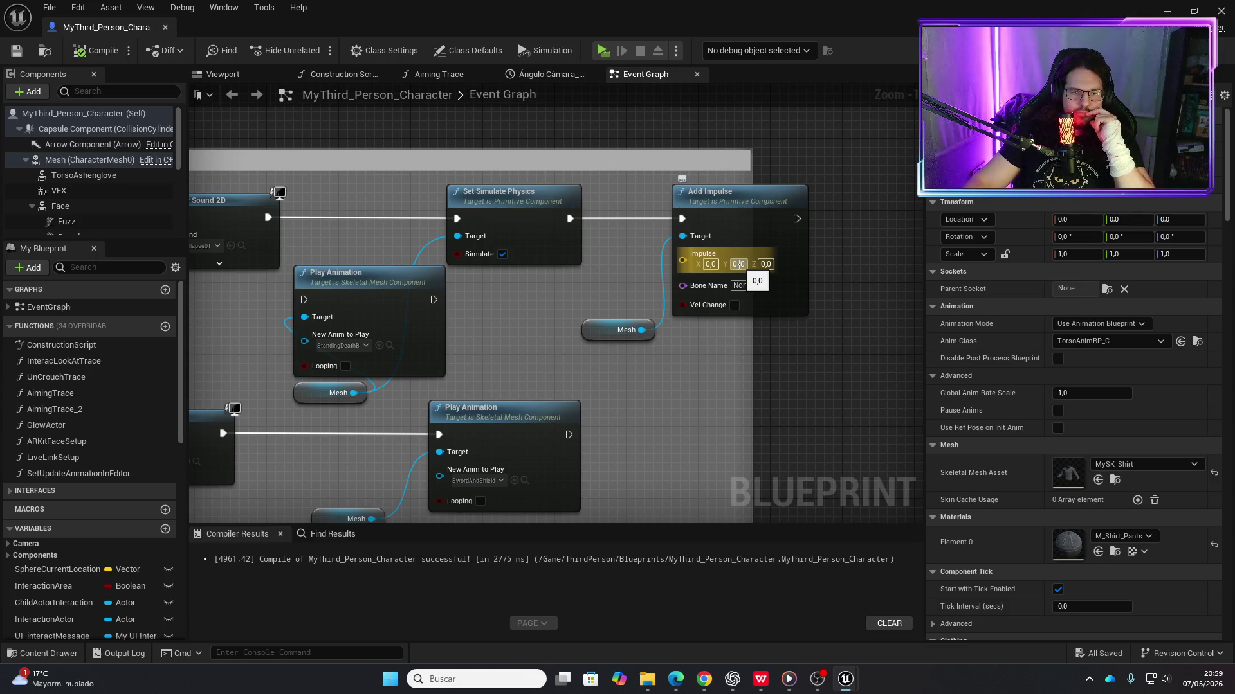
Enter -500 as the Add Impulse Y value, compile, and play in a new editor window
{"action": "left_click", "coordinate": [738, 264]}
{"action": "type", "text": "-"}
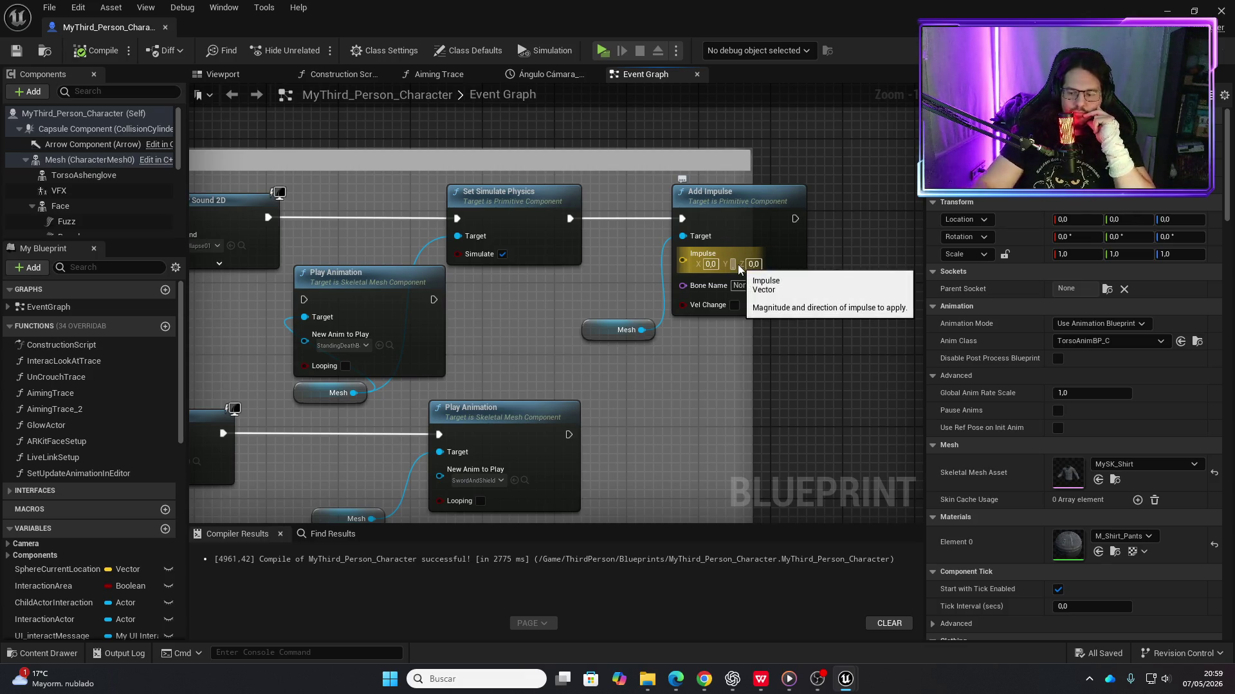
{"action": "type", "text": "500"}
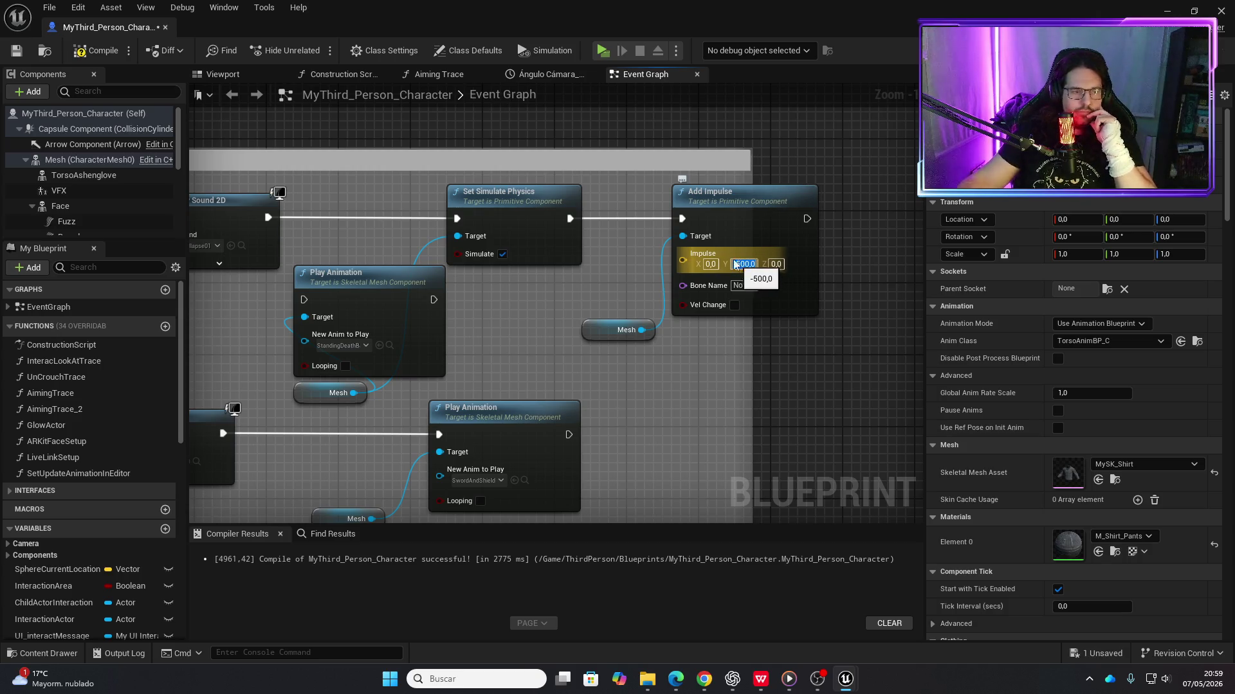
{"action": "key", "text": "Return"}
{"action": "left_click", "coordinate": [98, 57]}
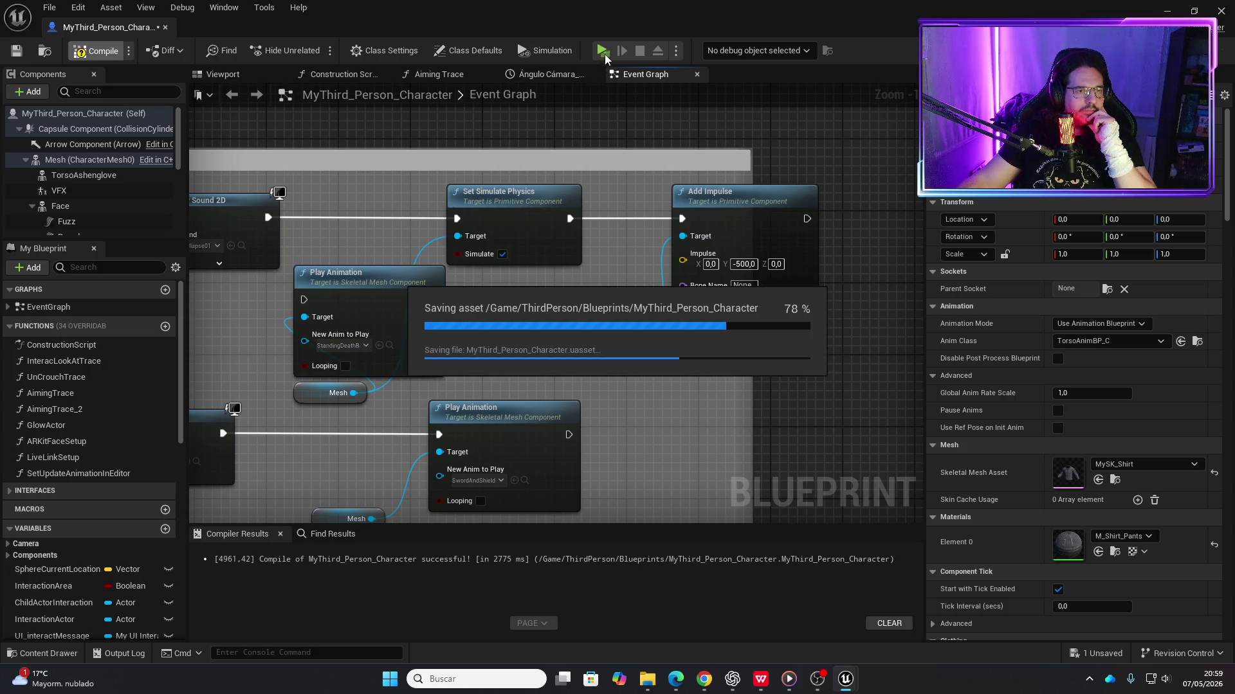
{"action": "left_click", "coordinate": [603, 51]}
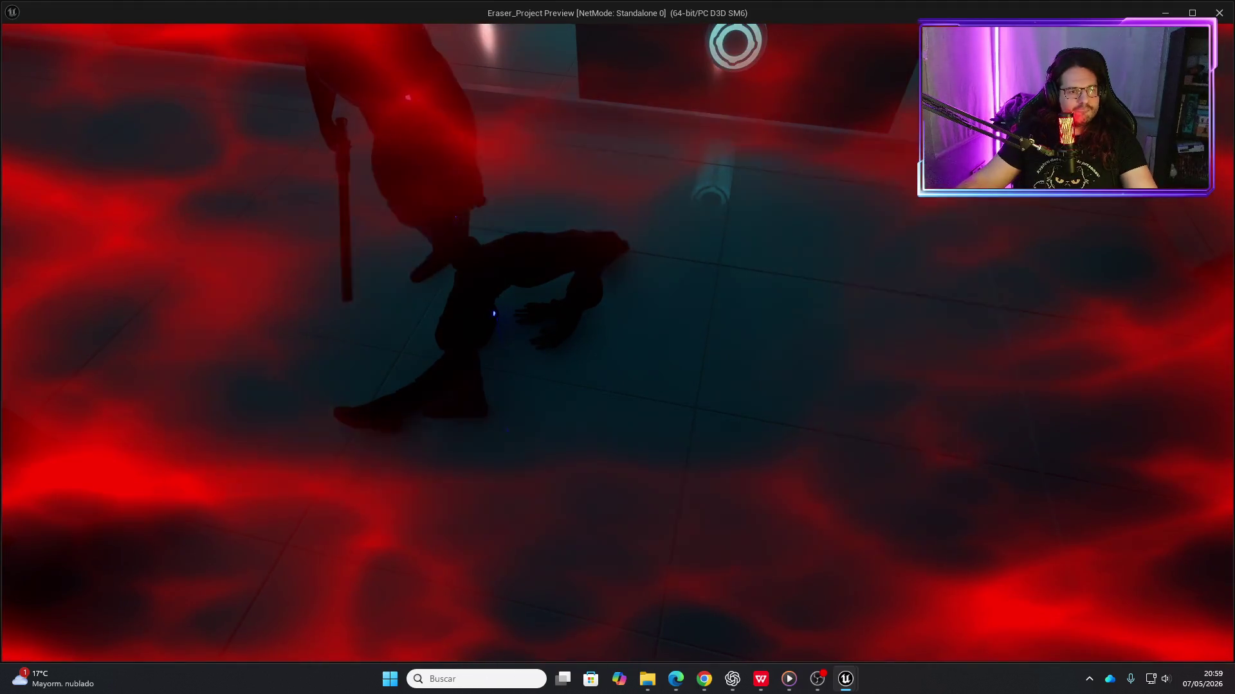
Stop play, set Impulse Y to -10000 and Bone Name to spine_01, then save
{"action": "key", "text": "Escape"}
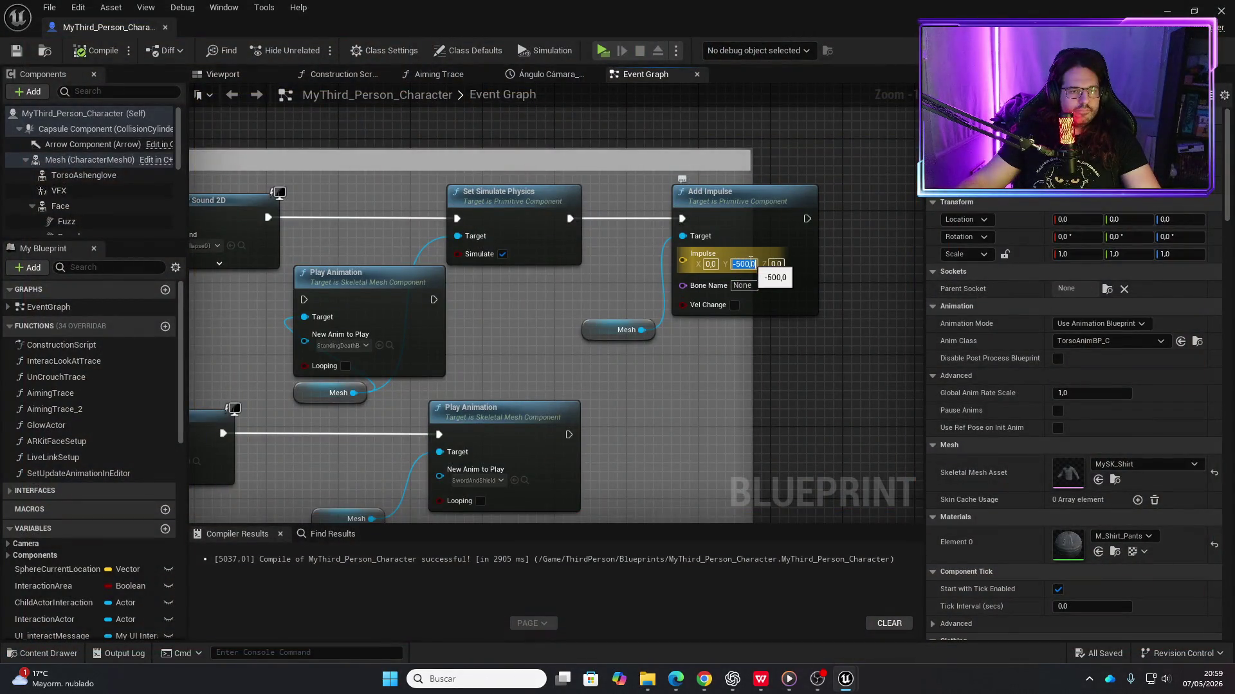
{"action": "type", "text": "-10000"}
{"action": "key", "text": "Return"}
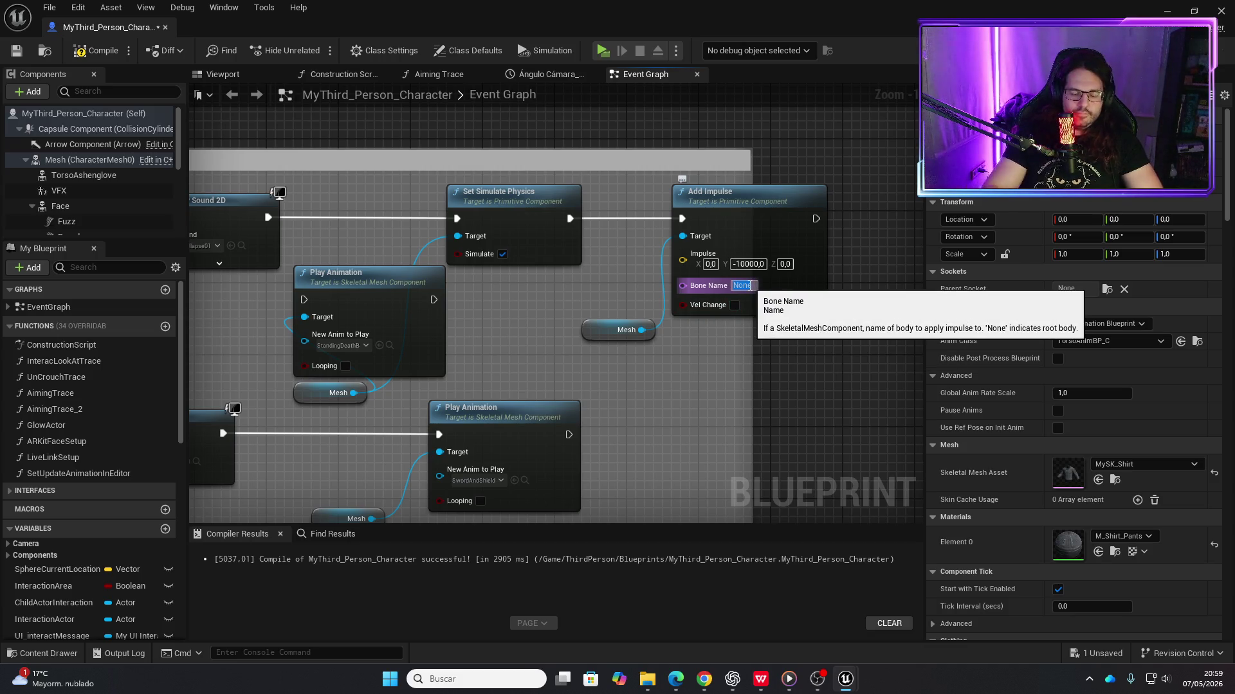
{"action": "type", "text": "spine"}
{"action": "key", "text": "Return"}
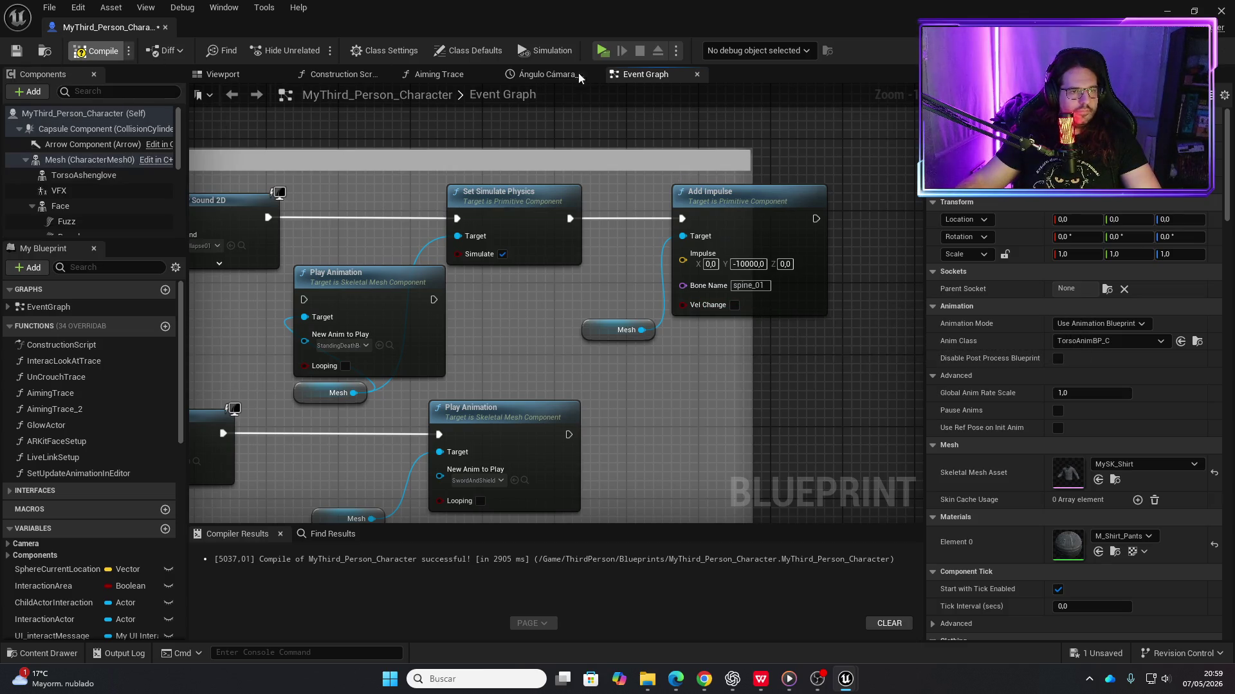
{"action": "key", "text": "ctrl+s"}
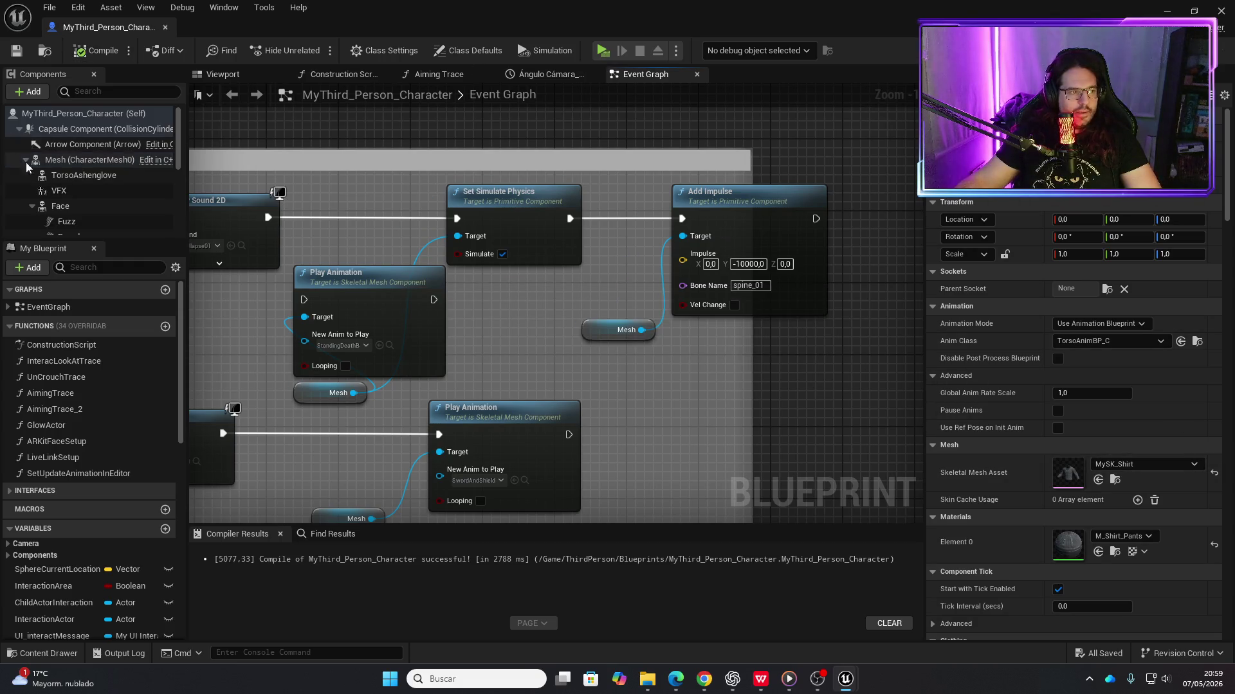
Open the body mesh's SK_Mannequin skeleton, check the spine_01 bone, then close it
{"action": "left_click", "coordinate": [64, 160]}
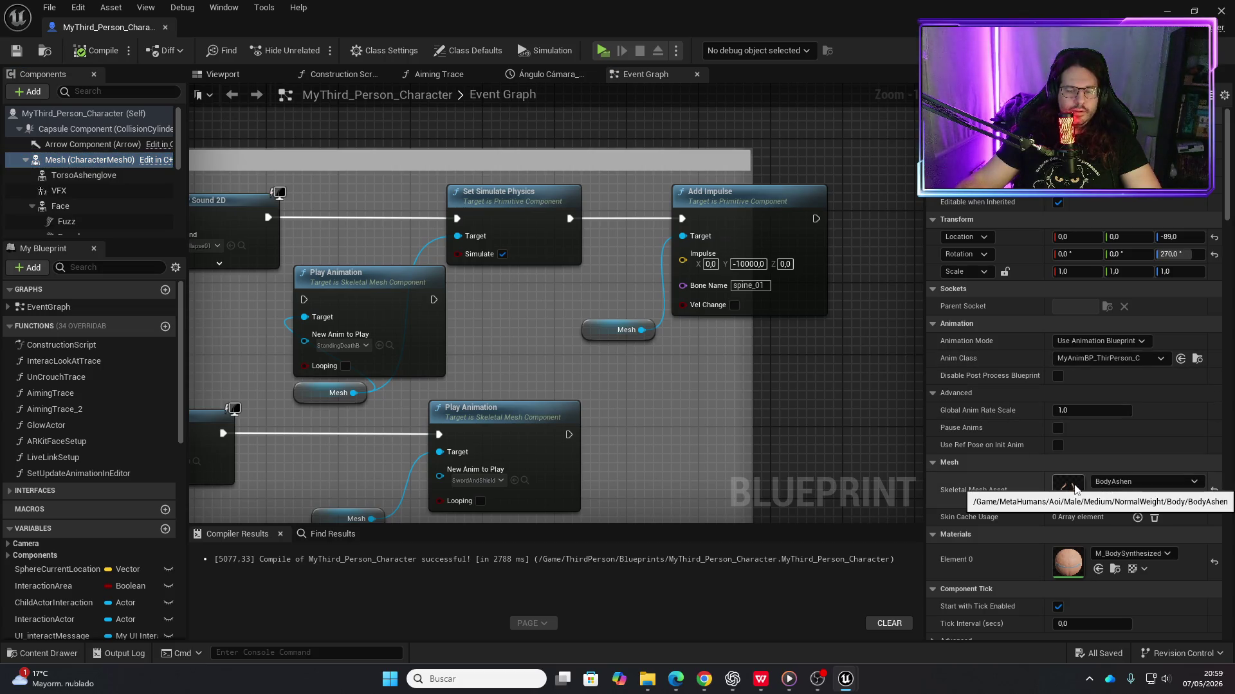
{"action": "double_click", "coordinate": [1071, 485]}
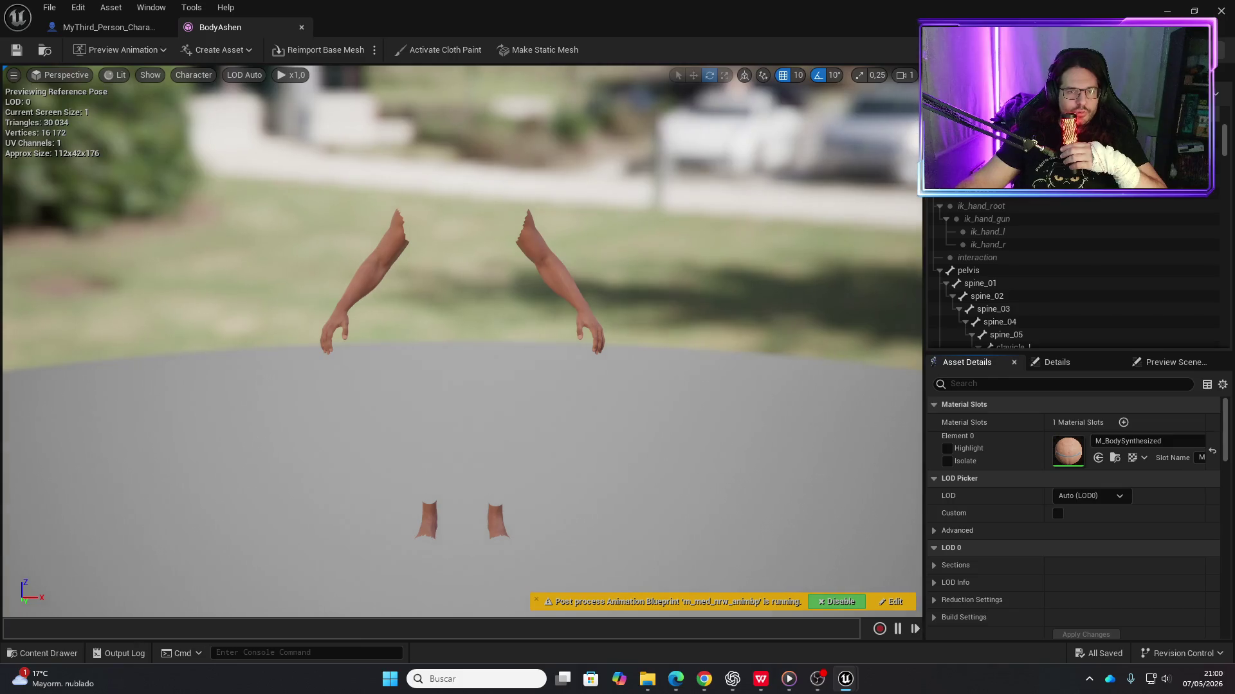
{"action": "left_click", "coordinate": [1196, 51]}
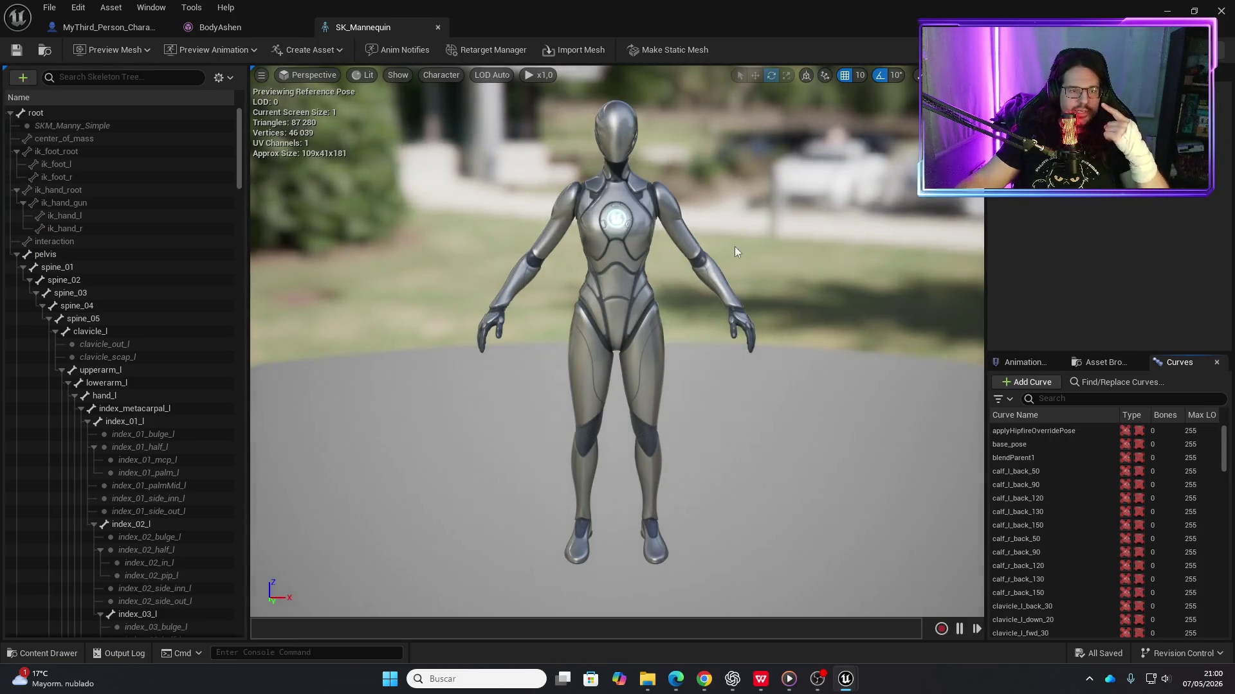
{"action": "left_click", "coordinate": [82, 268]}
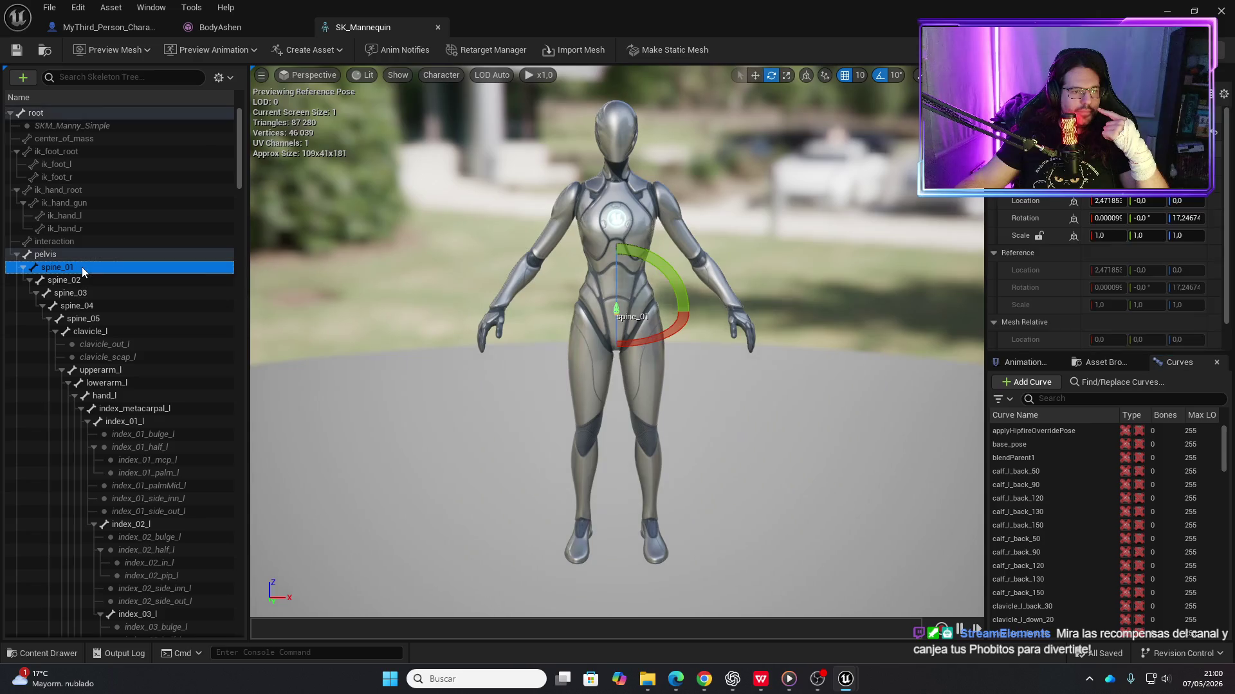
{"action": "left_click", "coordinate": [438, 28]}
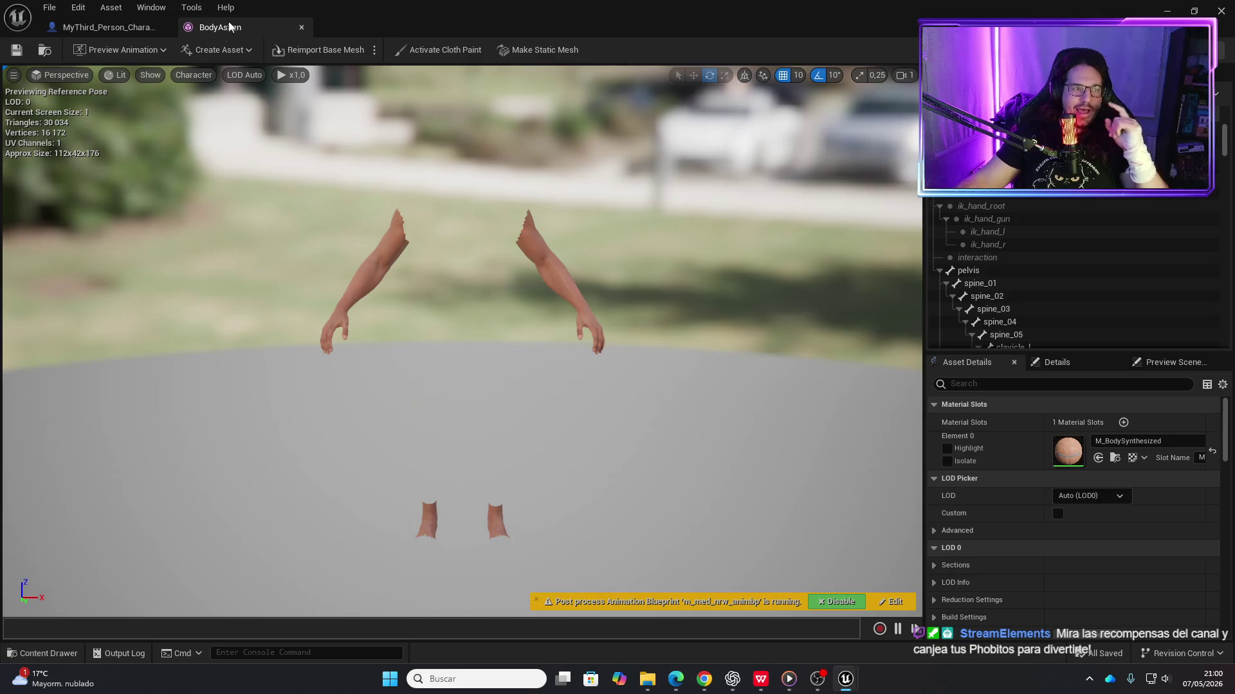
{"action": "left_click", "coordinate": [126, 29]}
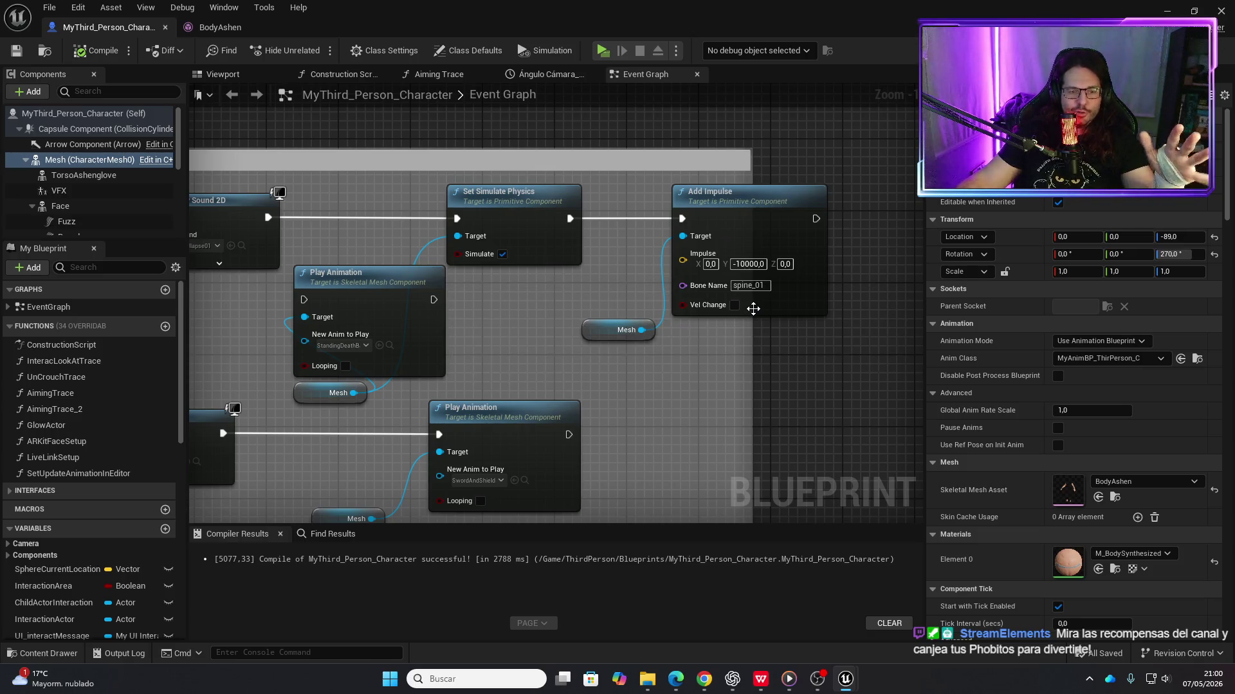
Widen the death-logic comment, save, and play-test the ragdoll death before exiting
{"action": "left_click_drag", "start_coordinate": [752, 332], "coordinate": [850, 325]}
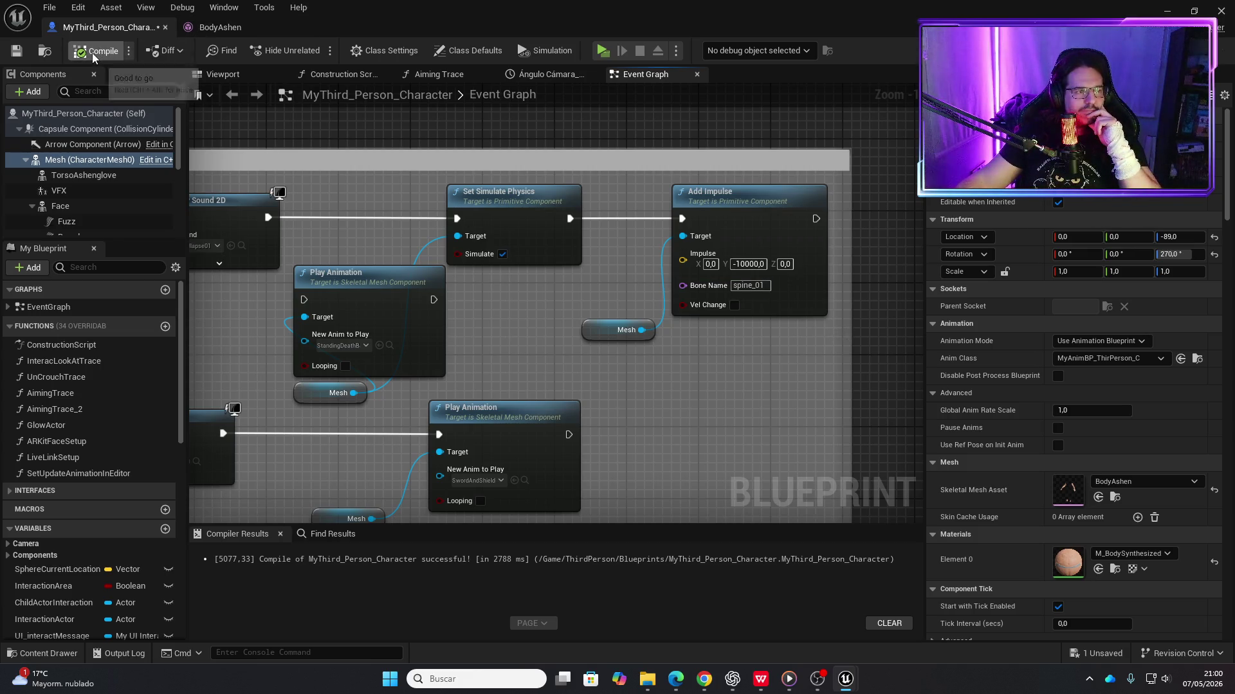
{"action": "key", "text": "ctrl+s"}
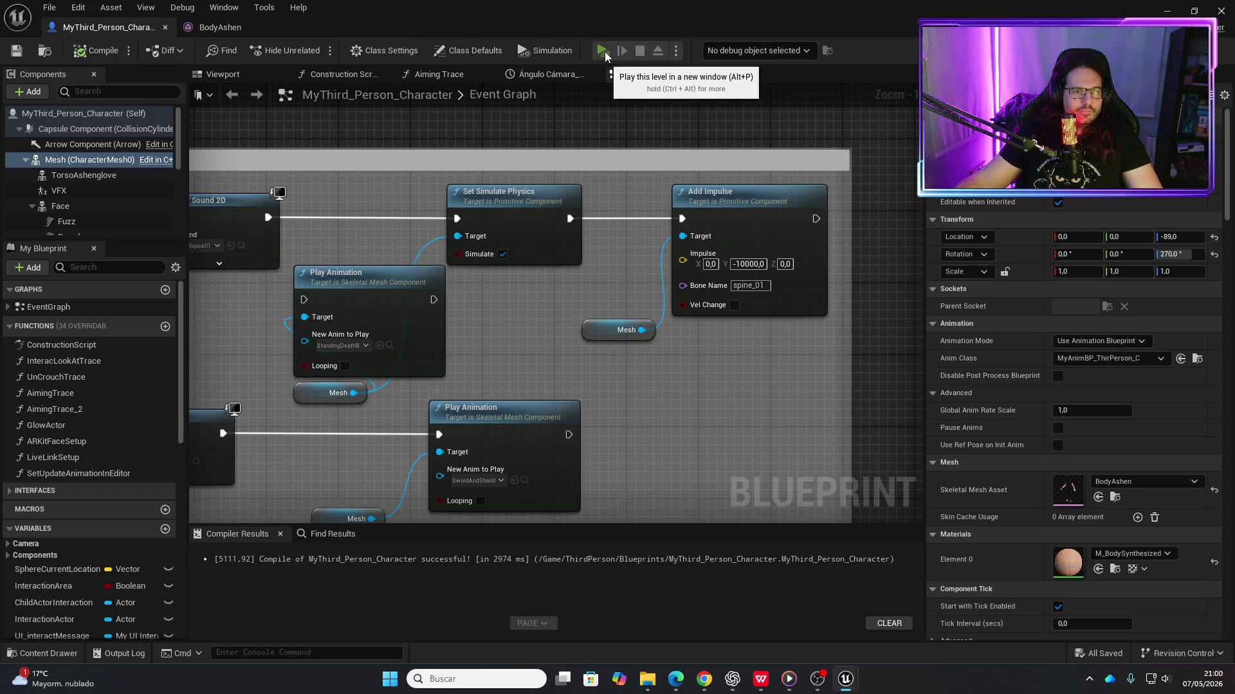
{"action": "left_click", "coordinate": [602, 51]}
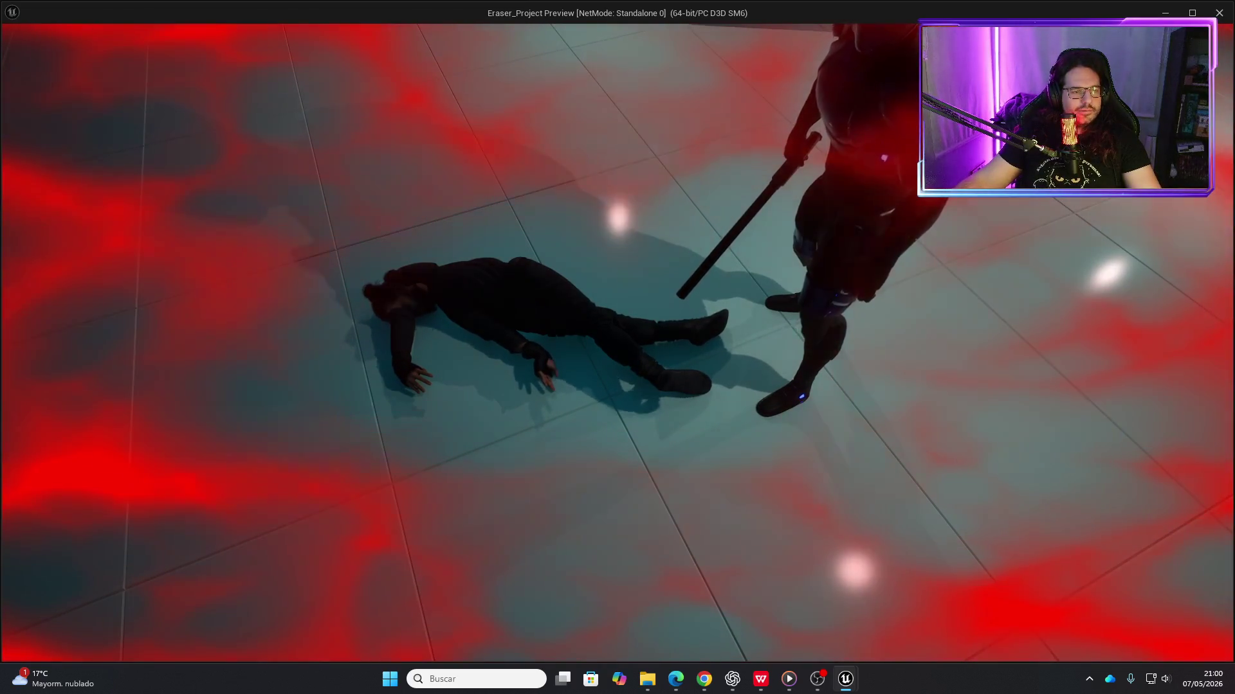
{"action": "key", "text": "Escape"}
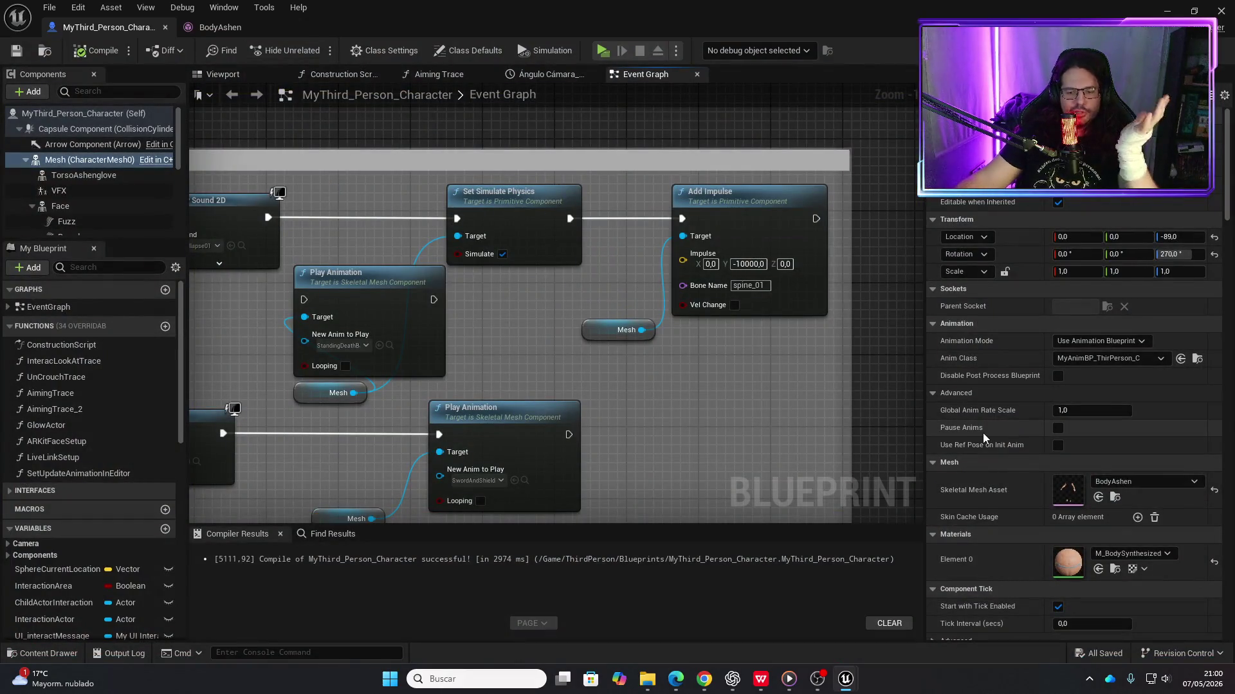
{"action": "scroll", "coordinate": [983, 433], "scroll_direction": "down", "scroll_amount": 4}
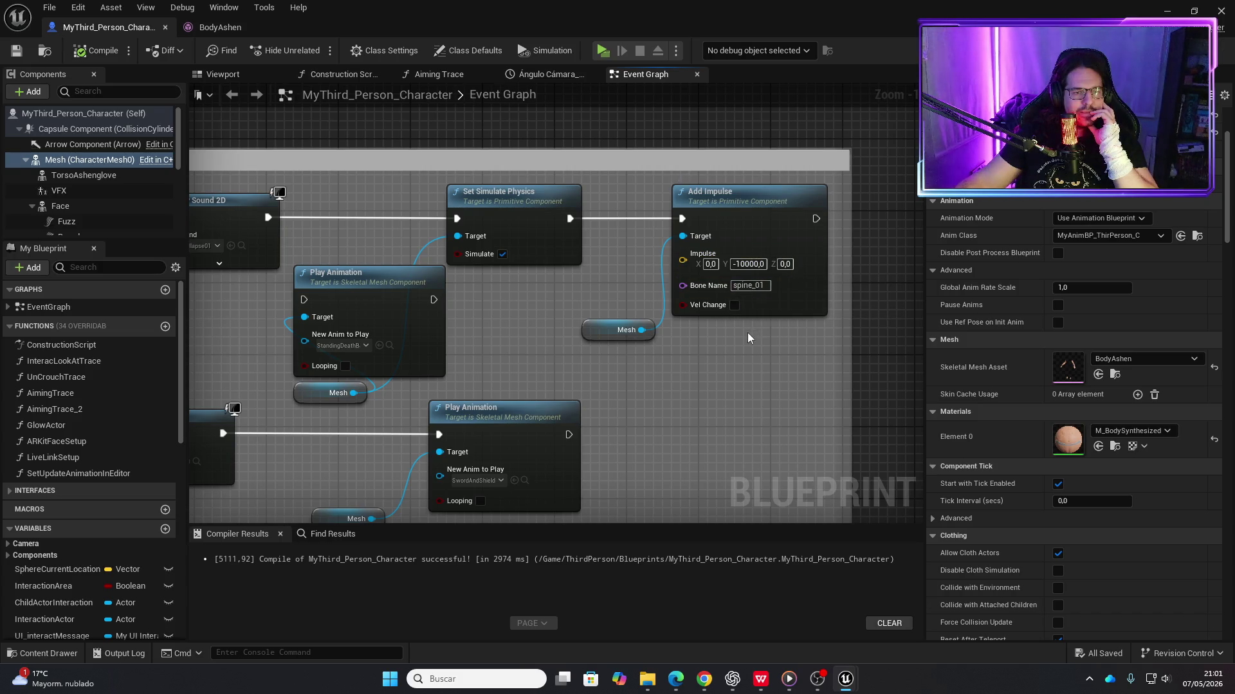
Delete the Add Impulse node and search the Mesh wire's actions for 'impulse'
{"action": "left_click", "coordinate": [734, 237]}
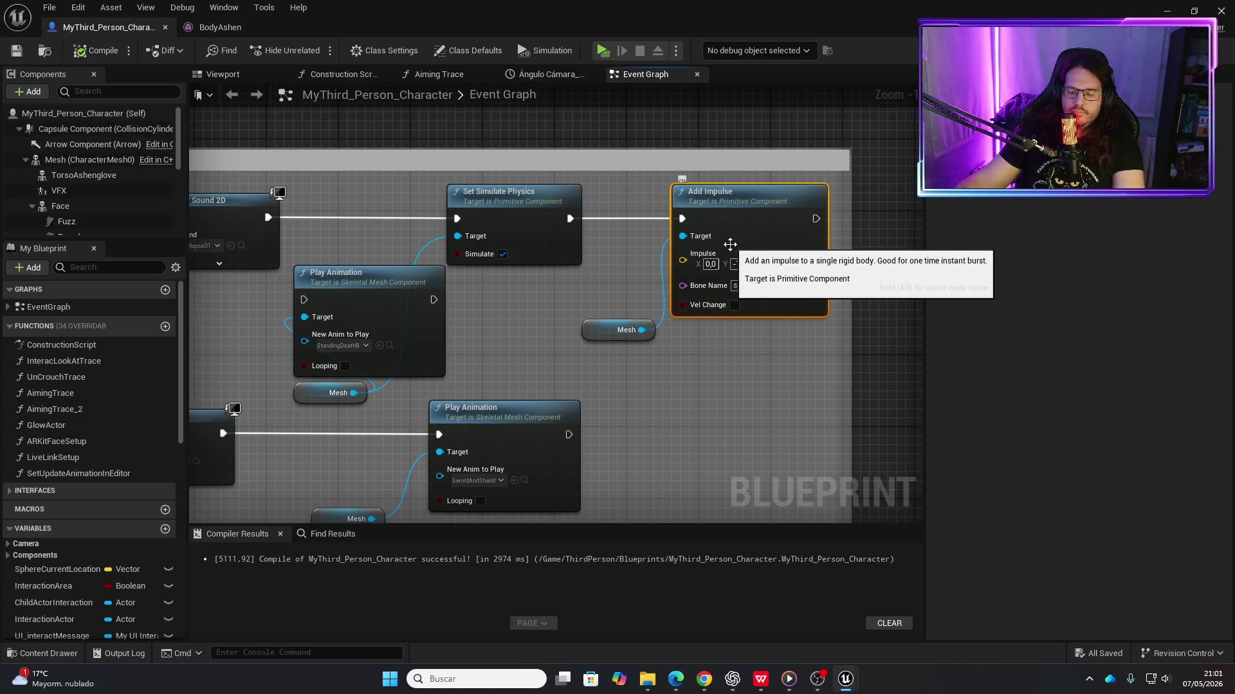
{"action": "key", "text": "Delete"}
{"action": "left_click_drag", "start_coordinate": [642, 330], "coordinate": [672, 277]}
{"action": "type", "text": "i"}
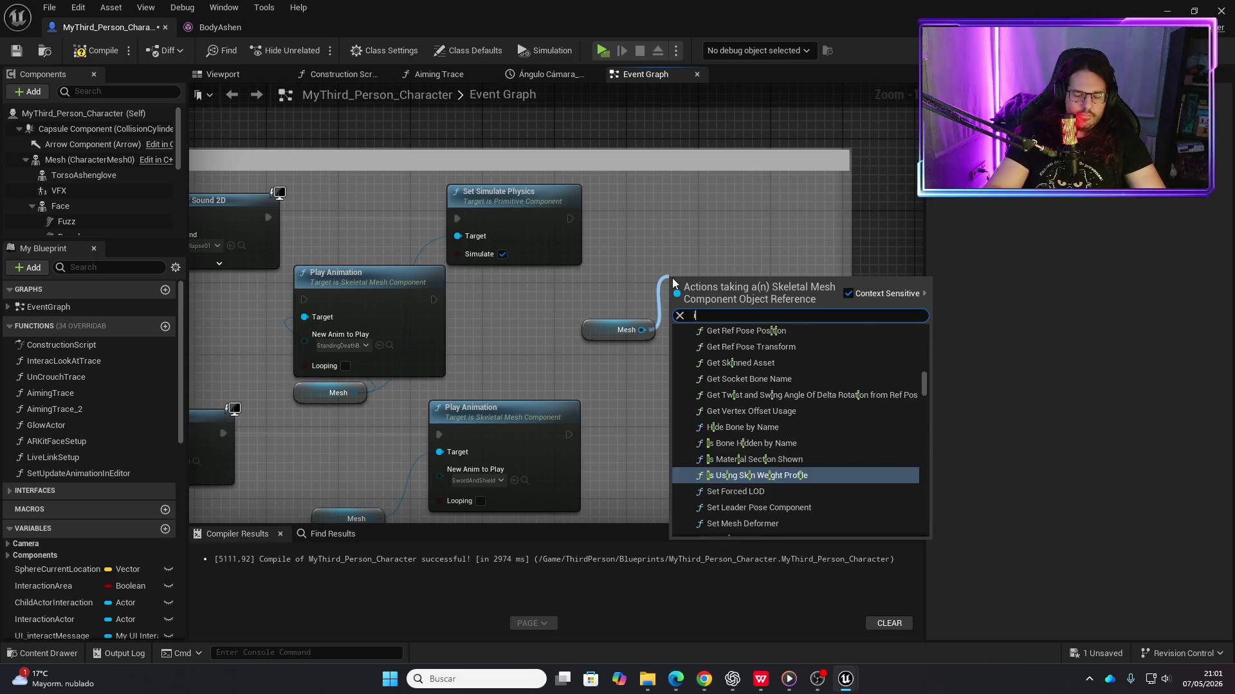
{"action": "type", "text": "mpulse"}
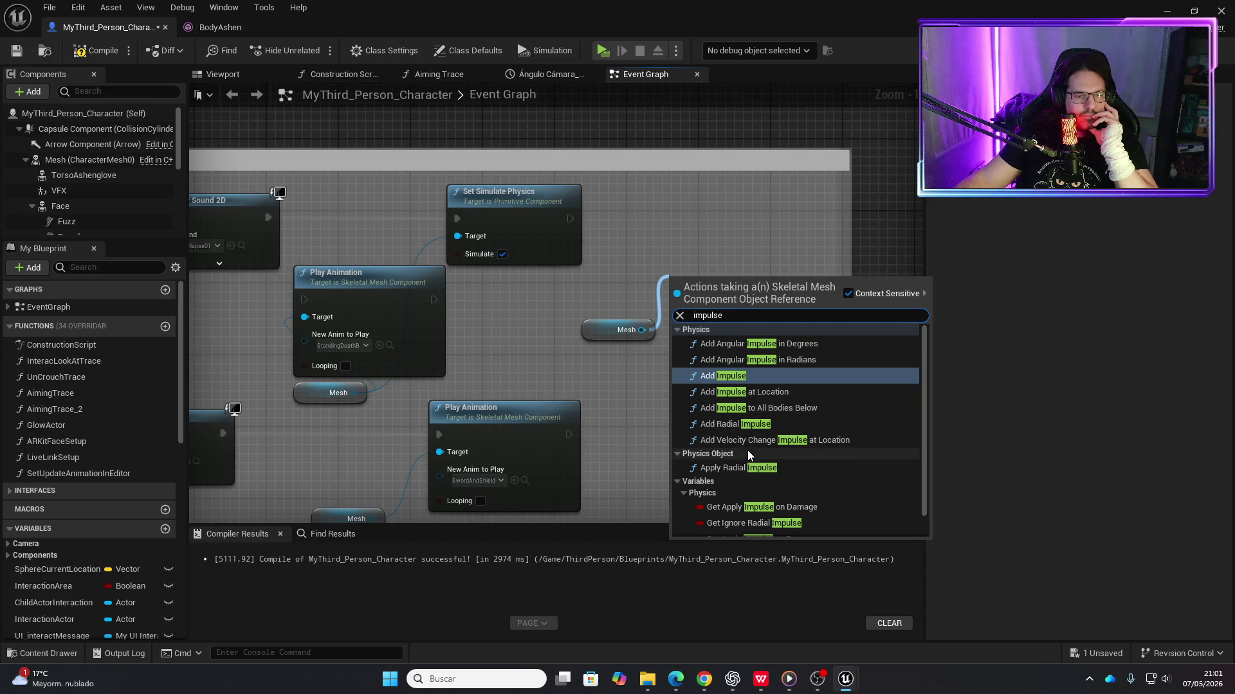
{"action": "scroll", "coordinate": [757, 465], "scroll_direction": "down", "scroll_amount": 2}
{"action": "scroll", "coordinate": [754, 476], "scroll_direction": "up", "scroll_amount": 2}
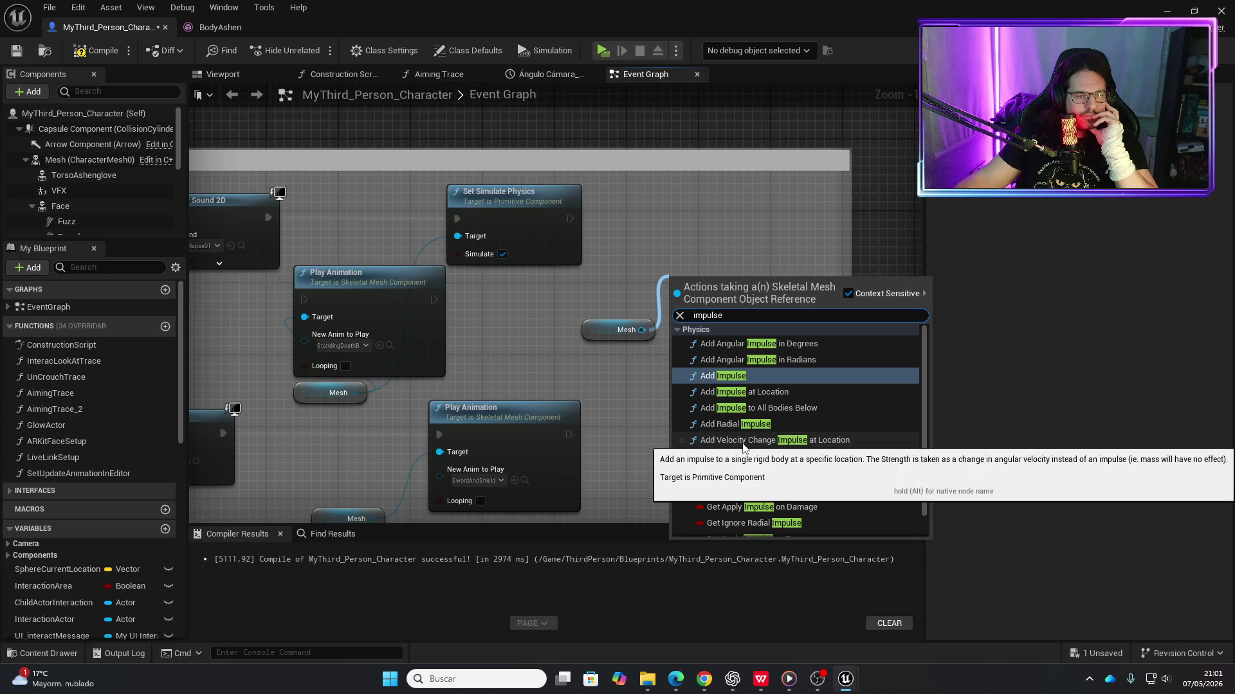
Place a fresh Add Impulse node beside Set Simulate Physics, then delete it again
{"action": "left_click", "coordinate": [735, 374]}
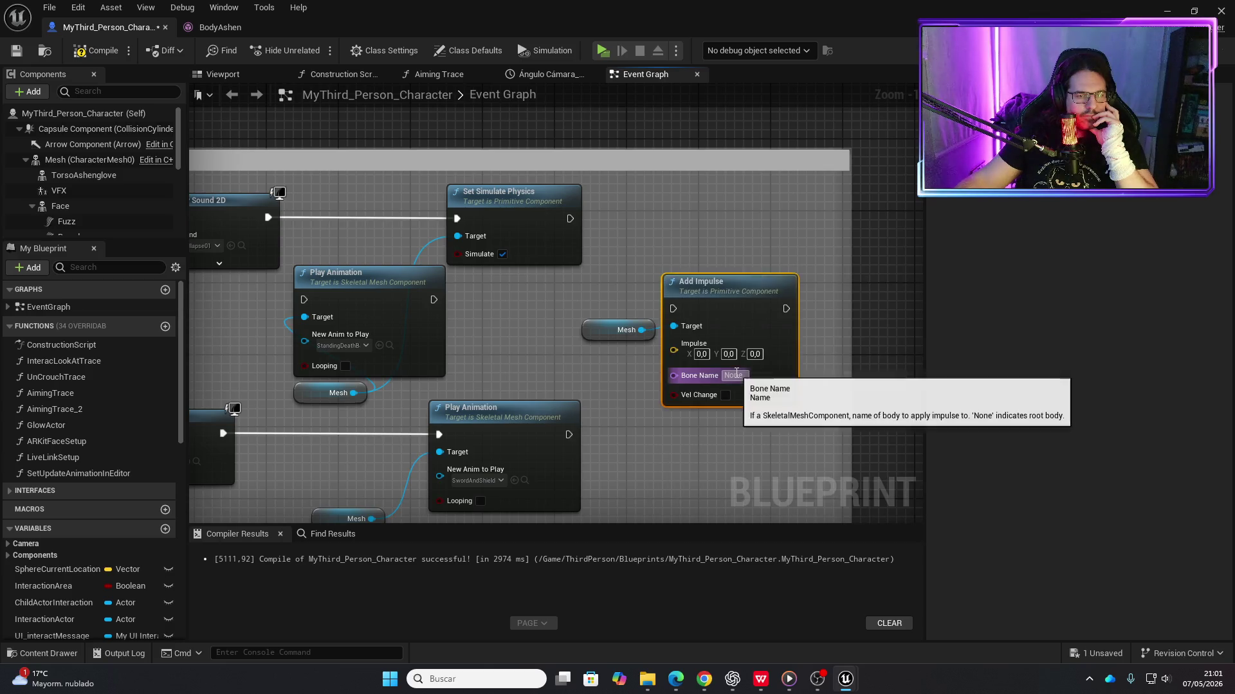
{"action": "left_click_drag", "start_coordinate": [745, 297], "coordinate": [771, 244]}
{"action": "left_click_drag", "start_coordinate": [774, 188], "coordinate": [769, 196]}
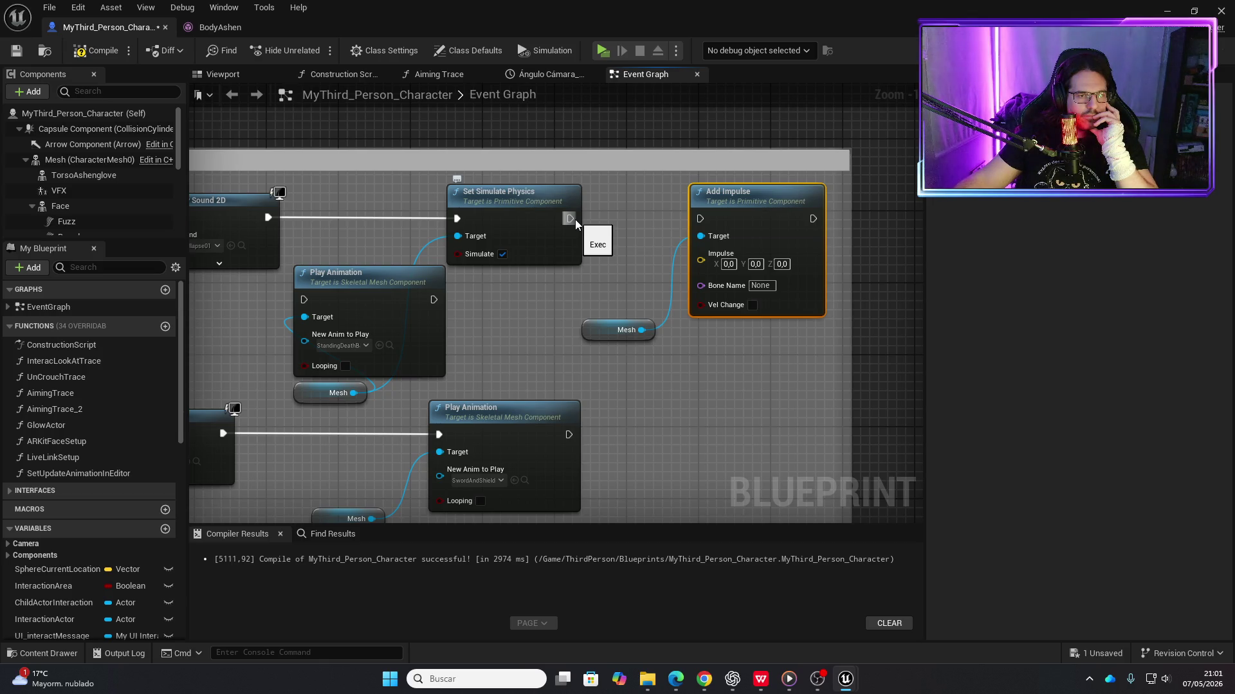
{"action": "key", "text": "Delete"}
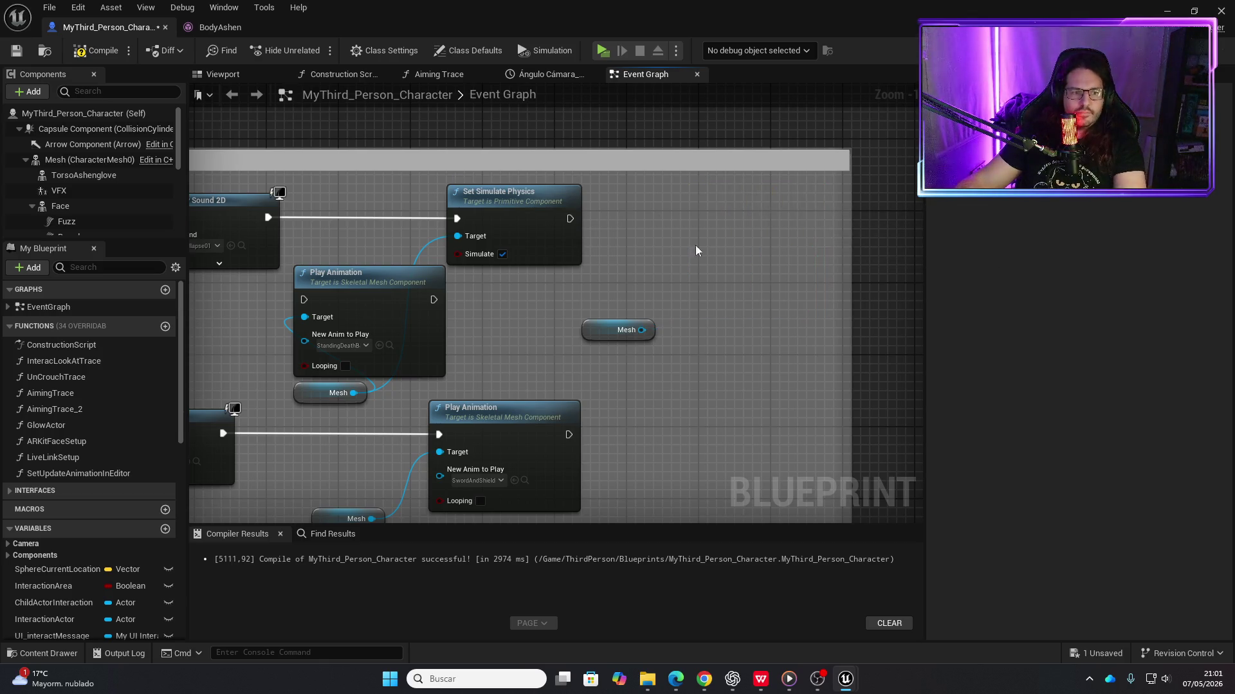
Delete the leftover Mesh reference, the Set Simulate Physics node and Play Animation's Mesh reference
{"action": "key", "text": "Delete"}
{"action": "left_click", "coordinate": [541, 254]}
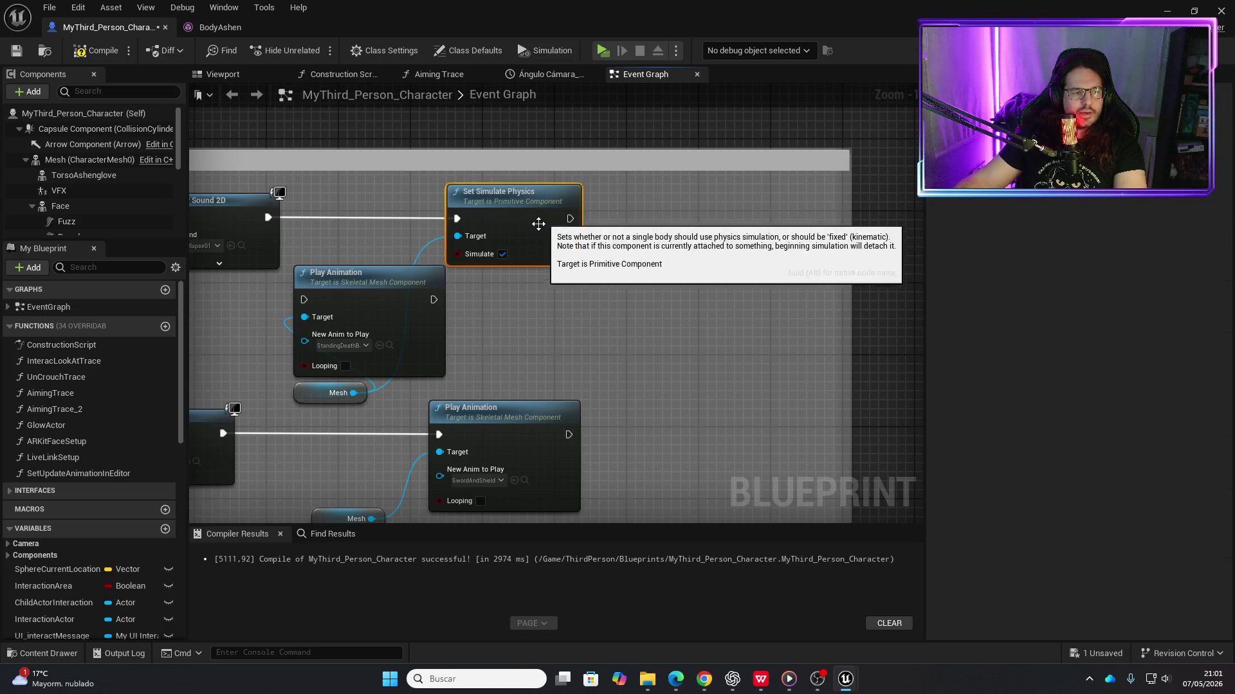
{"action": "key", "text": "Delete"}
{"action": "left_click", "coordinate": [341, 393]}
{"action": "key", "text": "Delete"}
Restore Play Animation's Mesh reference and move both nodes up into the freed space
{"action": "left_click_drag", "start_coordinate": [354, 273], "coordinate": [383, 207]}
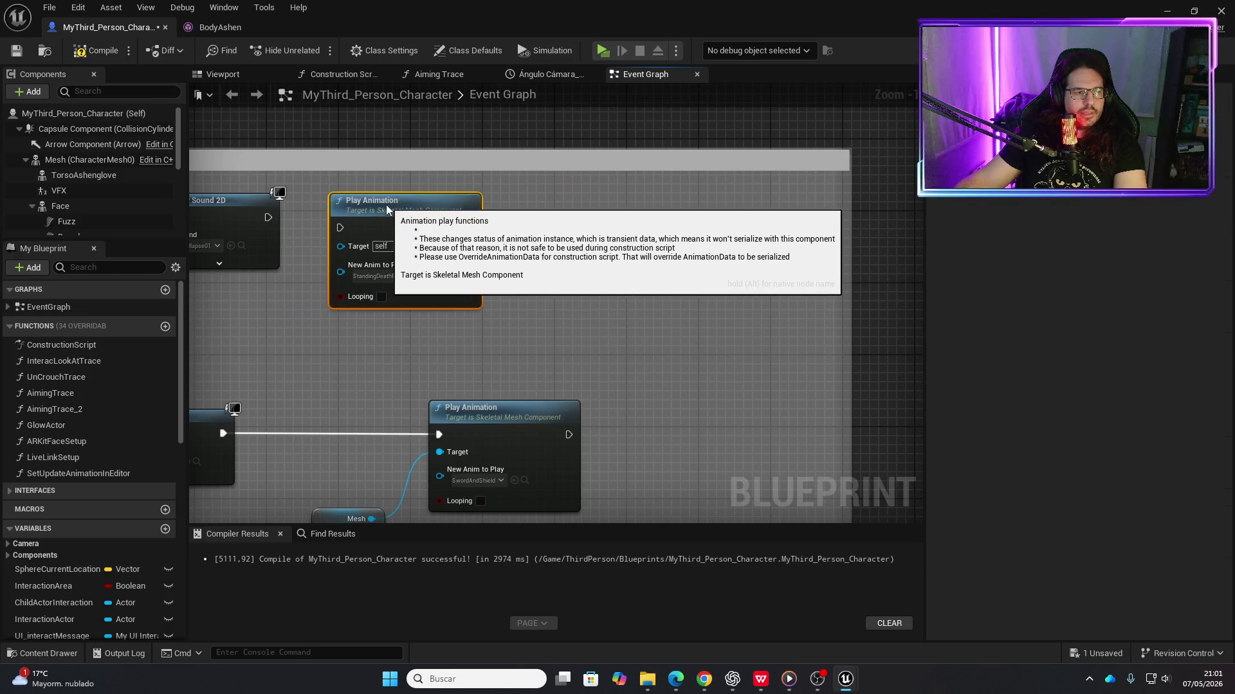
{"action": "key", "text": "ctrl+z"}
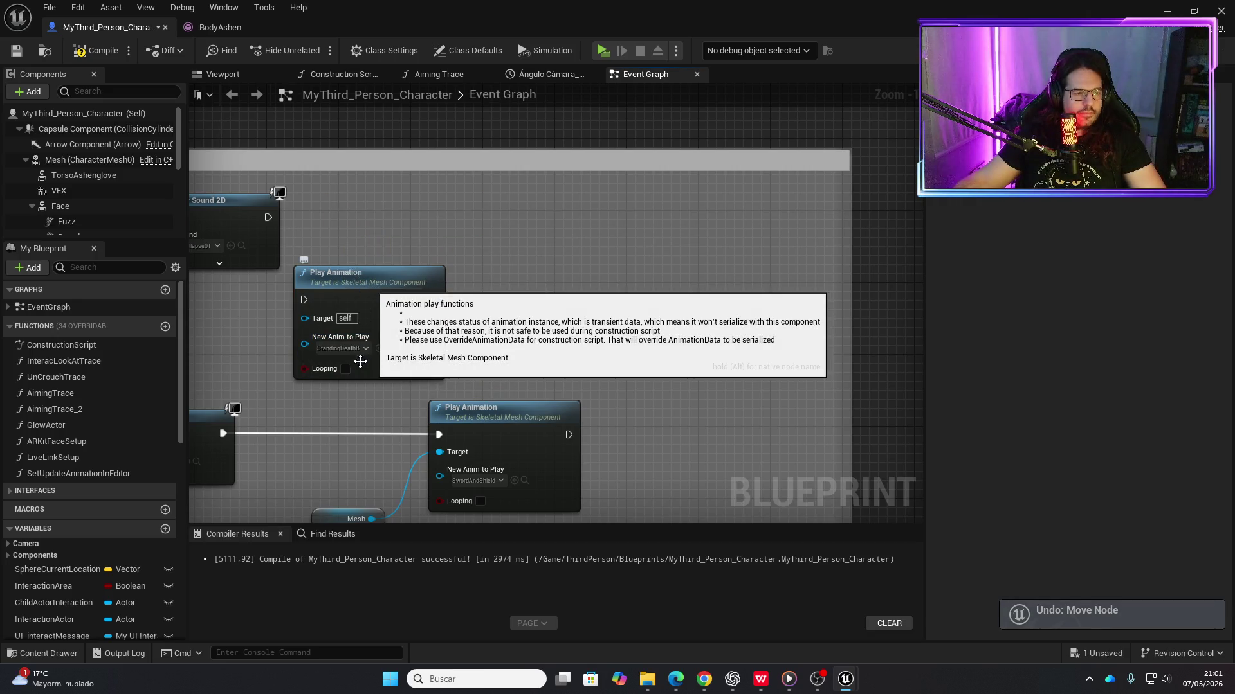
{"action": "key", "text": "ctrl+z"}
{"action": "left_click_drag", "start_coordinate": [358, 414], "coordinate": [364, 329]}
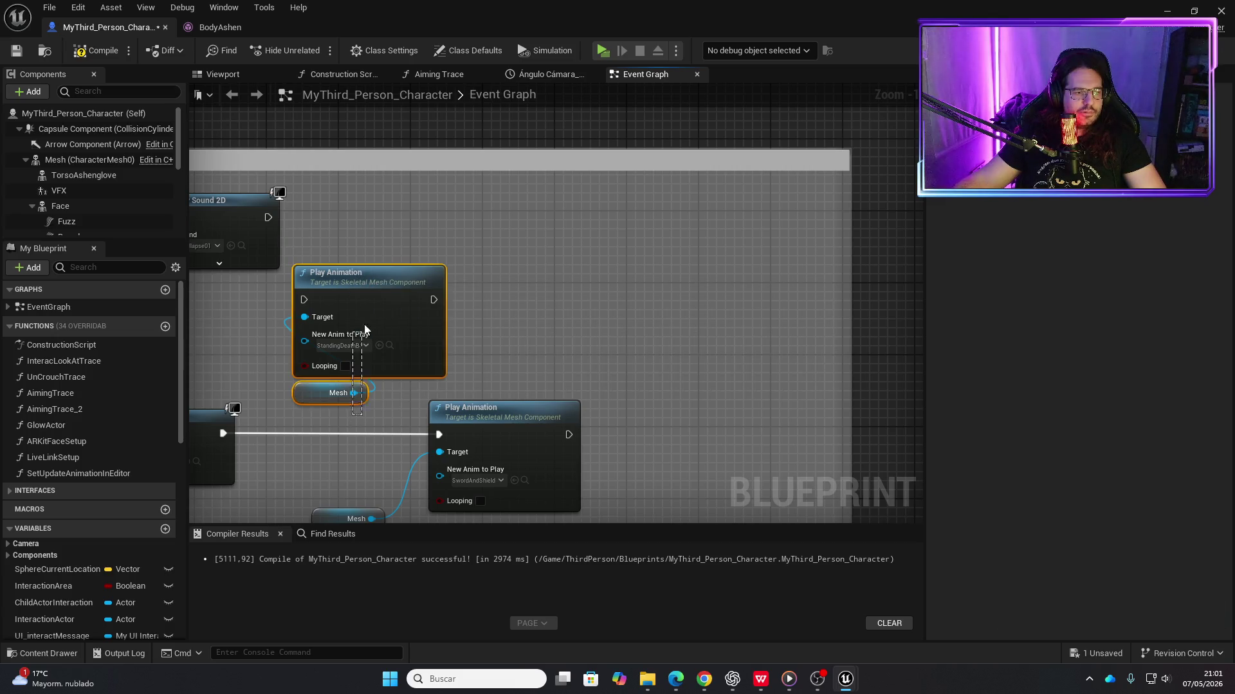
{"action": "left_click_drag", "start_coordinate": [364, 279], "coordinate": [391, 199]}
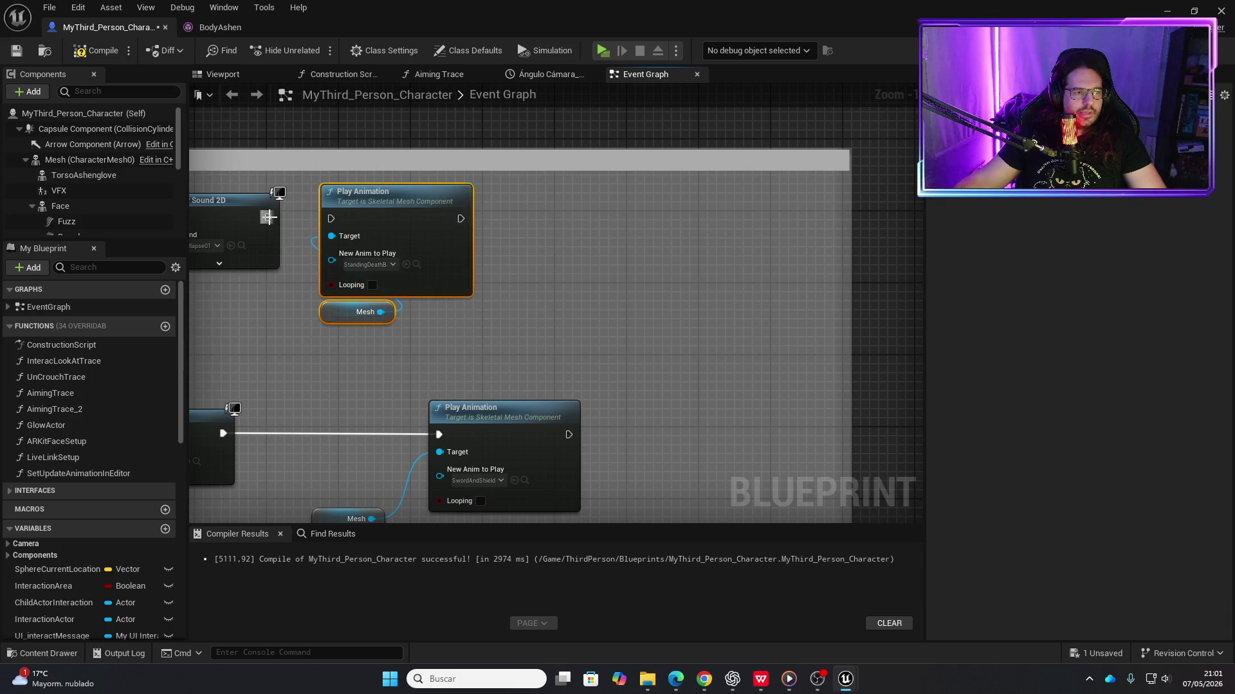
Set the character Mesh's Collision Presets to NoCollision and compile and save the Blueprint
{"action": "left_click", "coordinate": [83, 160]}
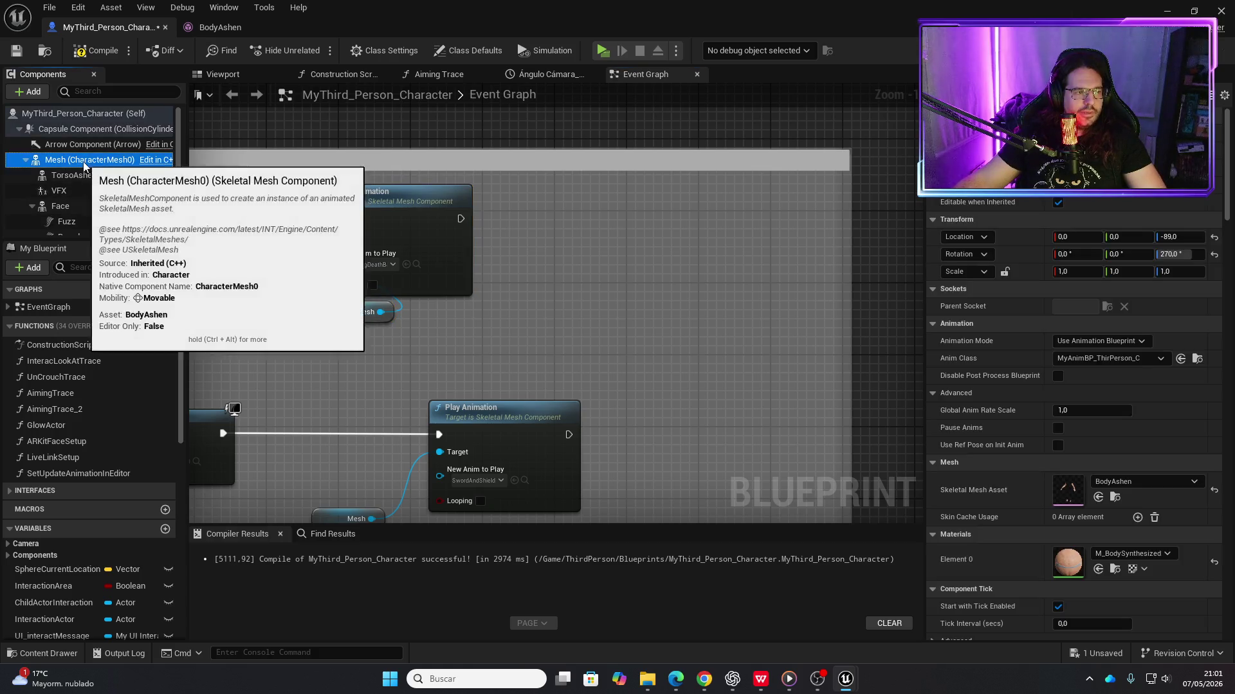
{"action": "scroll", "coordinate": [1015, 450], "scroll_direction": "down", "scroll_amount": 15}
{"action": "scroll", "coordinate": [1036, 461], "scroll_direction": "down", "scroll_amount": 5}
{"action": "left_click", "coordinate": [1118, 492]}
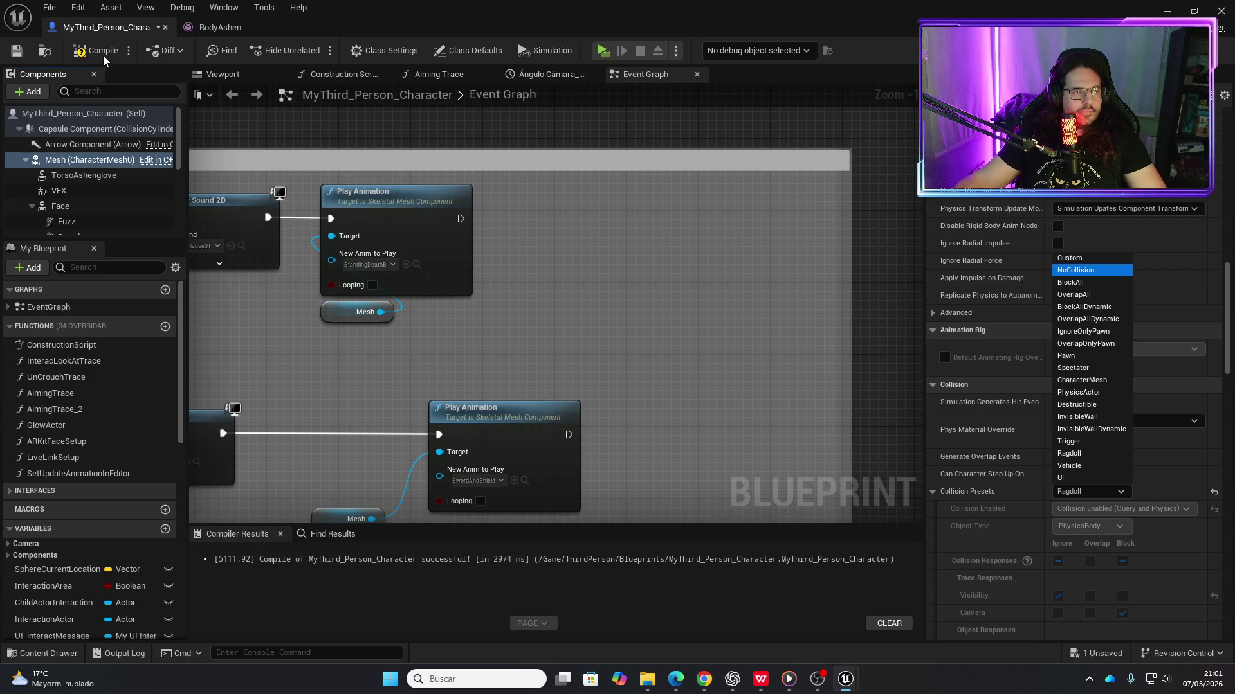
{"action": "key", "text": "Return"}
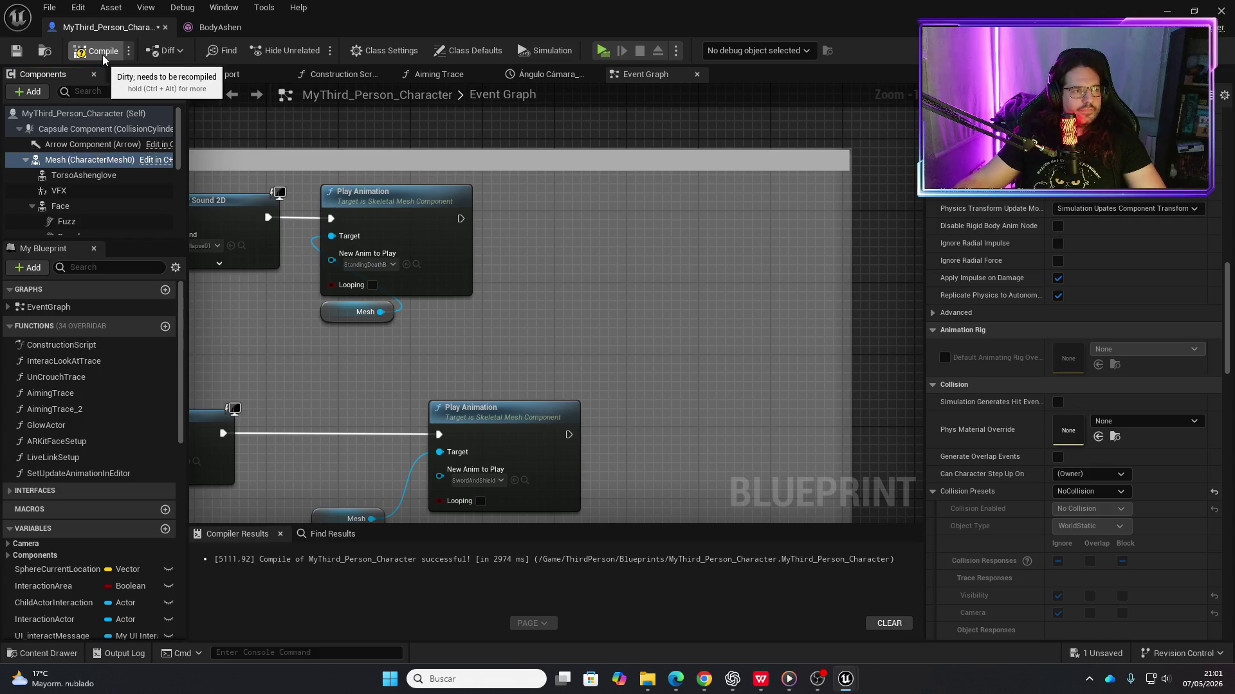
{"action": "key", "text": "ctrl+s"}
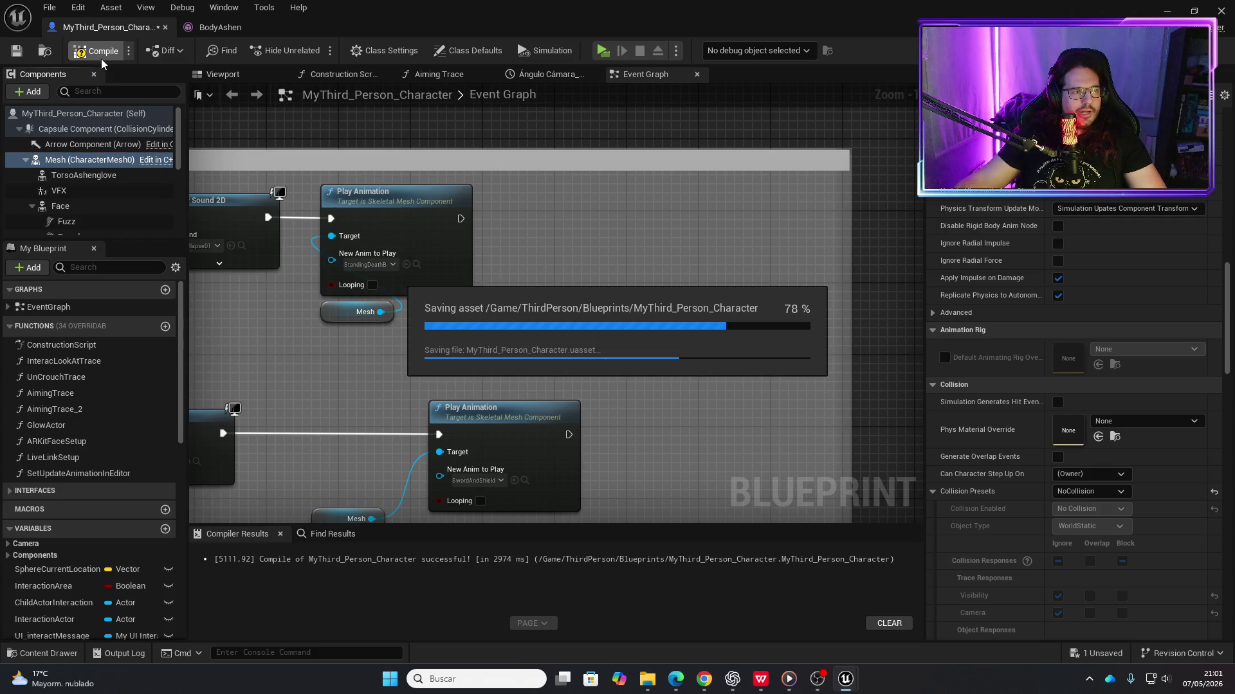